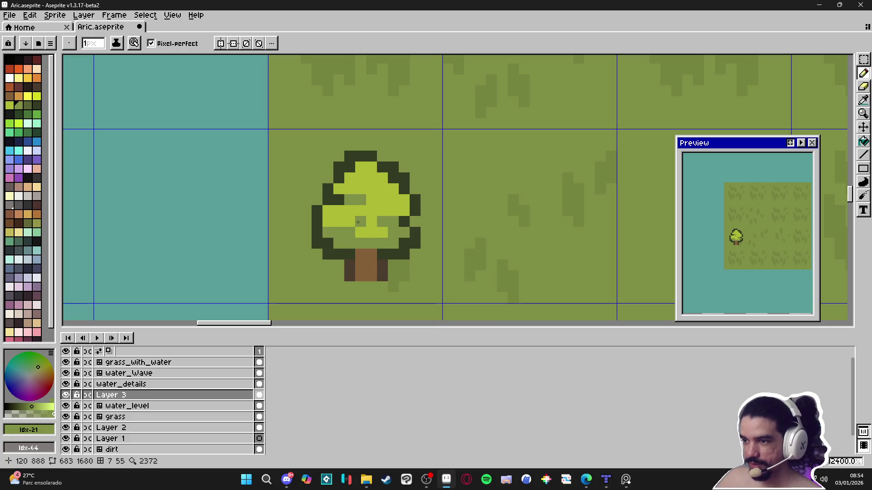
Darken scattered light-green canopy highlight pixels to mid green #7f8c44
left_click(404, 199)
left_click(378, 178)
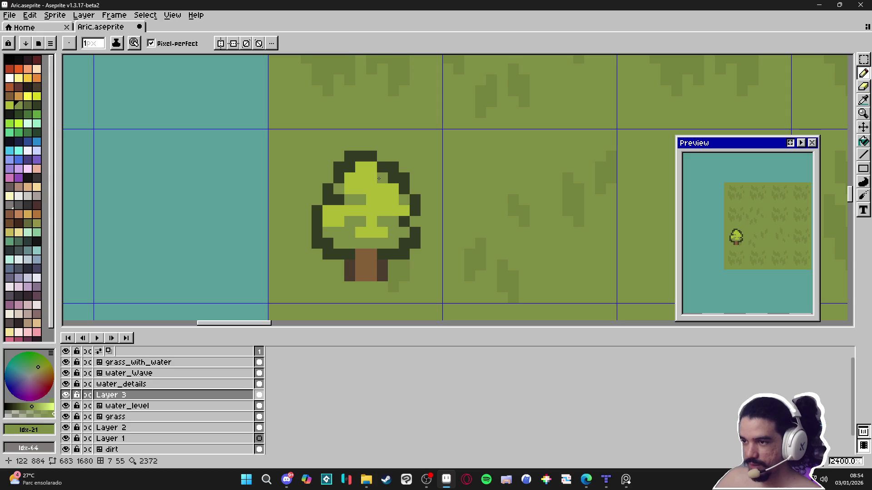
left_click(350, 178)
left_click(371, 222)
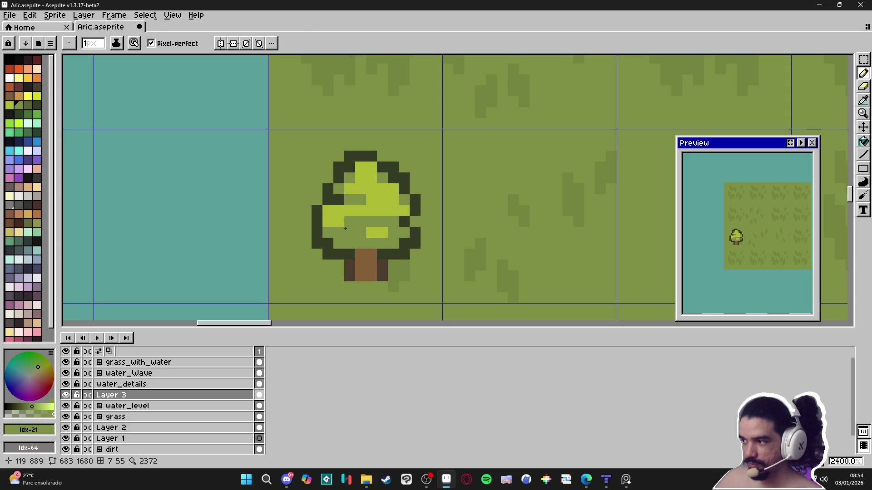
left_click_drag(372, 231, 358, 232)
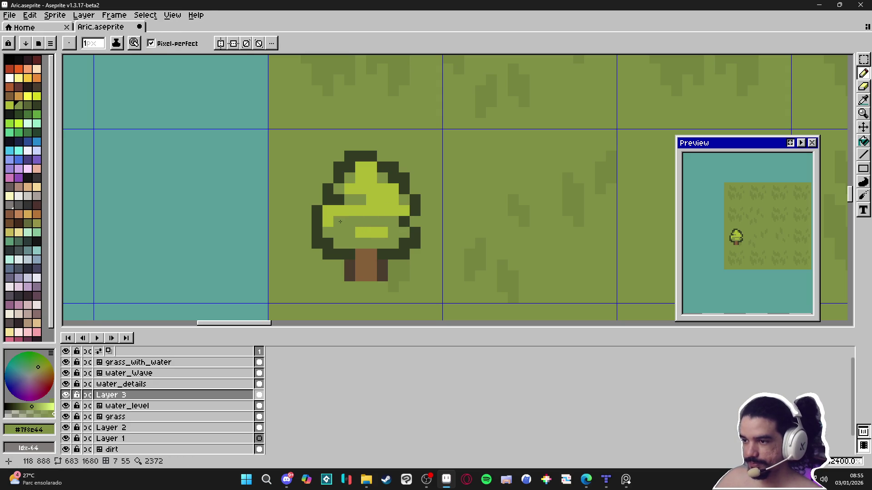
left_click(327, 221)
Paint a light-green row across the canopy, then restore its ends to mid green and outline
left_click(350, 204, "alt")
left_click_drag(339, 222, 362, 225)
left_click(350, 230, "alt")
right_click(326, 207)
left_click(336, 209)
left_click(404, 212)
Turn the remaining light-green pixel on the canopy's right to mid green
left_click(350, 211, "alt")
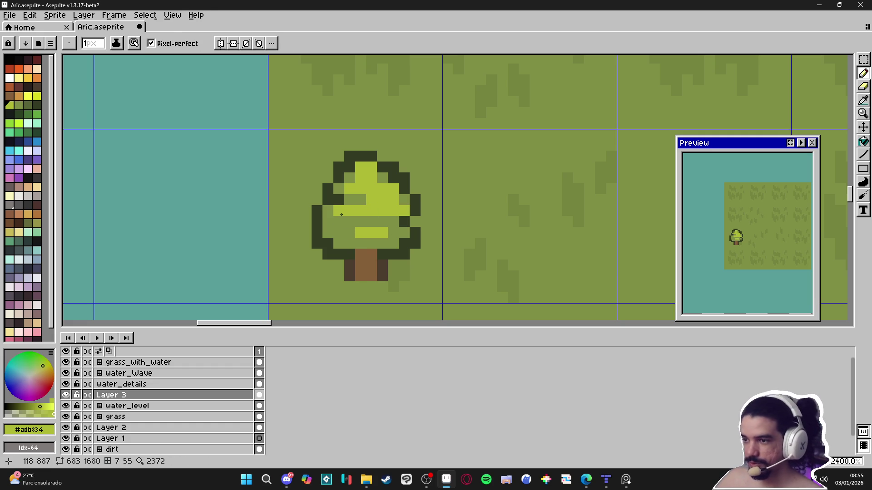
key("ctrl+z")
left_click(398, 215, "alt")
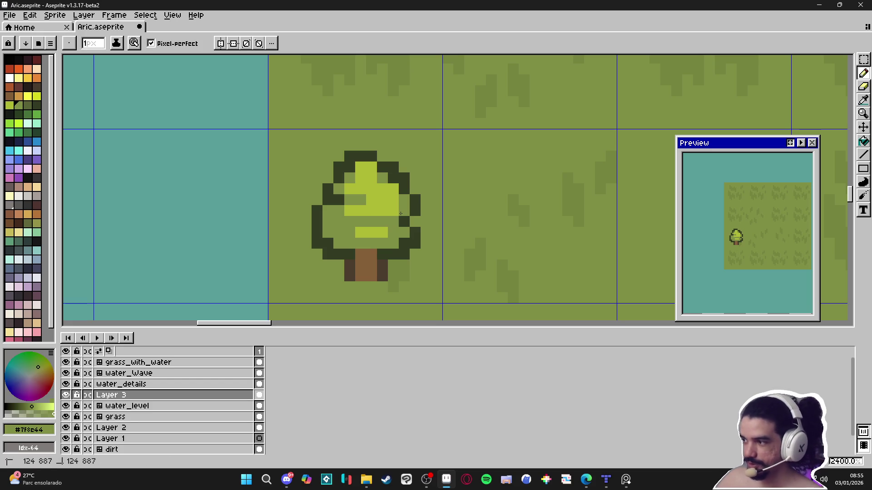
left_click(396, 203)
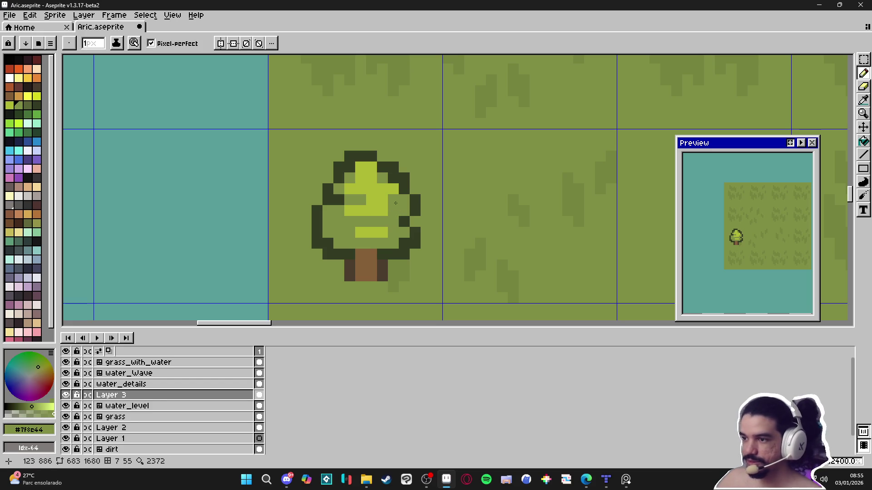
Sample the trunk brown and select the dark brown palette colour
scroll(411, 217, "right", 1)
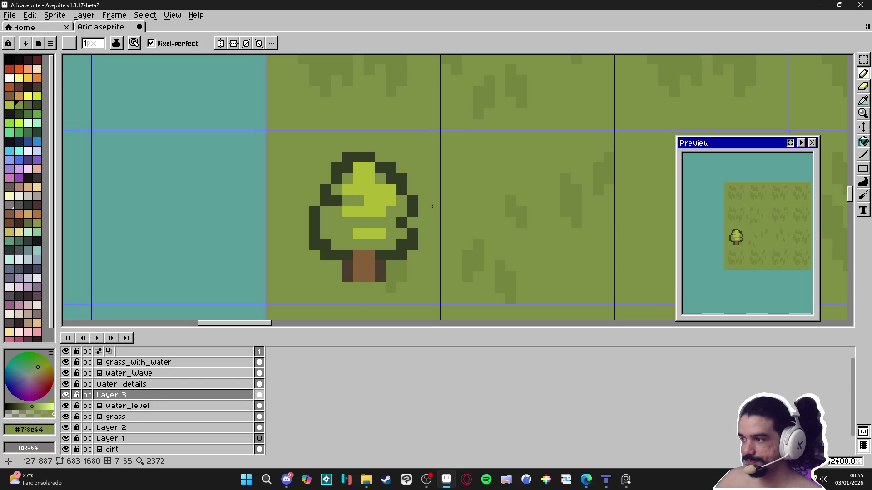
scroll(431, 221, "right", 1)
left_click(378, 266)
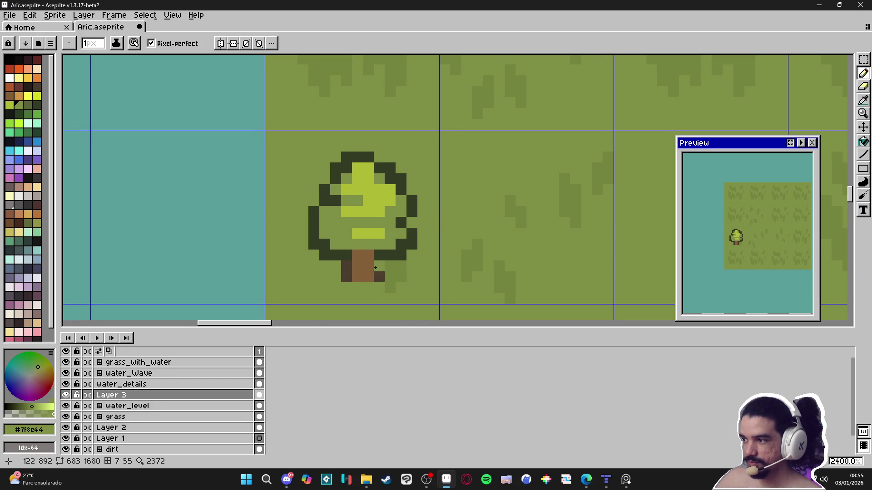
scroll(376, 257, "down", 1)
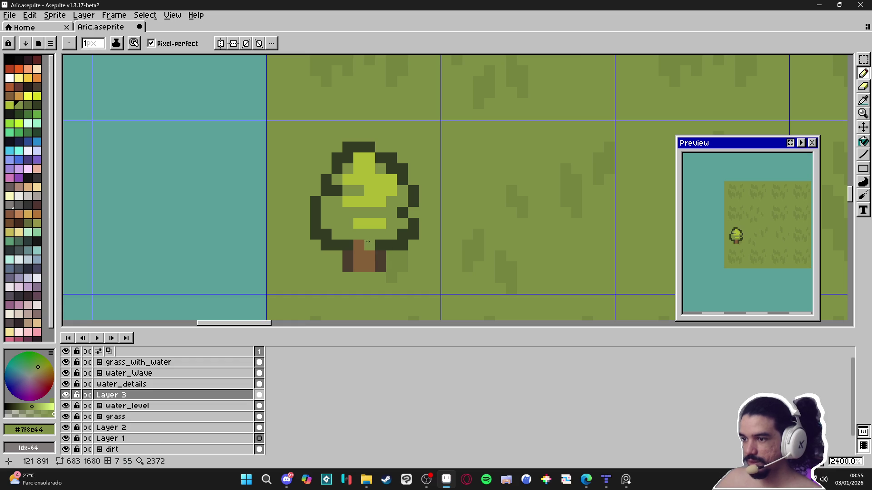
left_click(369, 245, "alt")
left_click(37, 87)
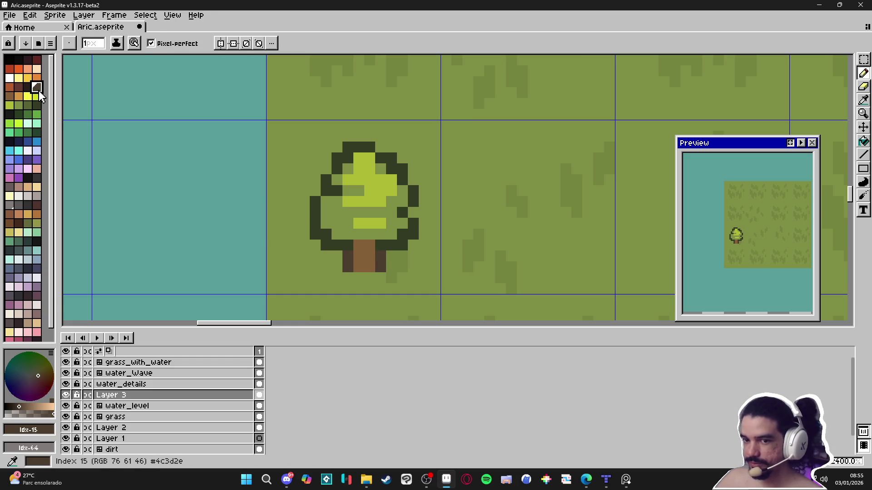
Paint a dark brown pixel on the canopy and save Aric.aseprite
left_click(336, 210)
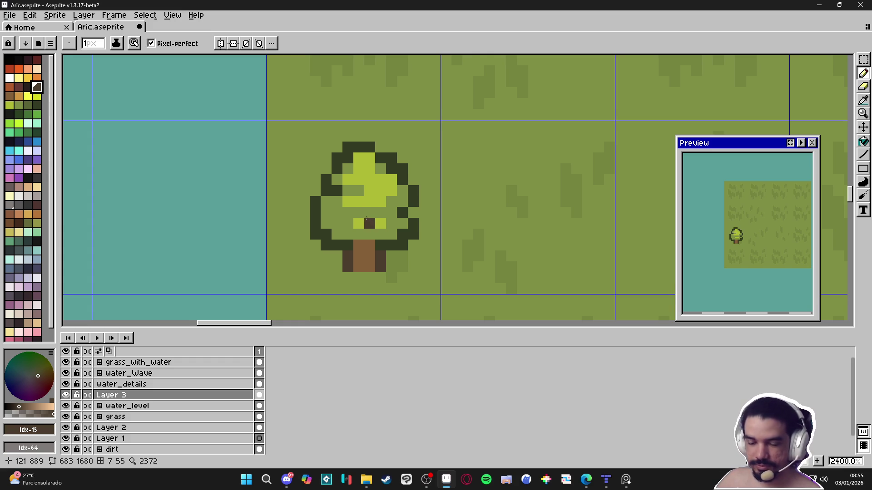
scroll(365, 252, "up", 1)
key("ctrl+s")
Try orange pixels down the trunk, then undo them
left_click(366, 252, "alt")
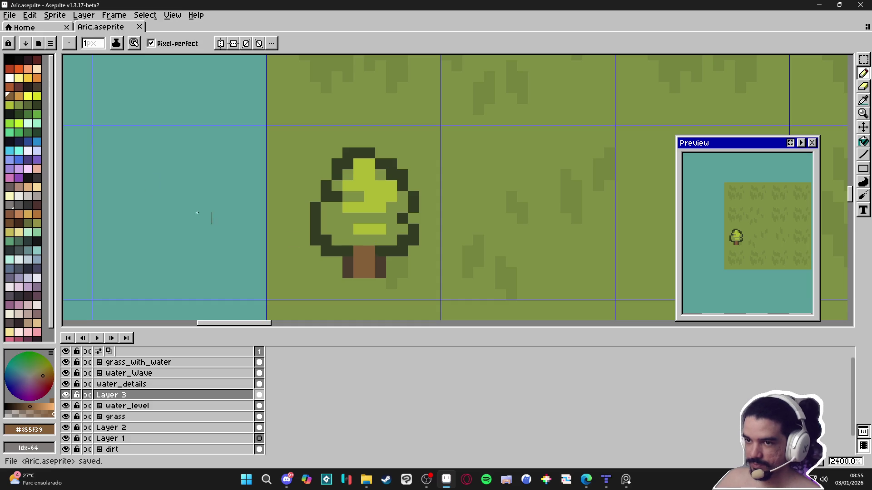
left_click(10, 86)
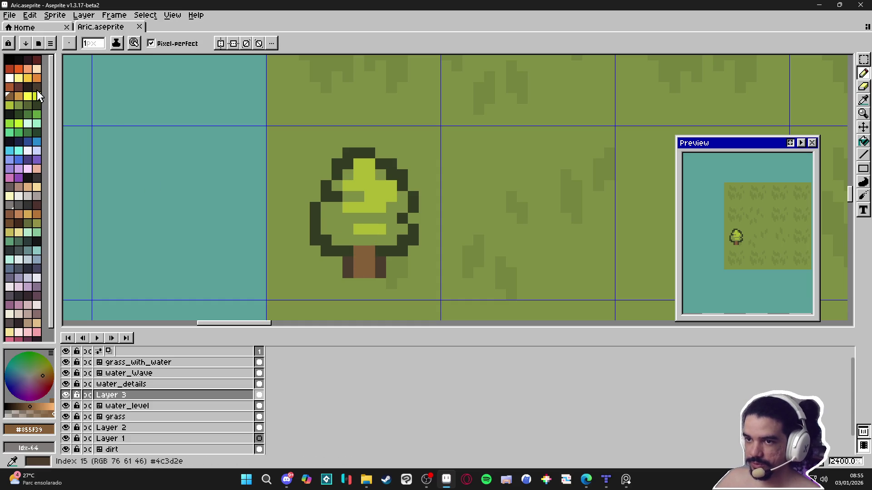
left_click_drag(359, 262, 359, 273)
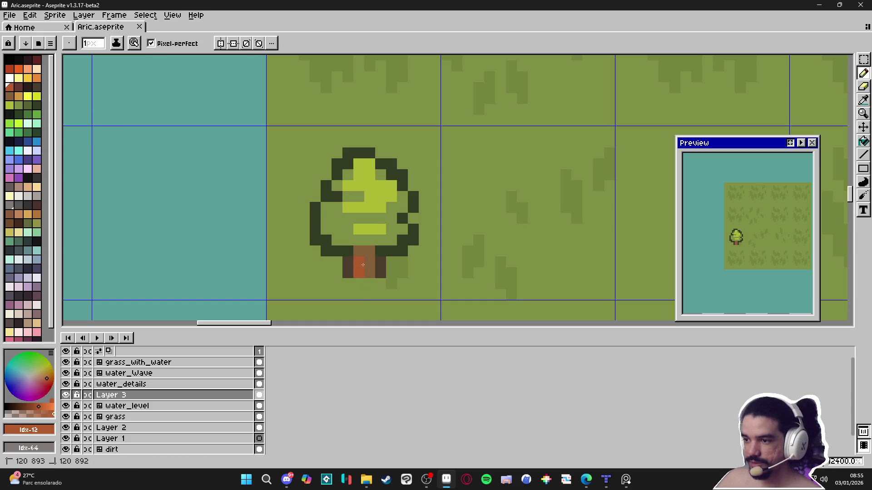
key("ctrl+z")
key("ctrl+z")
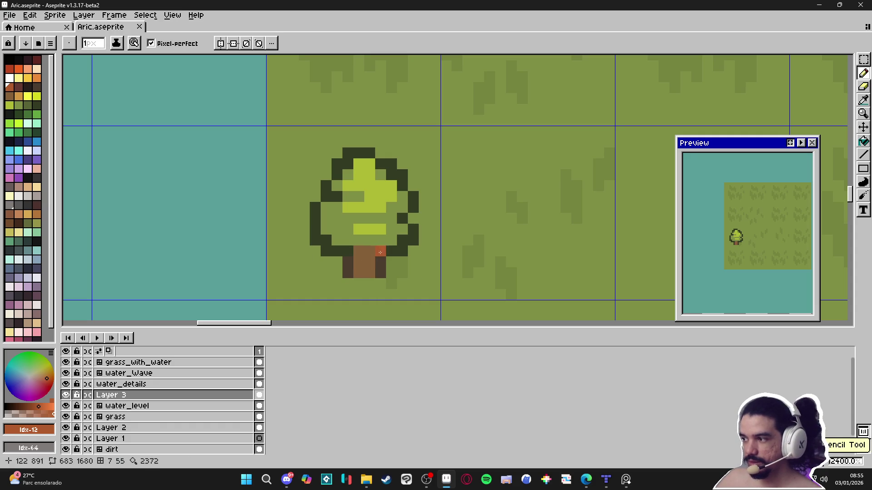
scroll(379, 254, "down", 5)
Clear the pixels beside the trunk base back to grass green
scroll(398, 212, "up", 2)
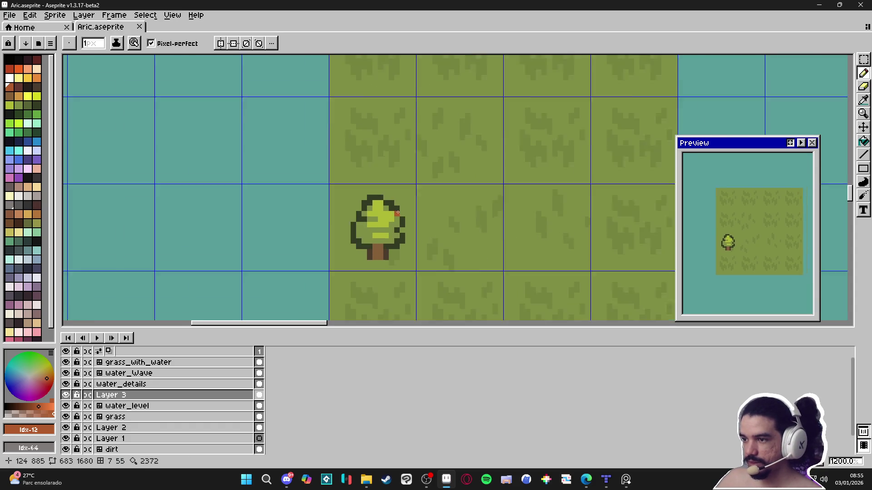
scroll(409, 218, "down", 2)
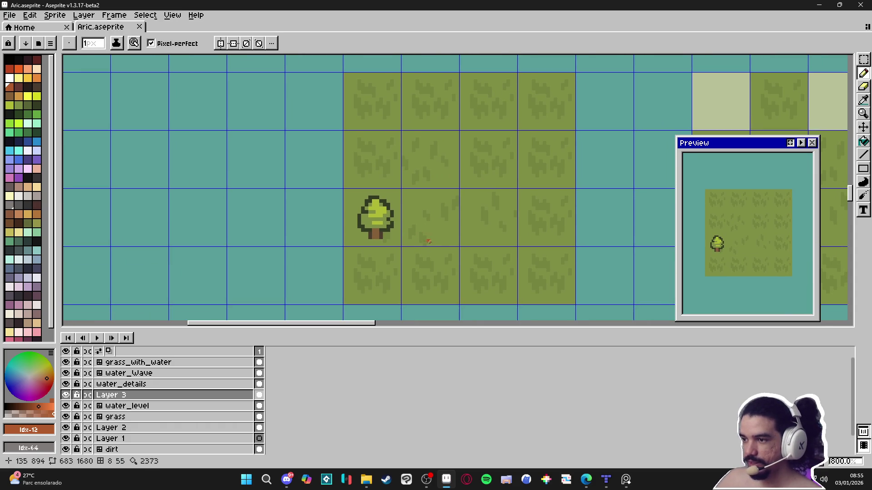
scroll(384, 216, "up", 5)
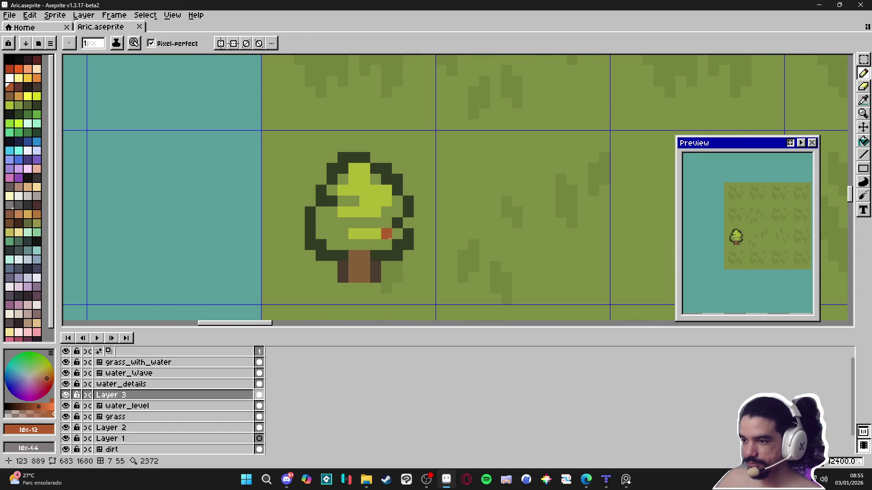
left_click(360, 276, "alt")
left_click(343, 278)
left_click(333, 279, "alt")
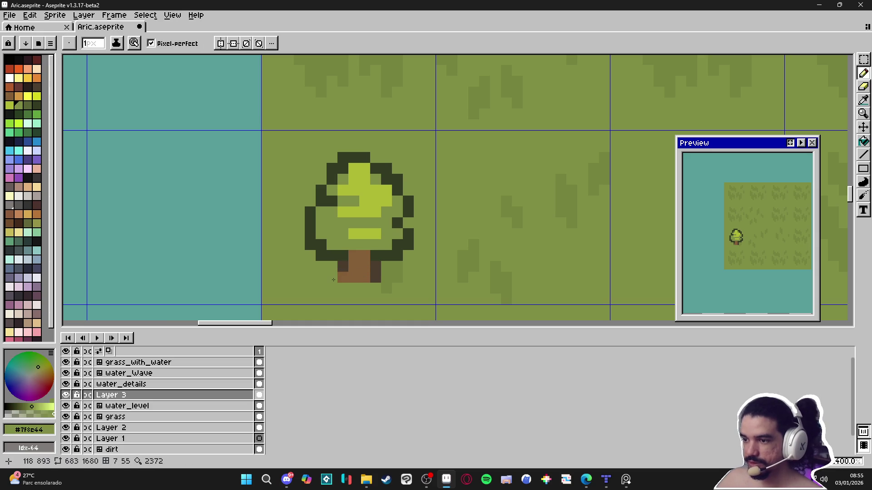
Add dark brown #4c3d2e root pixels at both sides of the trunk base
left_click(376, 272, "alt")
left_click(332, 277)
left_click(332, 267)
left_click(383, 276)
Extend the trunk base to the right in brown #855f39 with a dark brown tip
left_click(363, 276, "alt")
left_click(375, 276)
left_click(382, 280)
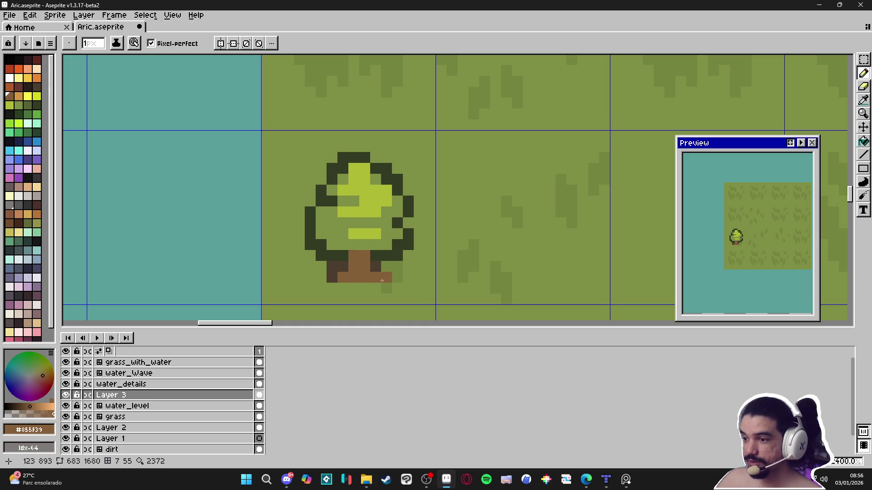
left_click(380, 265, "alt")
left_click(398, 278)
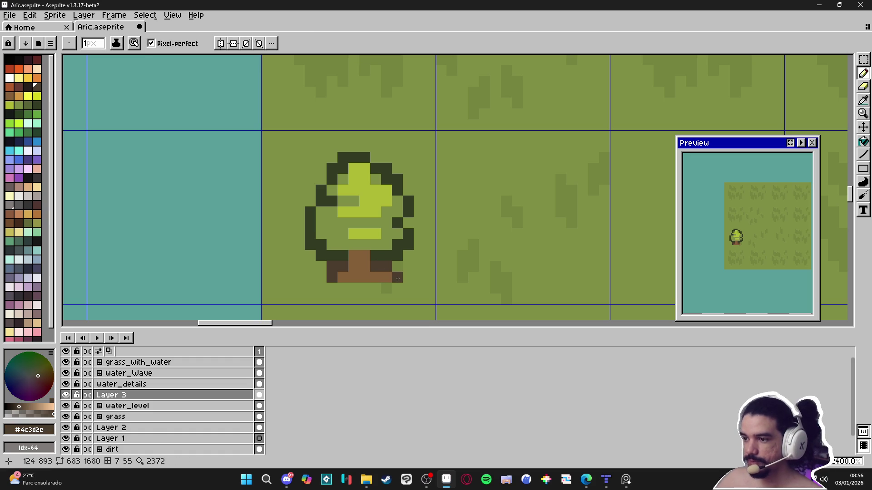
Darken the left trunk-base pixel and add a dark brown pixel on the trunk
key("e")
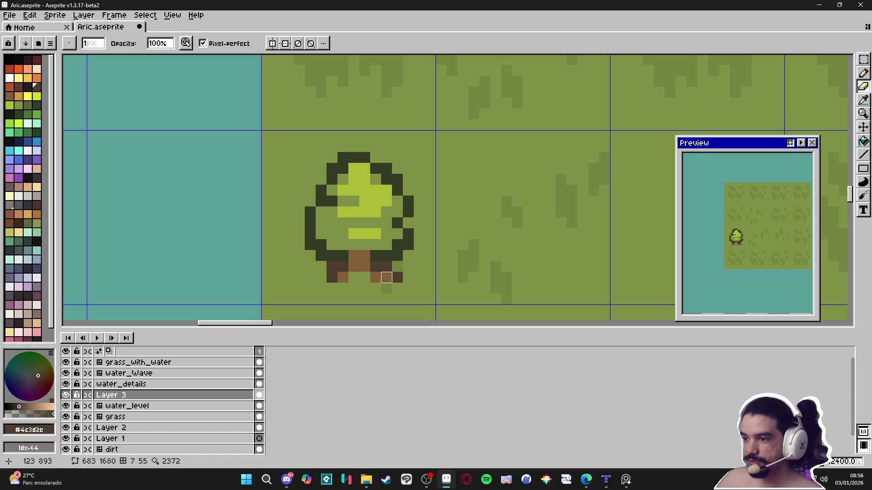
key("b")
left_click(359, 277)
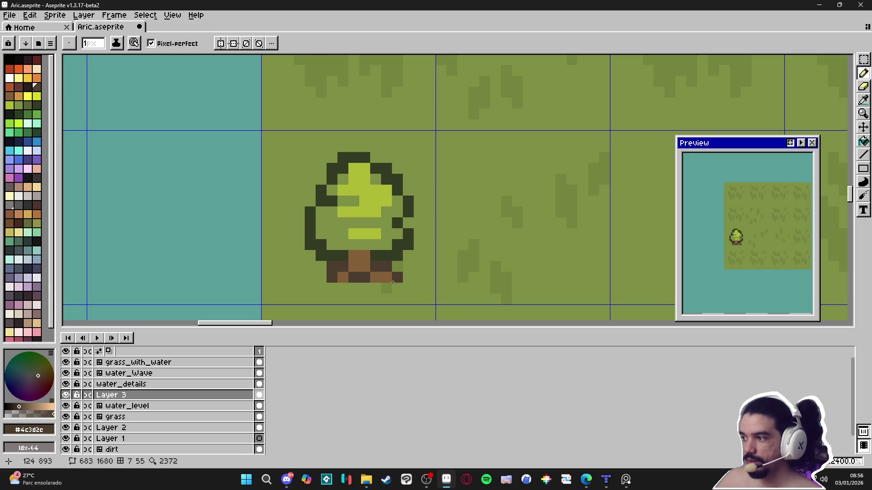
left_click(363, 255, "alt")
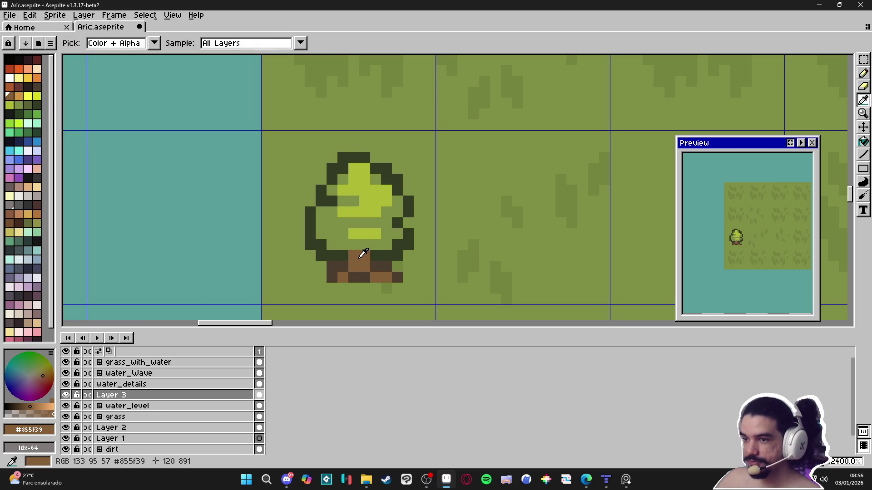
left_click(36, 87)
left_click(365, 248)
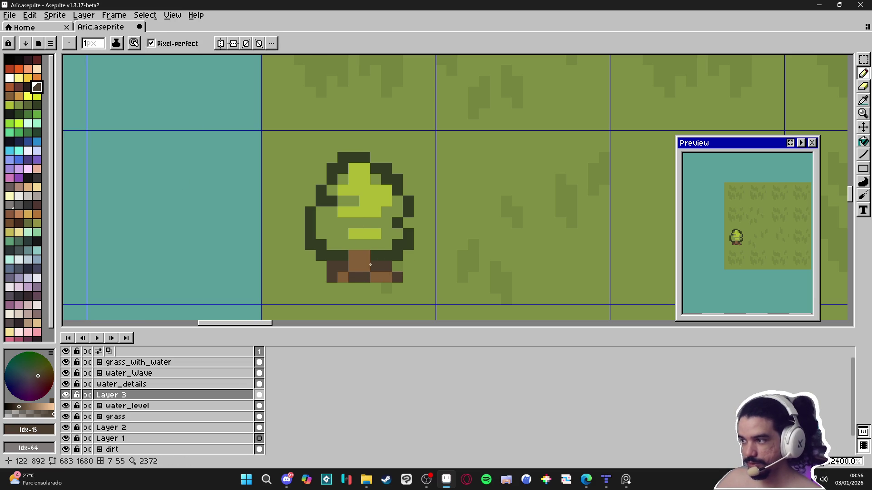
Repaint the trunk's bottom row brown and erase the stray pixel right of the base
left_click(358, 268, "alt")
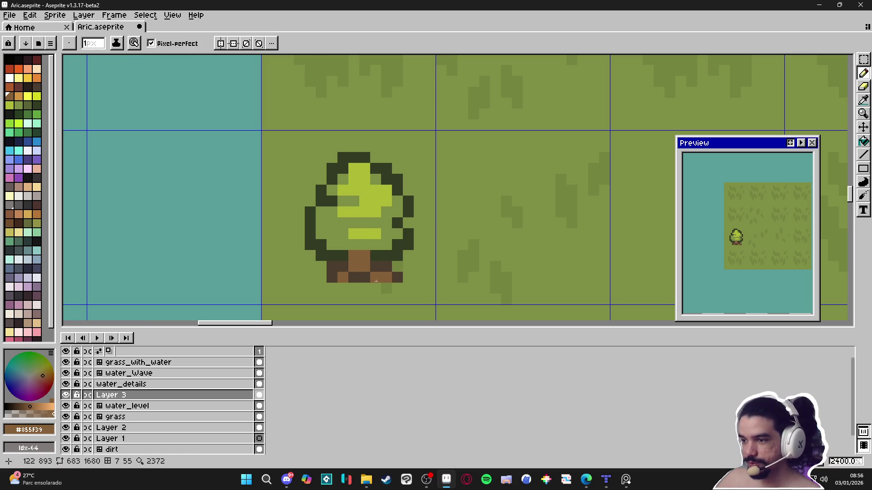
left_click_drag(364, 277, 349, 278)
left_click(395, 278)
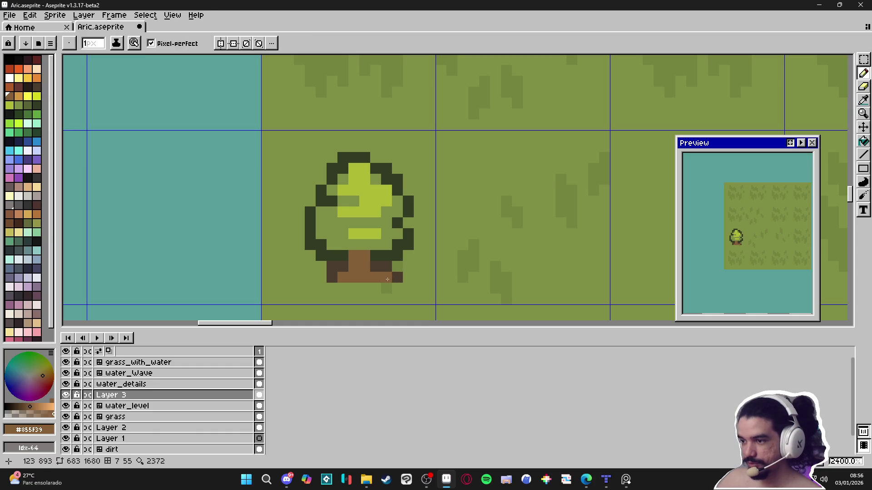
left_click(397, 276, "alt")
left_click(386, 277)
key("e")
left_click(397, 277)
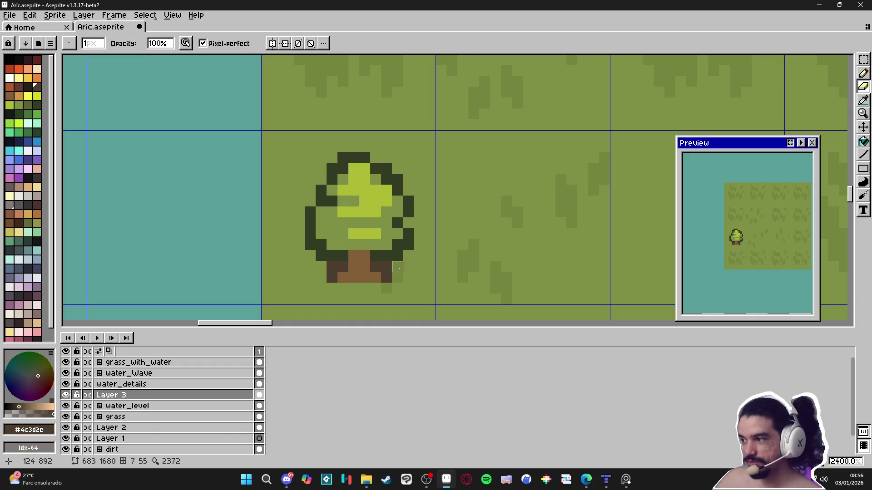
left_click(364, 269, "alt")
key("b")
left_click(37, 87)
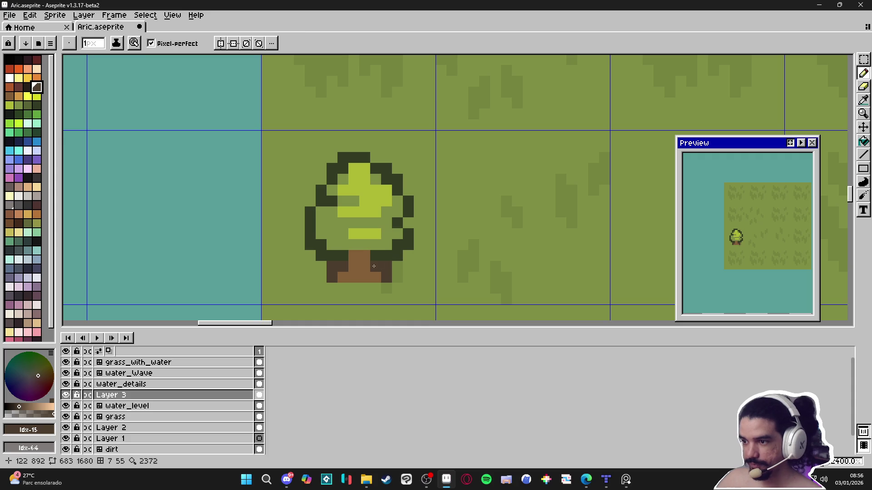
left_click(18, 86)
left_click(363, 247)
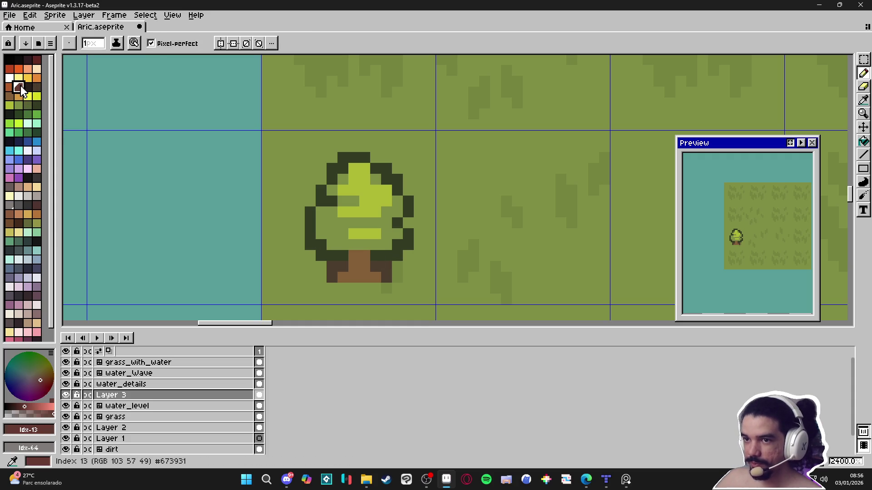
left_click(384, 269)
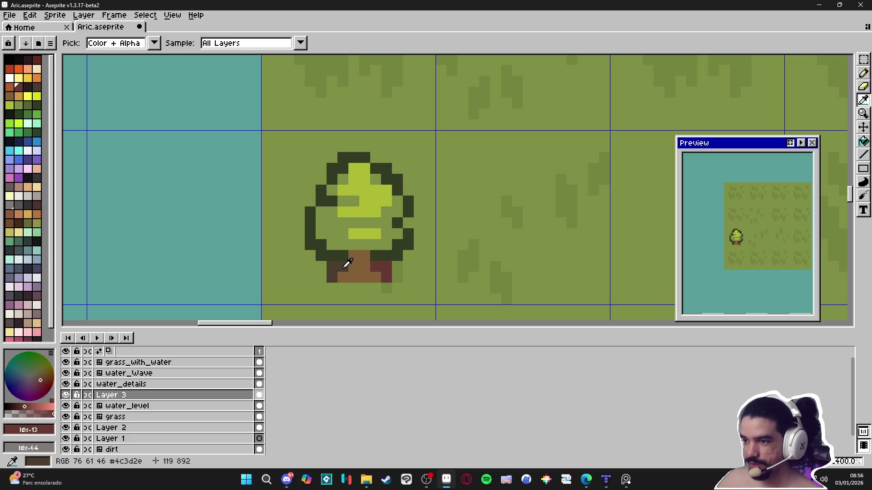
left_click(354, 266, "alt")
left_click(372, 258, "alt")
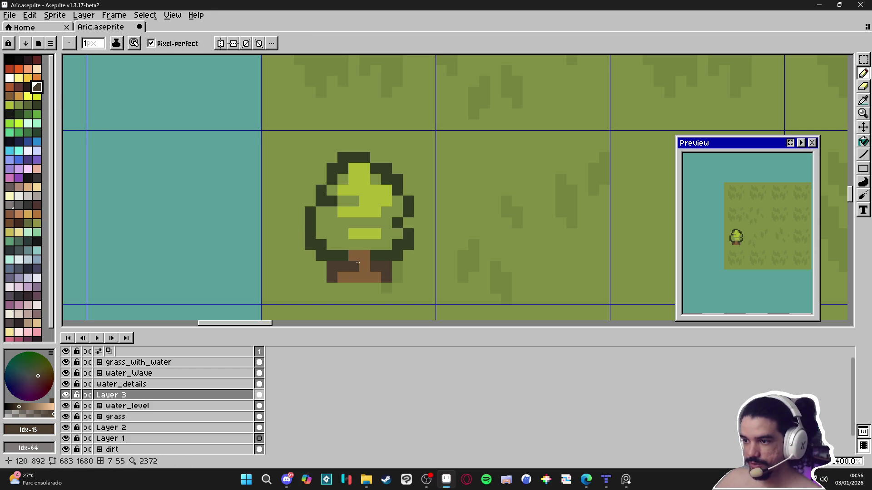
left_click(19, 87)
left_click_drag(358, 257, 363, 266)
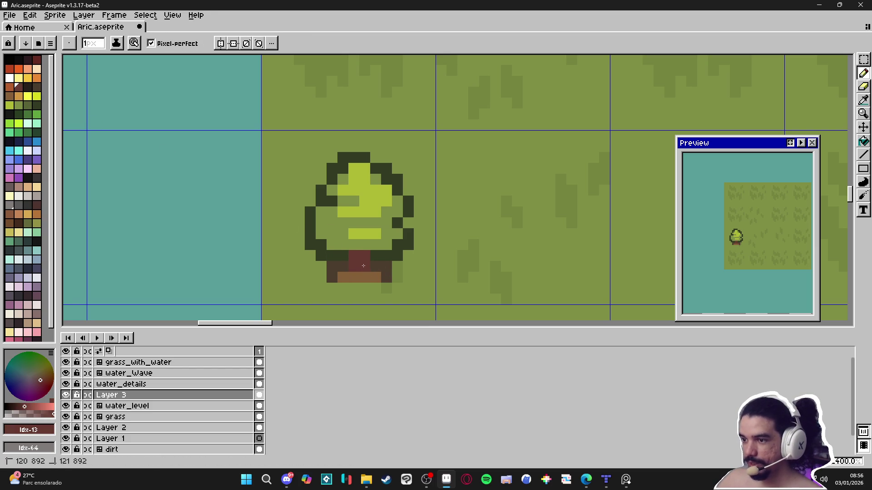
key("ctrl+z")
key("ctrl+z")
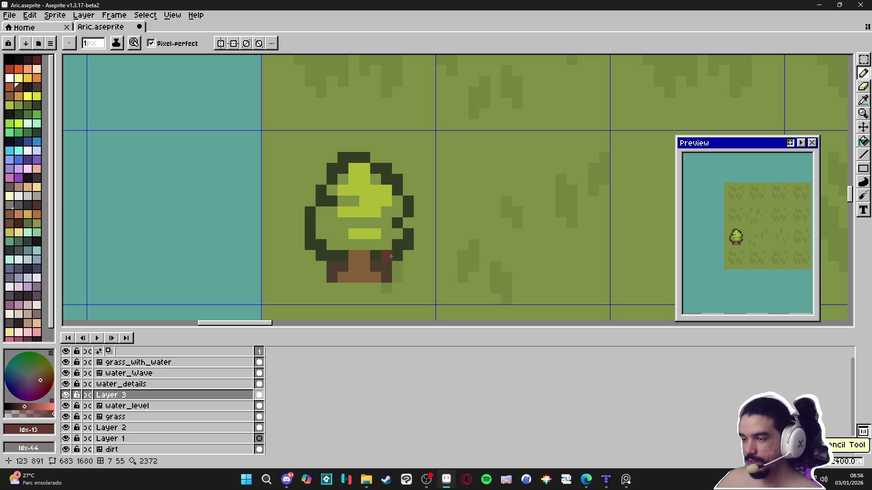
left_click(389, 175)
key("ctrl+z")
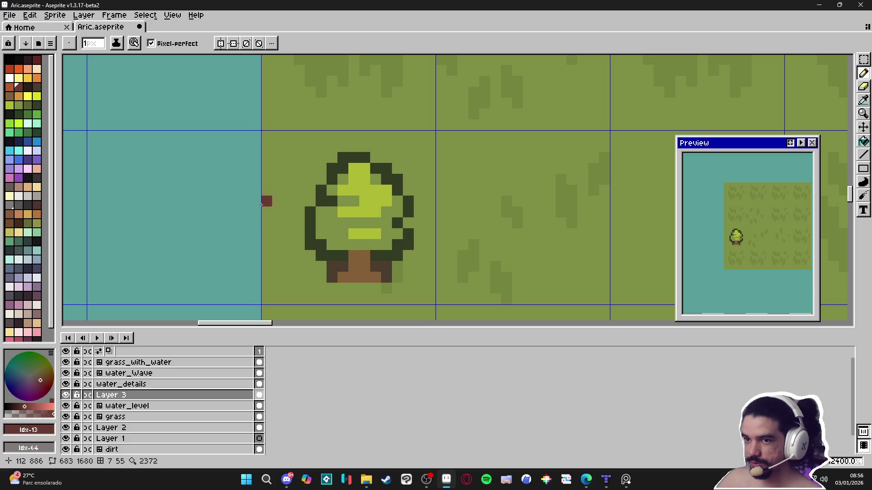
Darken the tree's lower-left, left, right and lower-right outline with a darker green
left_click(331, 243, "alt")
left_click(9, 113)
left_click_drag(311, 245, 332, 256)
left_click(311, 231)
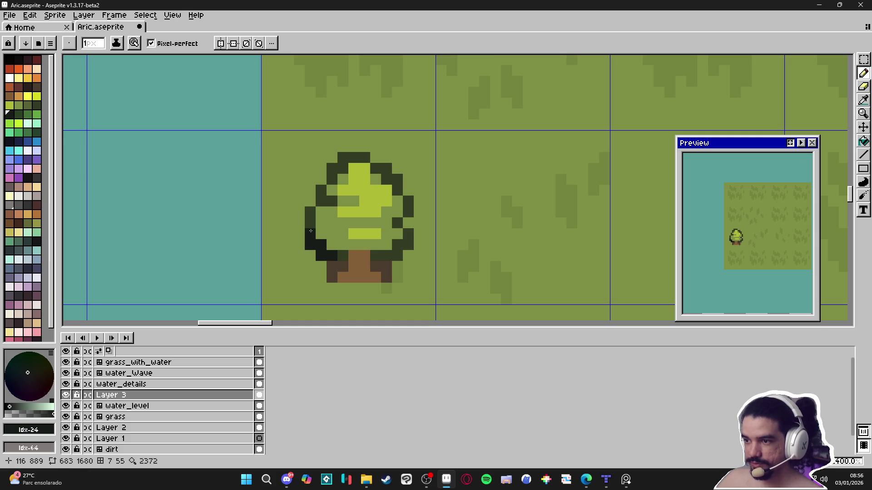
left_click(409, 211)
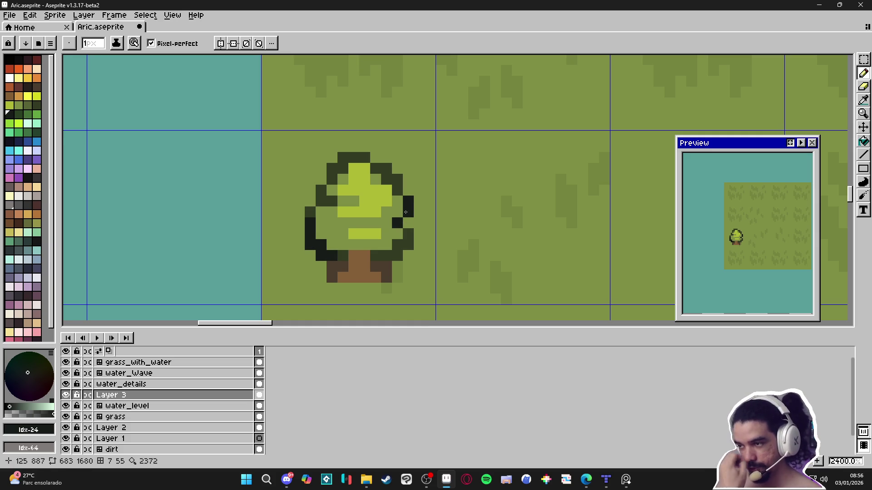
left_click_drag(384, 256, 395, 256)
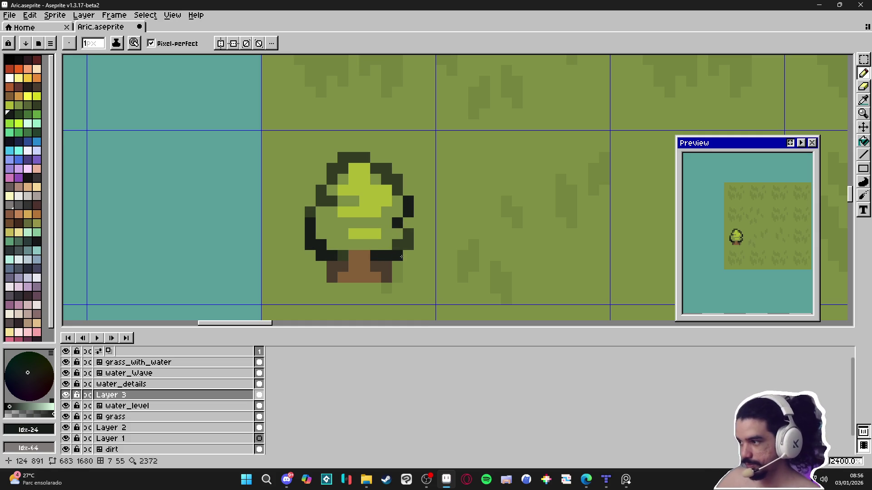
Choose the near-black shadow colour for shading the trunk top
left_click(382, 270, "alt")
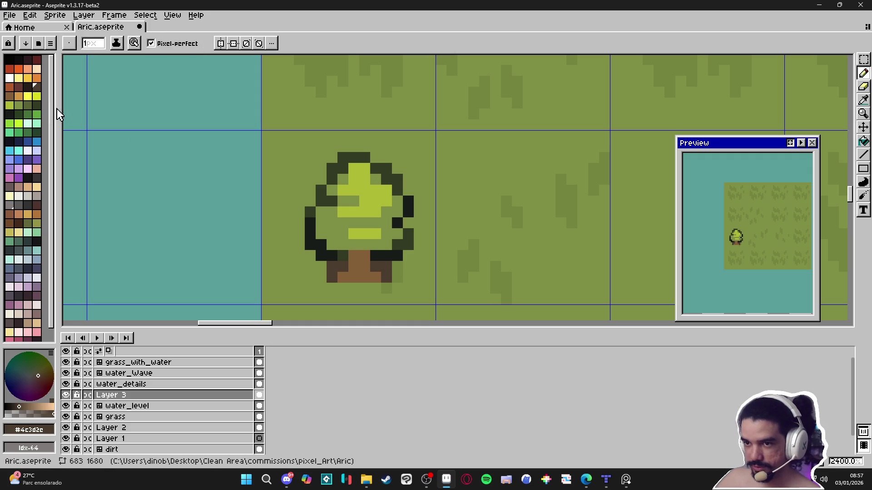
left_click(28, 59)
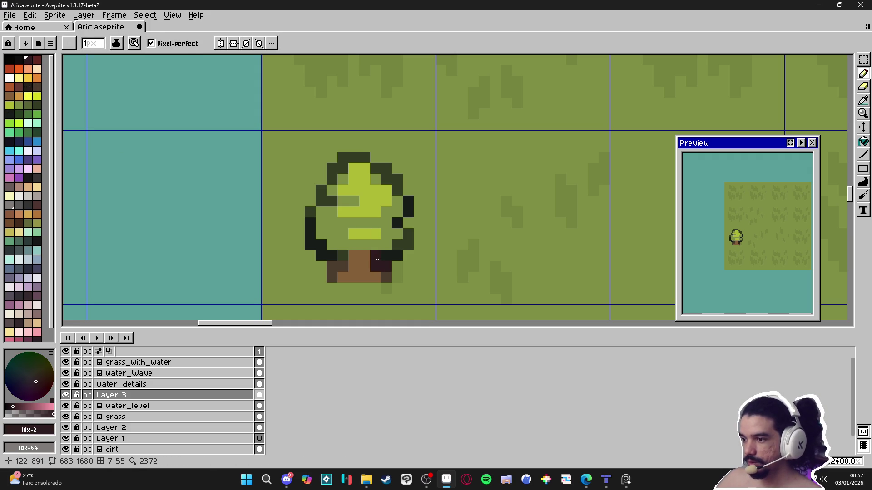
scroll(409, 245, "down", 3)
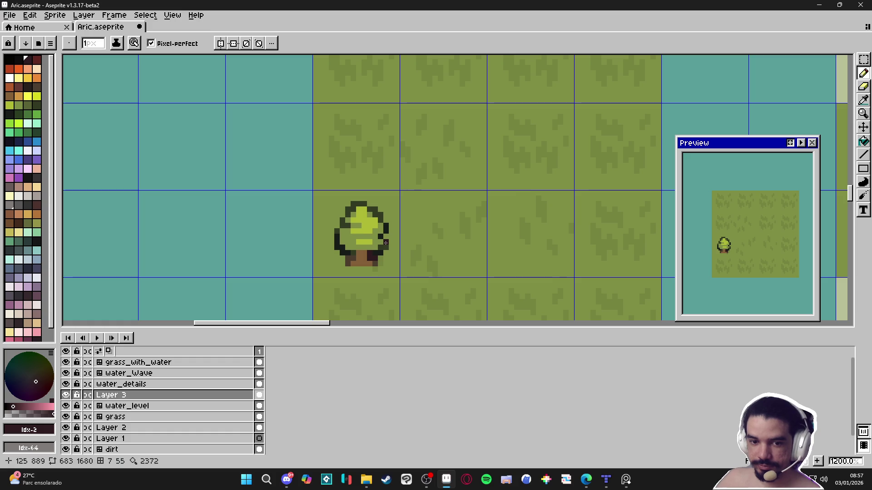
Save Aric.aseprite and draw a rectangular selection around the tree's tile
key("m")
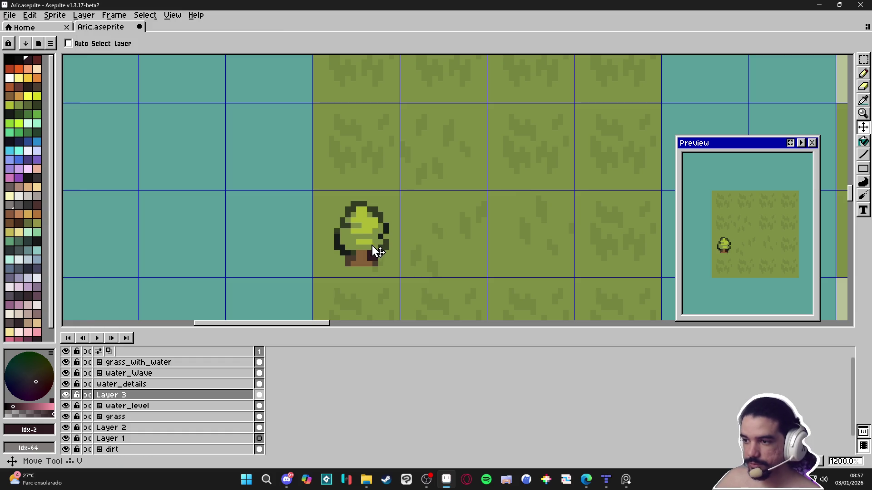
key("ctrl+s")
left_click_drag(359, 240, 362, 244)
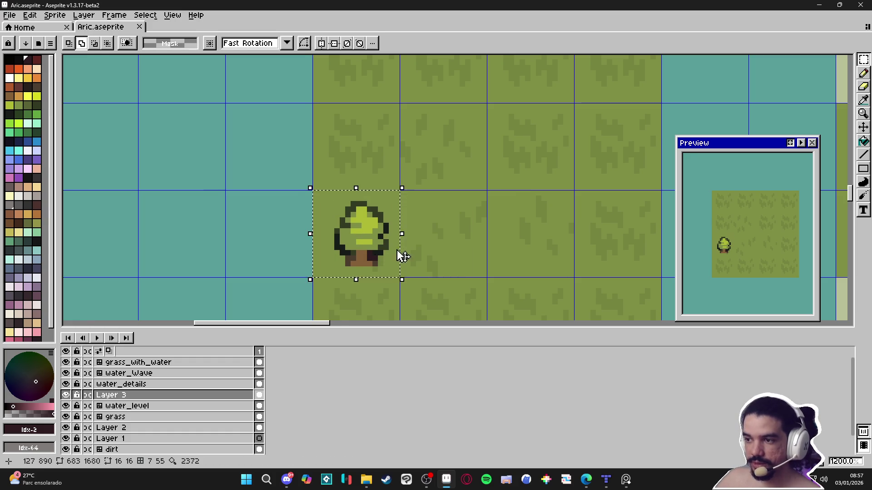
Make the selected tree a stamp brush, try two stamps, then undo them
scroll(363, 244, "right", 2)
key("ctrl+b")
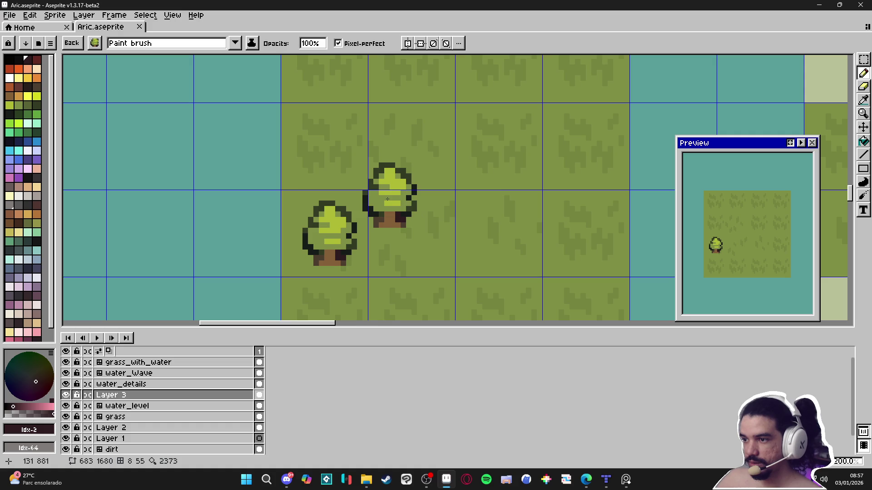
left_click(387, 210)
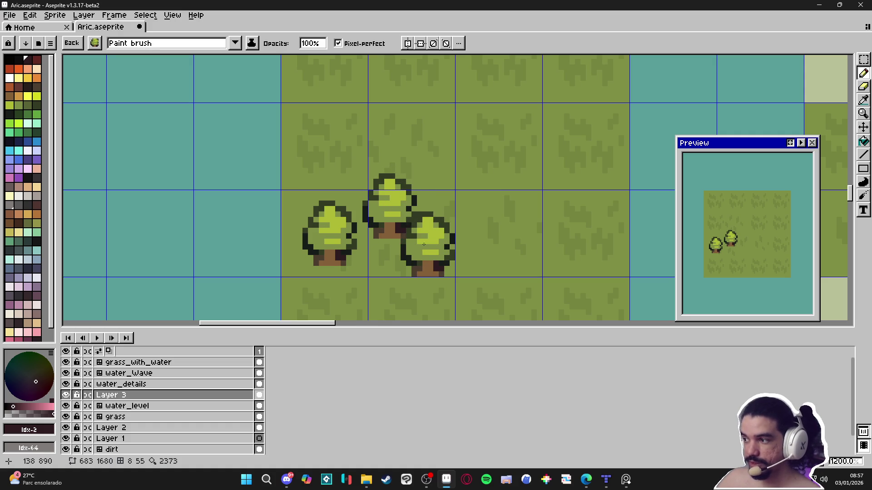
left_click(424, 245)
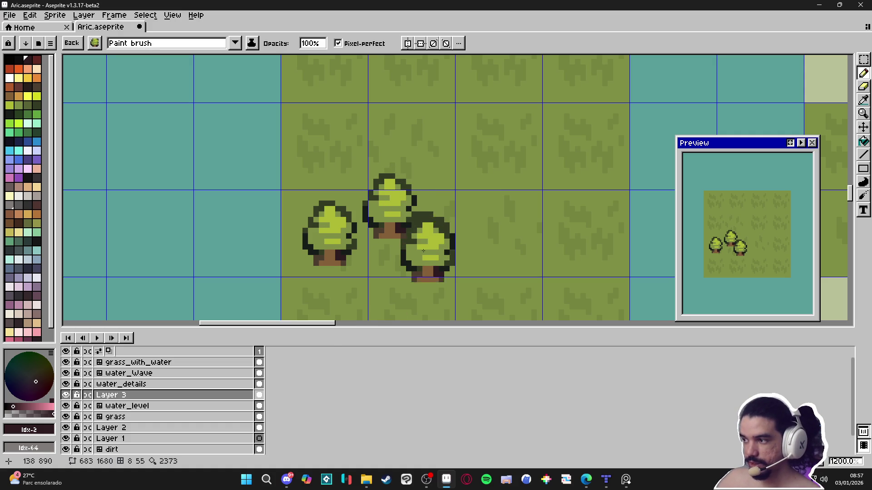
key("ctrl+z")
key("ctrl+z")
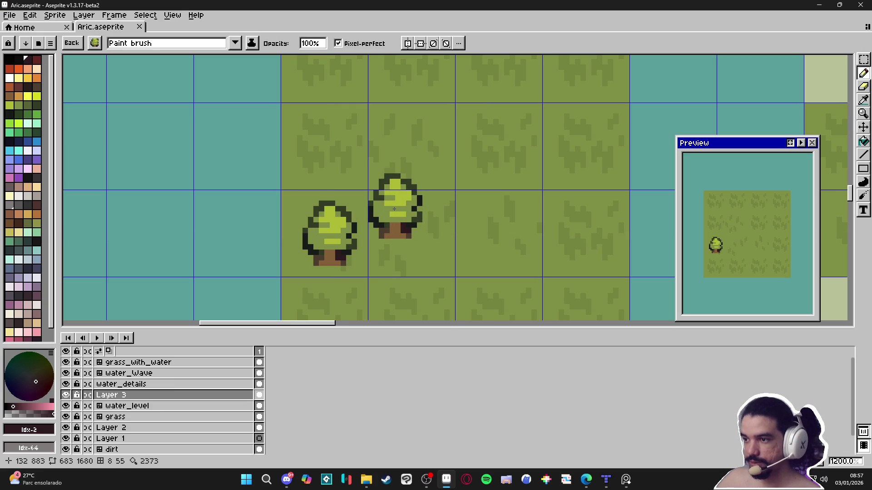
Try two more trees up-right and lower-right of the first, then undo them
left_click(400, 203)
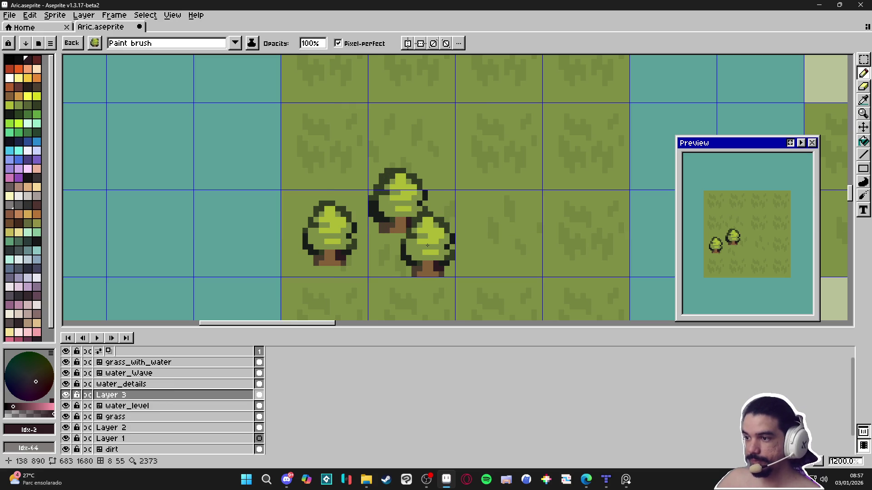
left_click(426, 245)
scroll(501, 256, "down", 2)
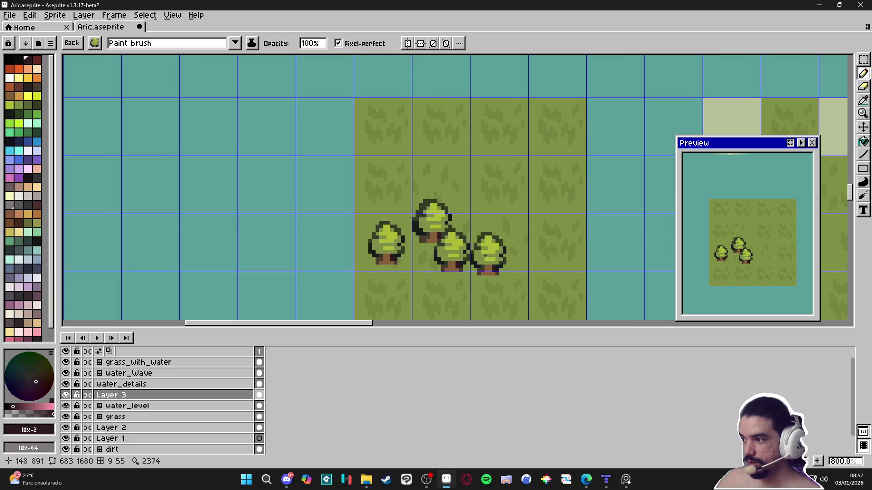
key("ctrl+z")
key("ctrl+z")
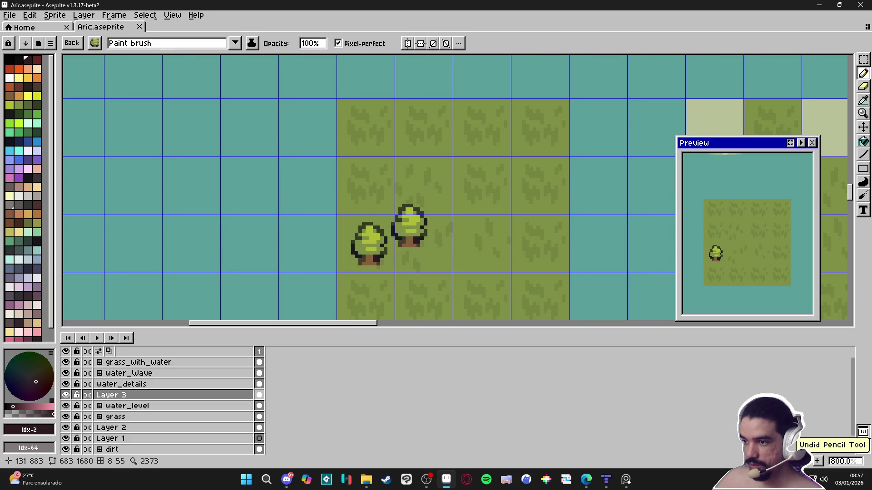
Stamp three trees beside and right of the first, undoing an overlapping fifth
left_click(411, 226)
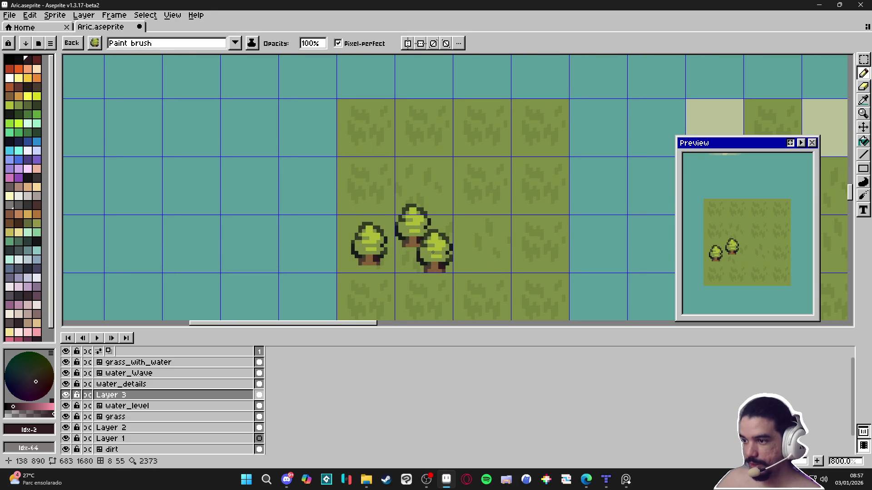
left_click(433, 252)
left_click_drag(497, 271, 467, 274)
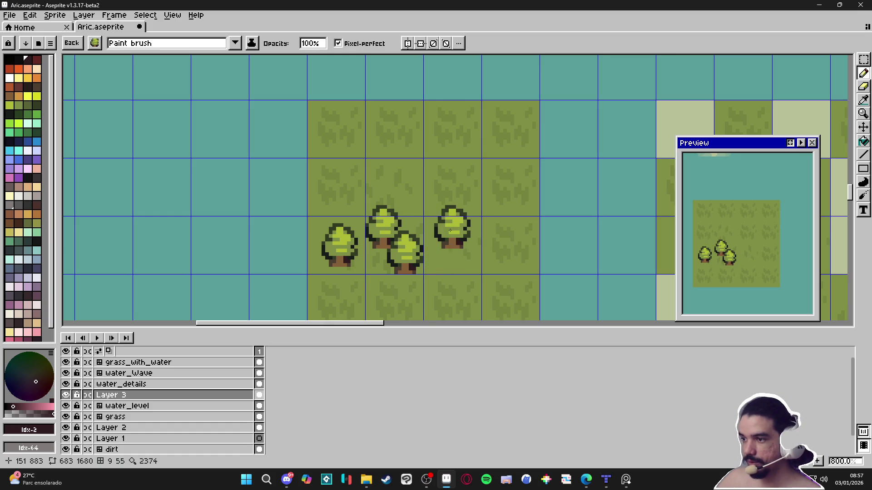
left_click(451, 229)
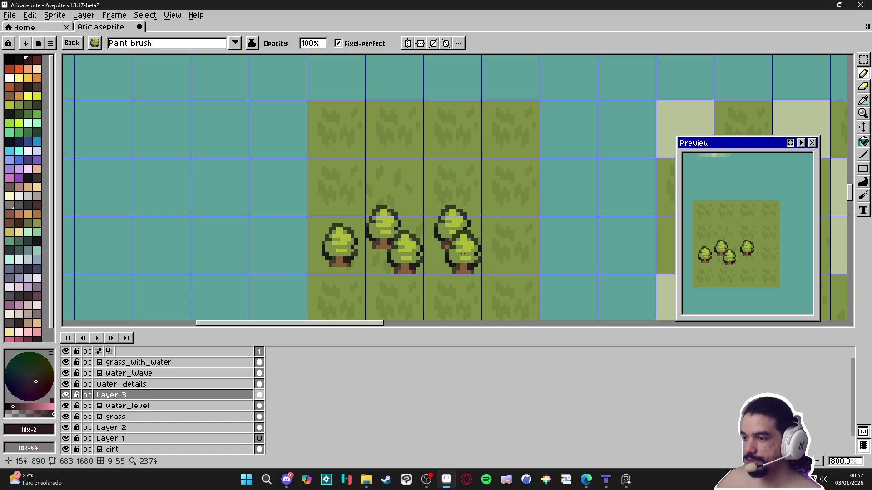
left_click(462, 253)
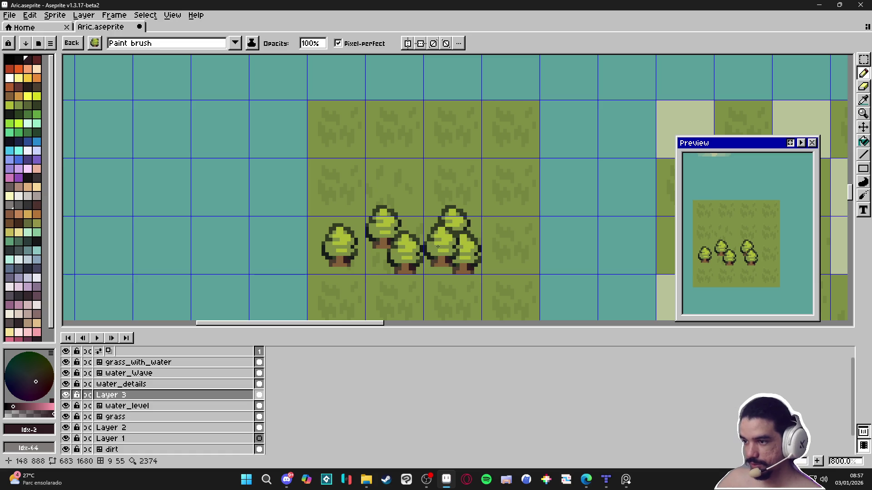
key("ctrl+z")
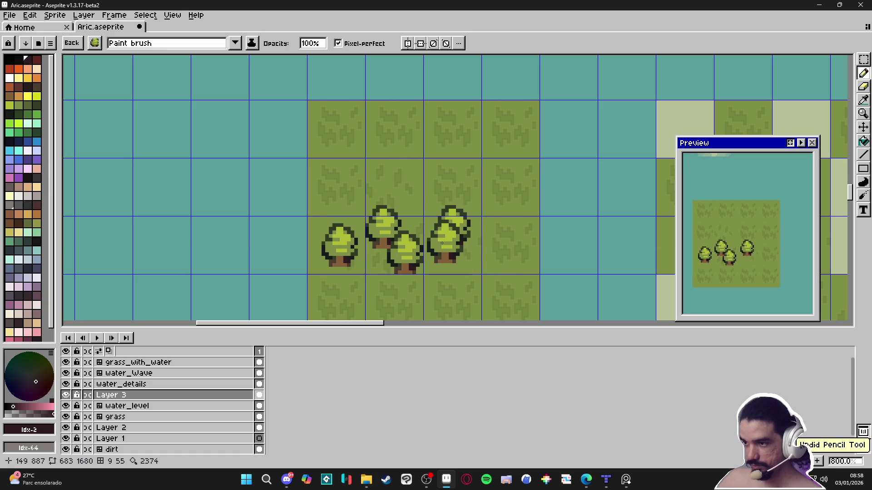
Stamp five more trees to fill the cluster's right end along the grass edge
left_click(461, 254)
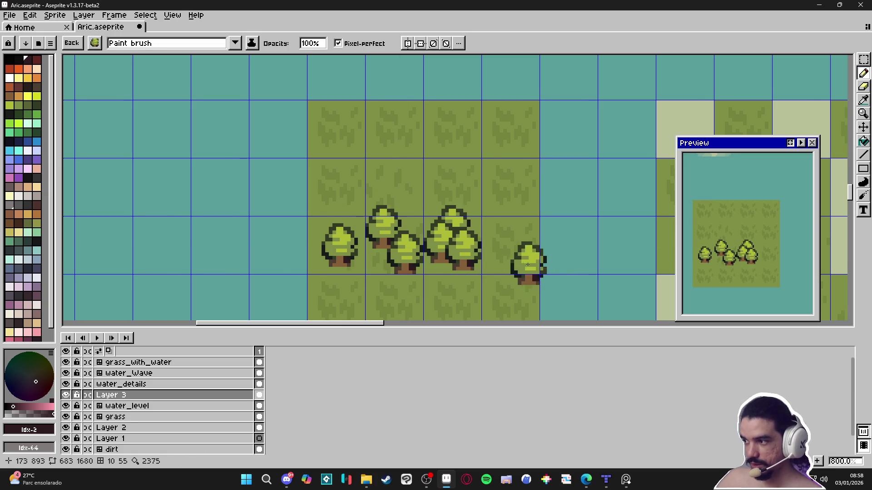
scroll(522, 263, "right", 1)
scroll(520, 265, "right", 1)
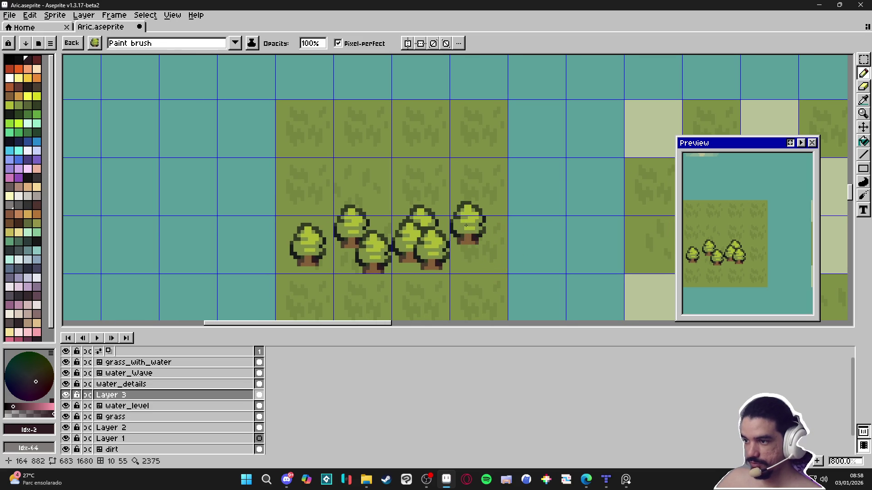
left_click(467, 228)
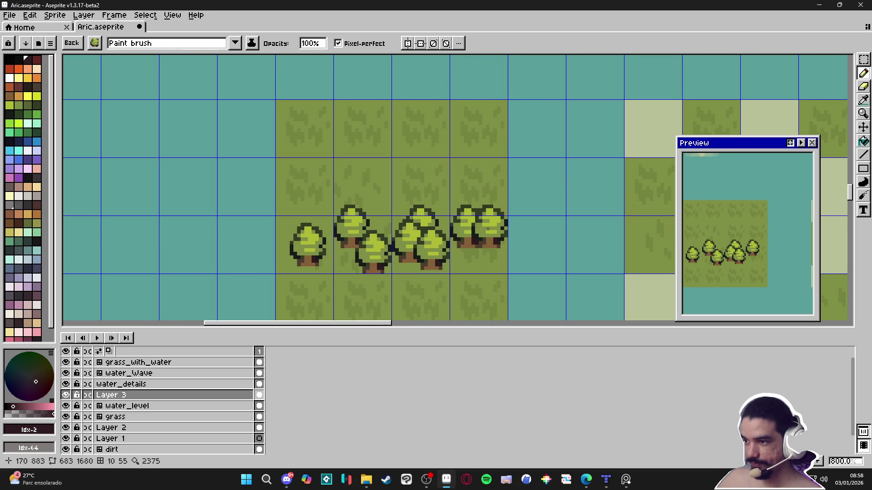
left_click(488, 228)
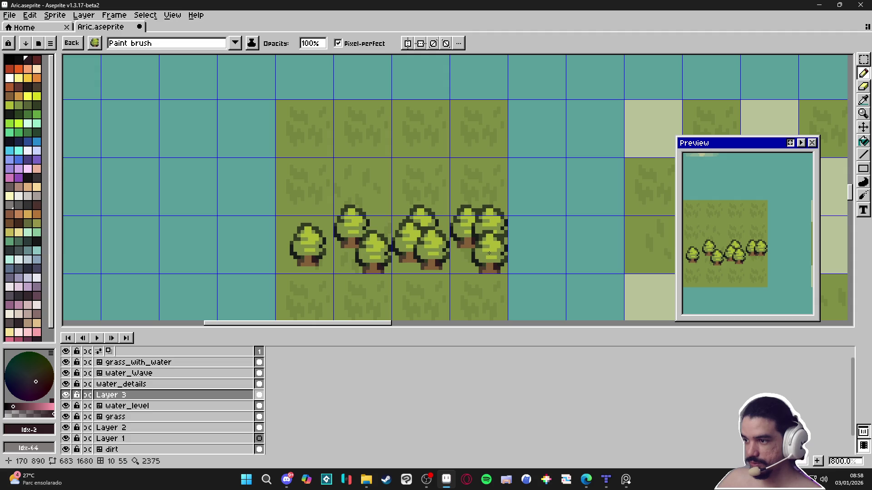
left_click(488, 252)
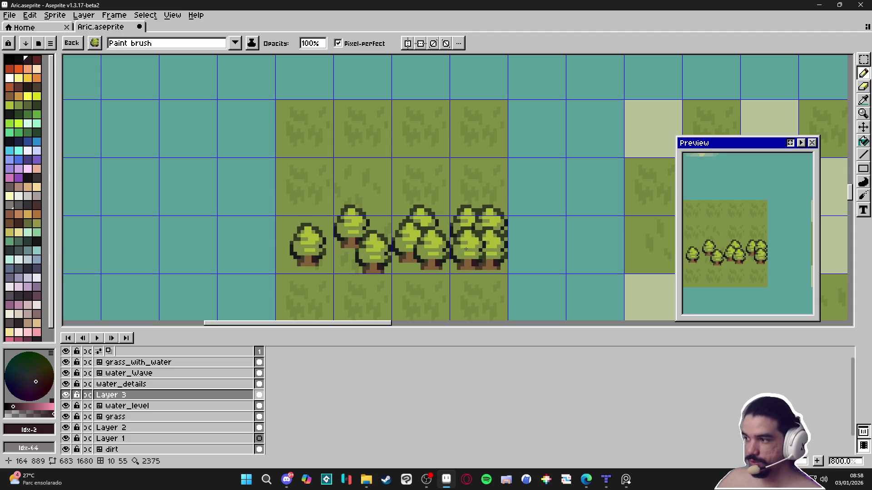
left_click(466, 252)
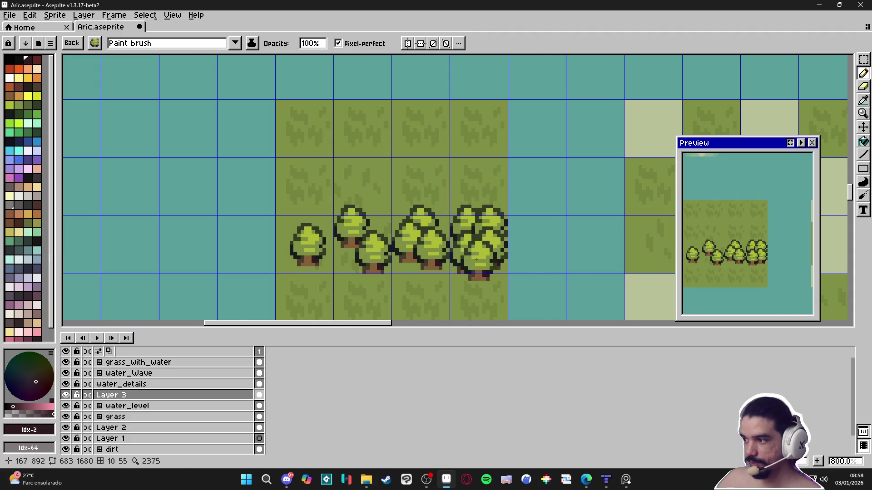
scroll(464, 273, "down", 2)
scroll(412, 286, "down", 1)
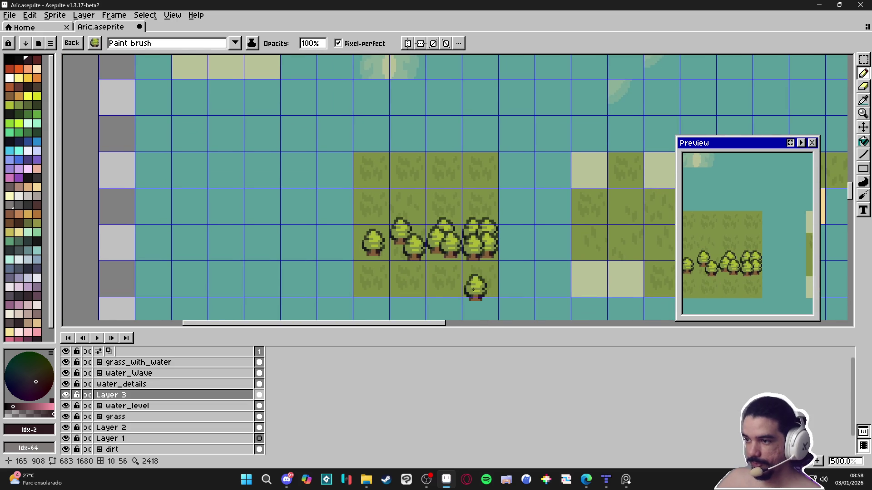
Hide the tile grid and discard the tree stamp brush for the plain pencil
scroll(432, 272, "right", 1)
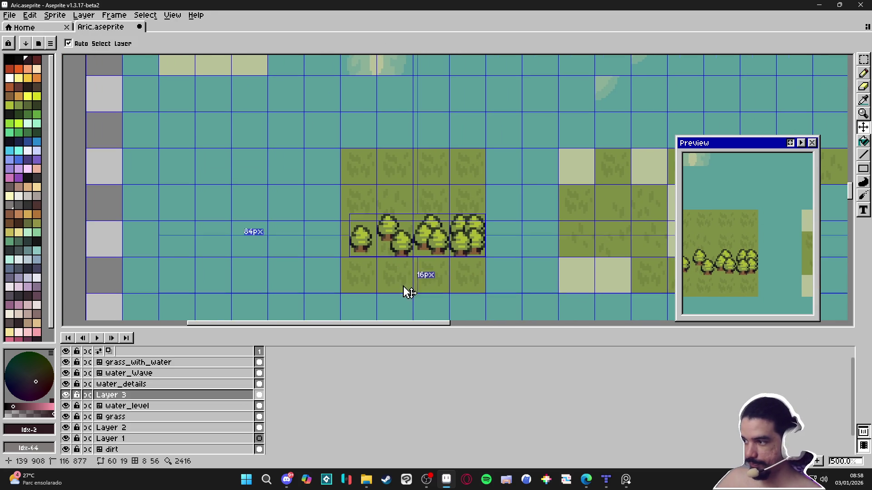
key("ctrl+apostrophe")
scroll(413, 274, "down", 1)
key("Escape")
scroll(423, 273, "down", 1)
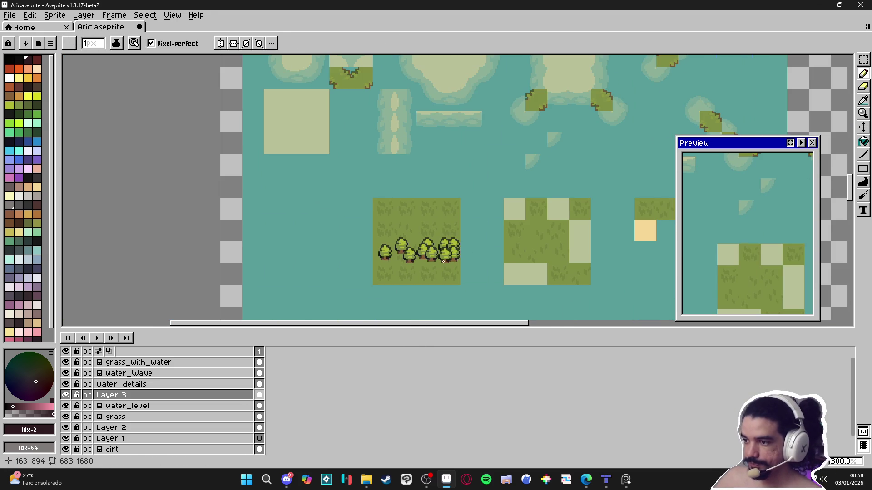
scroll(443, 263, "up", 3)
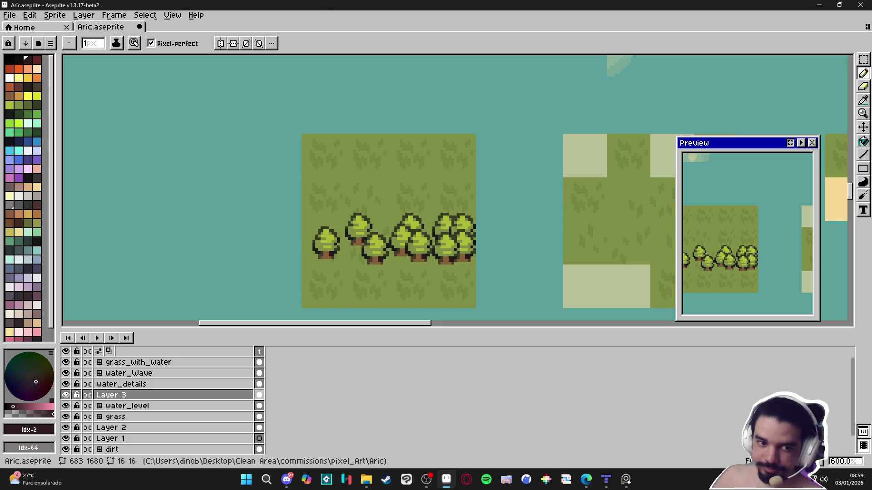
Zoom in and out over the tree cluster, ending with the Pencil tool active
key("alt+Tab")
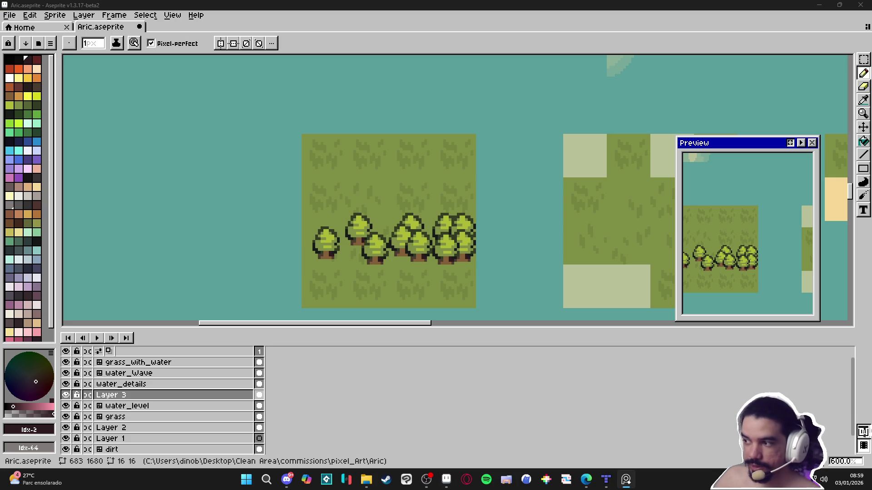
scroll(356, 234, "up", 1)
key("v")
key("b")
scroll(356, 239, "down", 6)
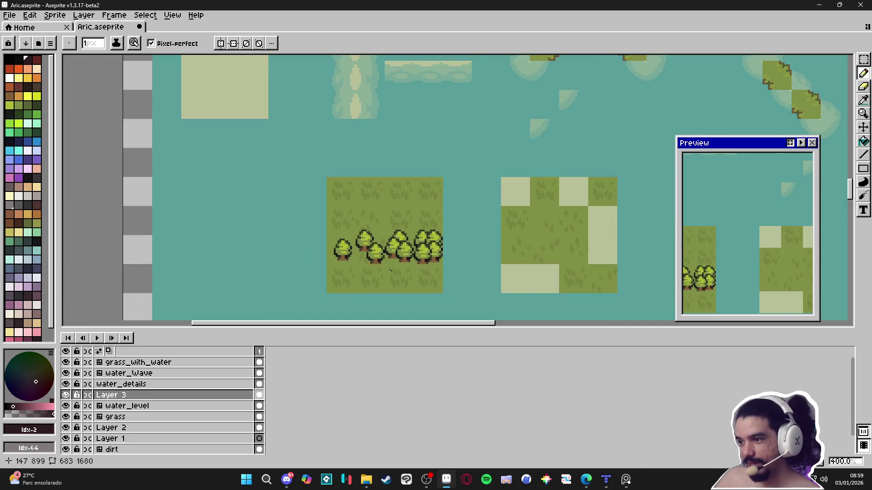
scroll(391, 270, "up", 2)
scroll(399, 270, "down", 2)
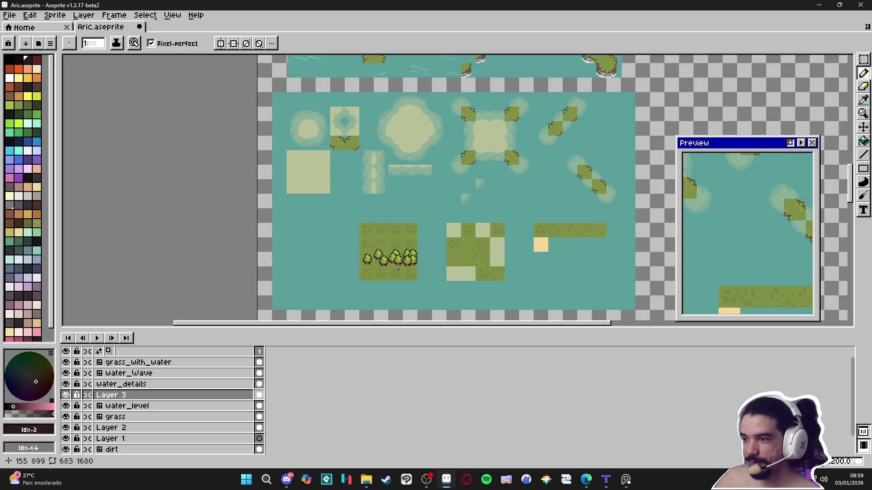
scroll(416, 264, "up", 3)
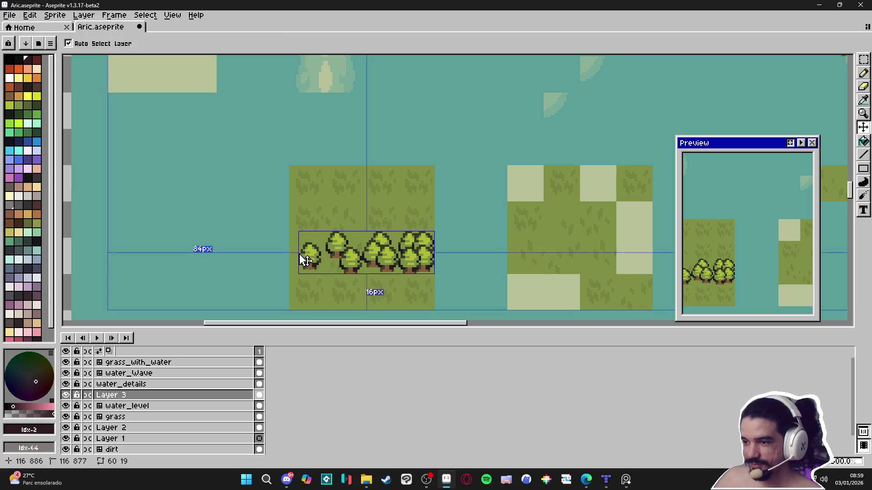
Switch to the Move tool with automatic layer picking, leaving the tile grid shown
key("ctrl+apostrophe")
key("v")
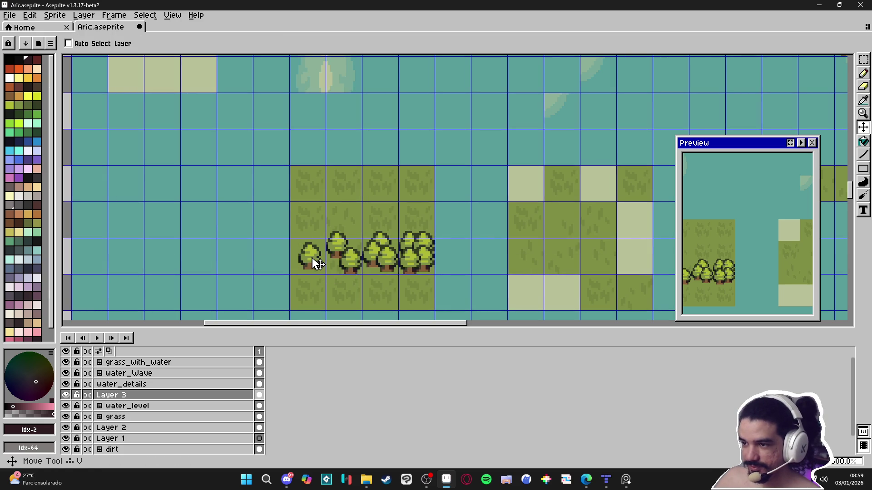
scroll(317, 264, "up", 1)
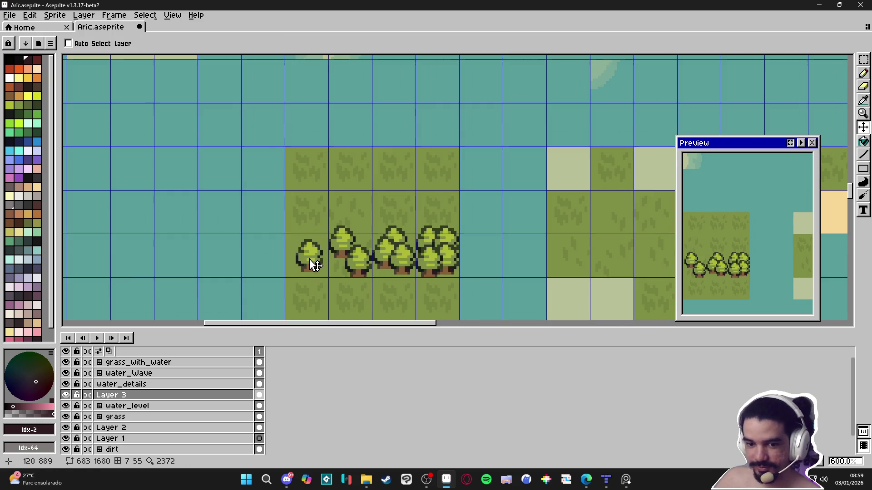
scroll(317, 261, "down", 1)
key("ctrl+apostrophe")
key("ctrl")
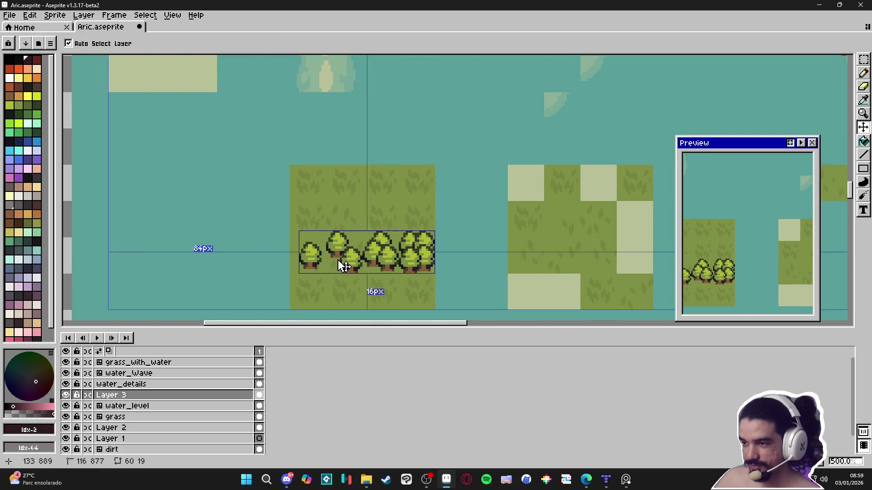
key("ctrl+apostrophe")
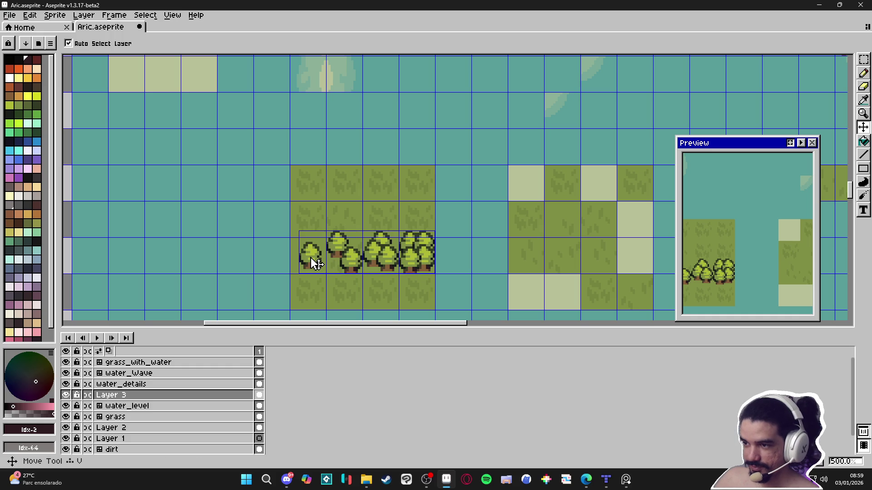
Marquee-select the tree tiles plus the grass row above and open the File menu
key("m")
scroll(315, 260, "up", 1)
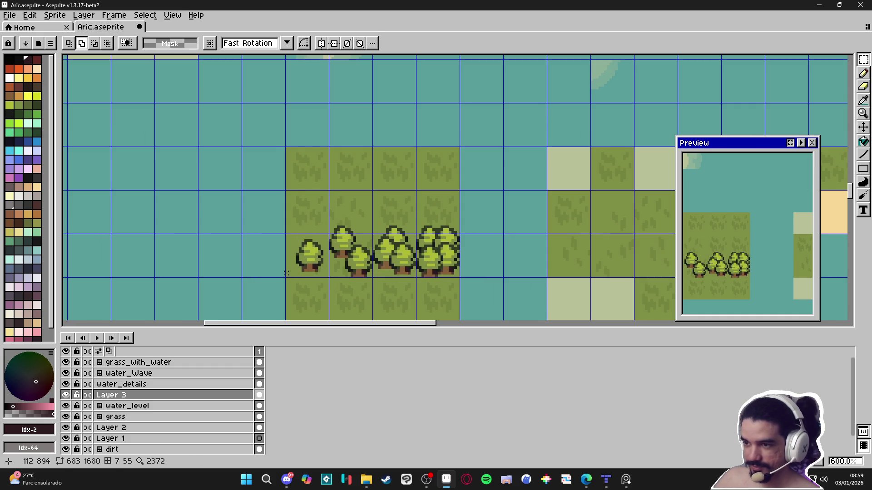
mouse_move(289, 273)
left_mouse_down()
mouse_move(295, 222)
mouse_move(443, 213)
left_mouse_up()
left_click(10, 15)
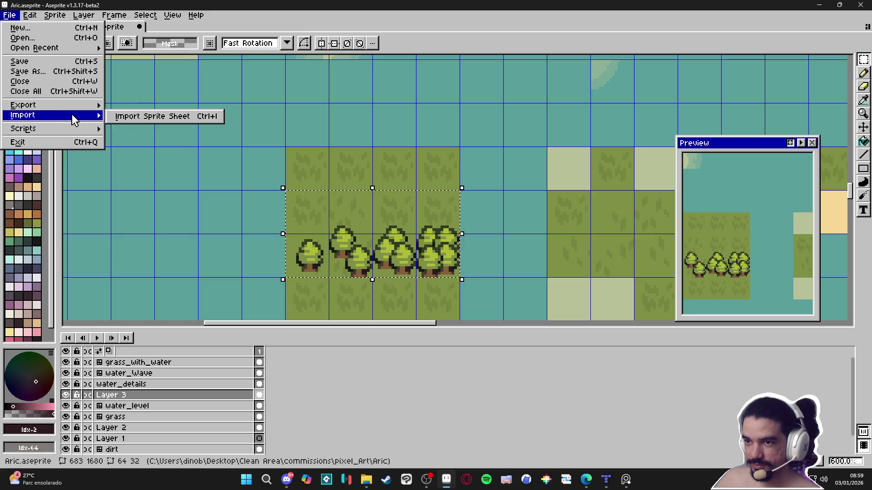
Start a sprite sheet import using the By Rows layout, tile width 16 and height 32
left_click(135, 120)
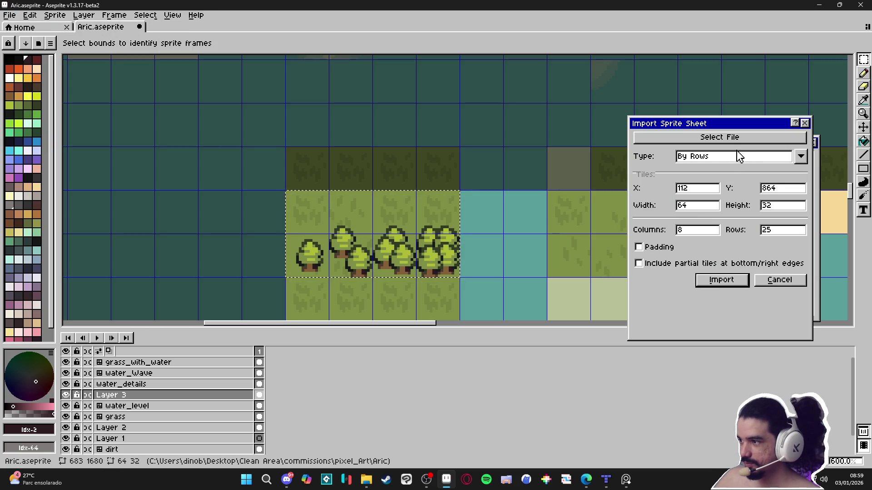
left_click(744, 157)
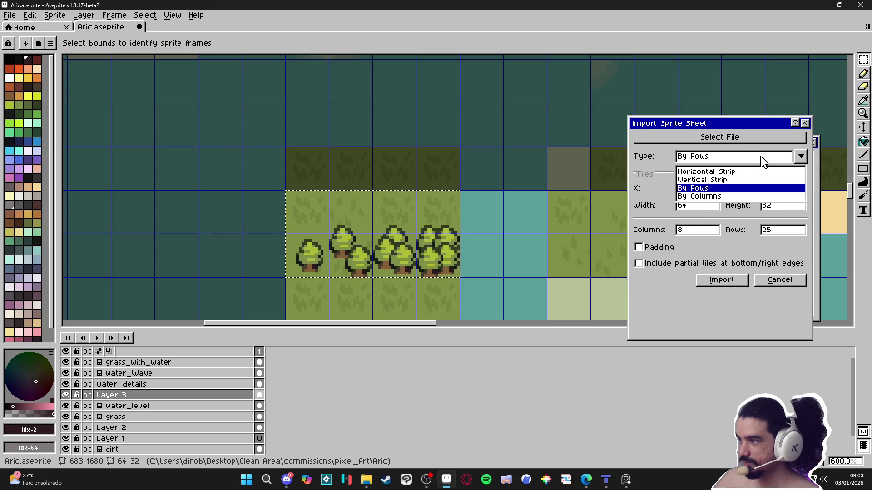
left_click(761, 156)
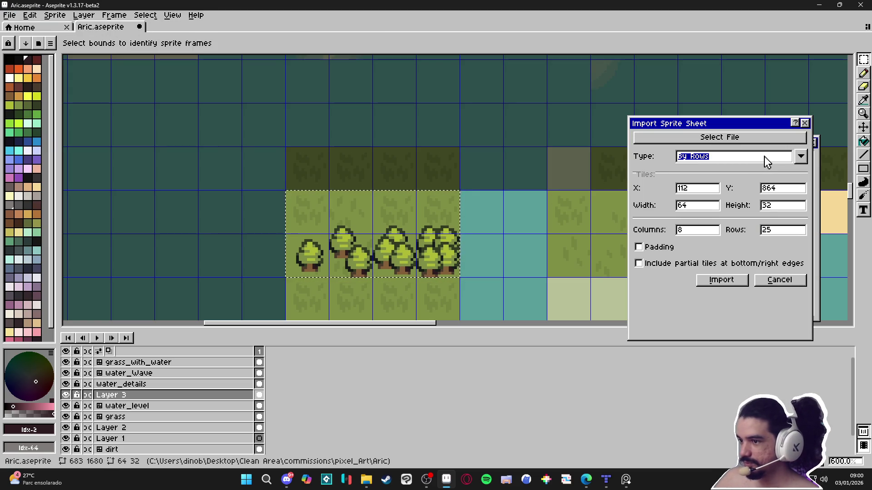
scroll(387, 189, "down", 5)
scroll(409, 218, "down", 2)
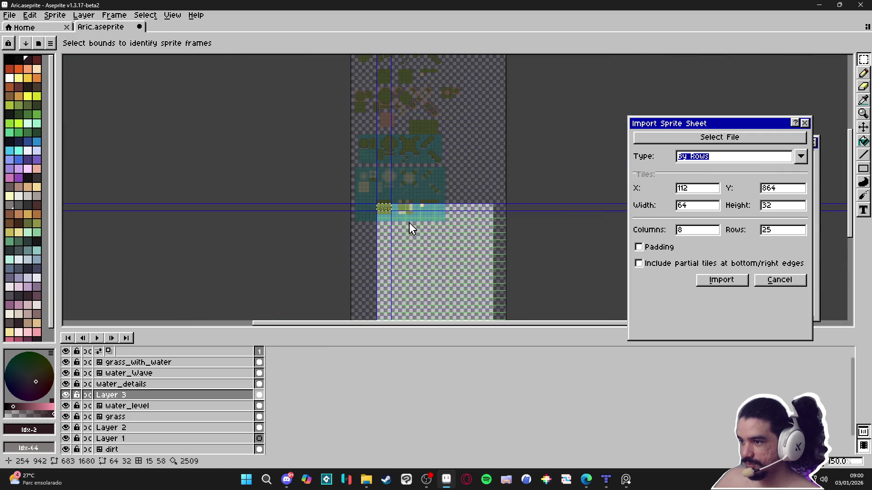
scroll(400, 236, "up", 4)
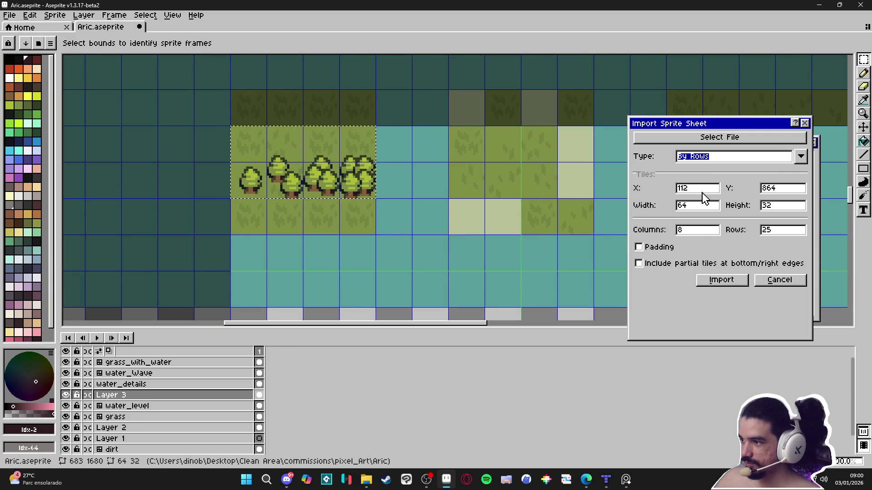
left_click(716, 210)
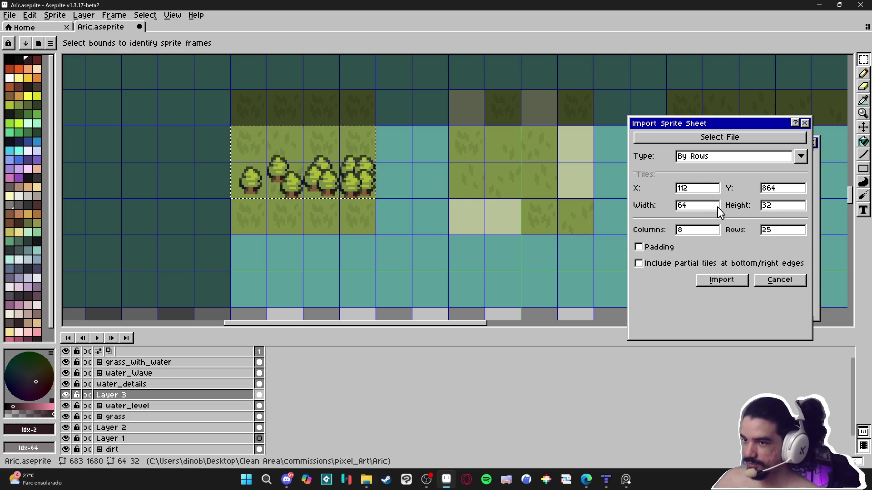
double_click(719, 212)
type("16")
key("Tab")
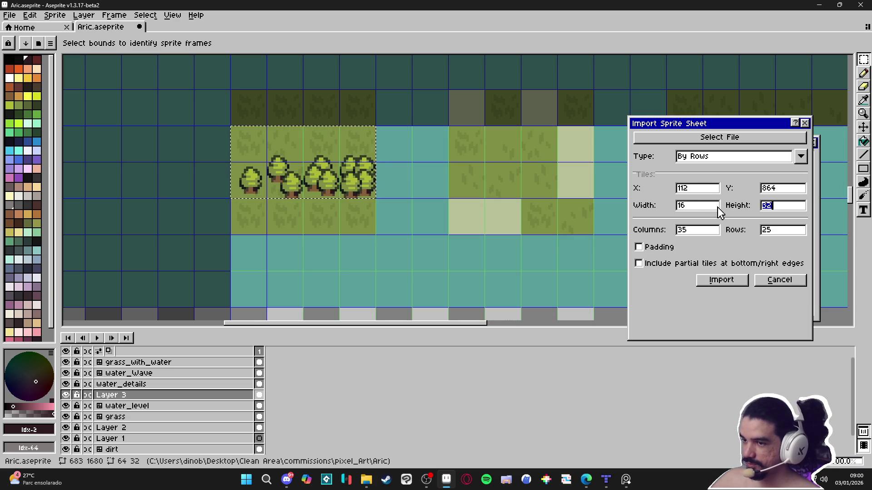
key("Right")
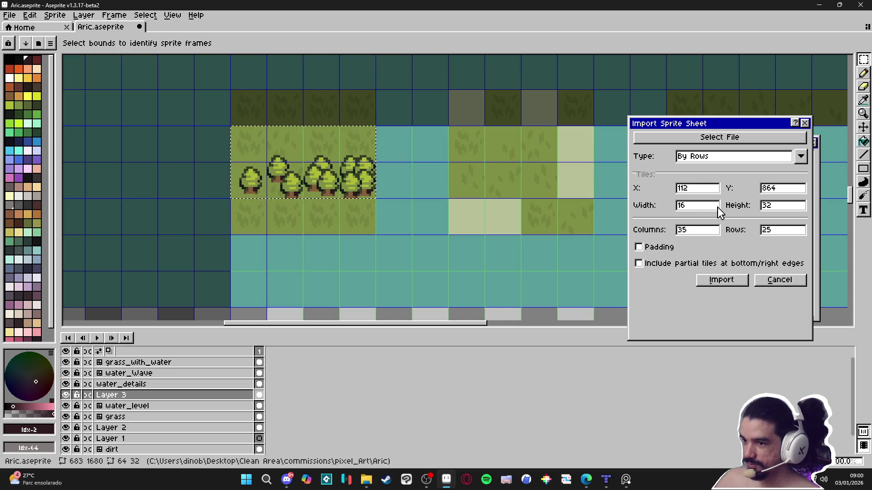
Set the sprite sheet to 4 columns and 1 row
left_click(716, 233)
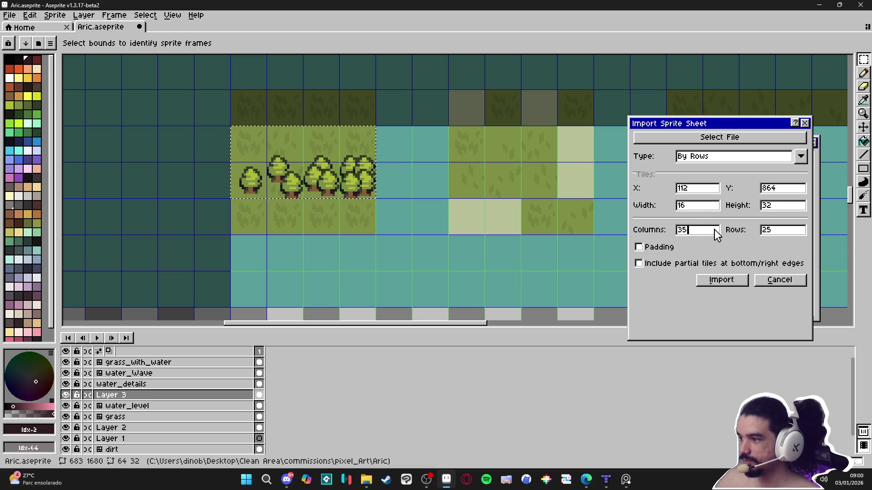
double_click(715, 233)
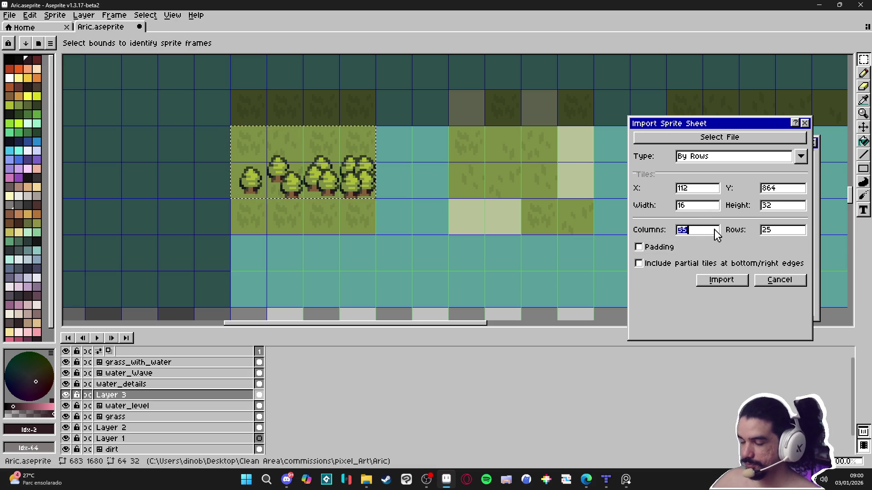
type("4")
left_click(781, 232)
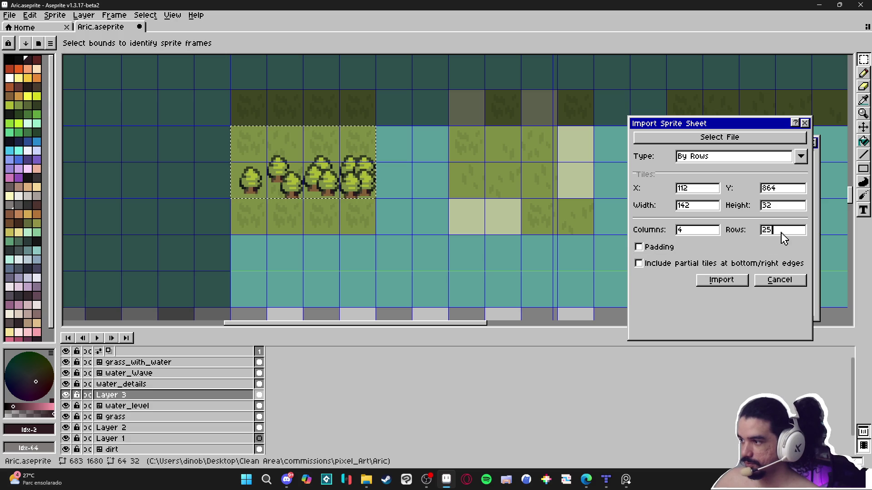
key("BackSpace")
key("BackSpace")
type("1")
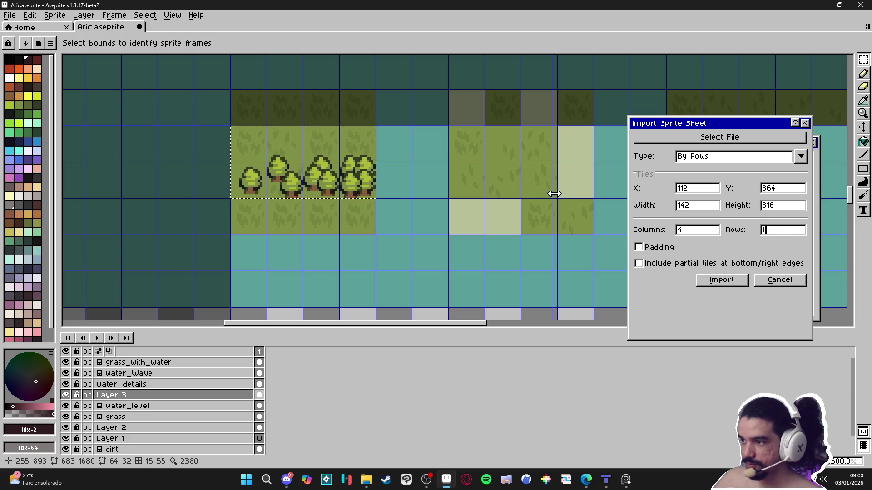
scroll(500, 198, "down", 4)
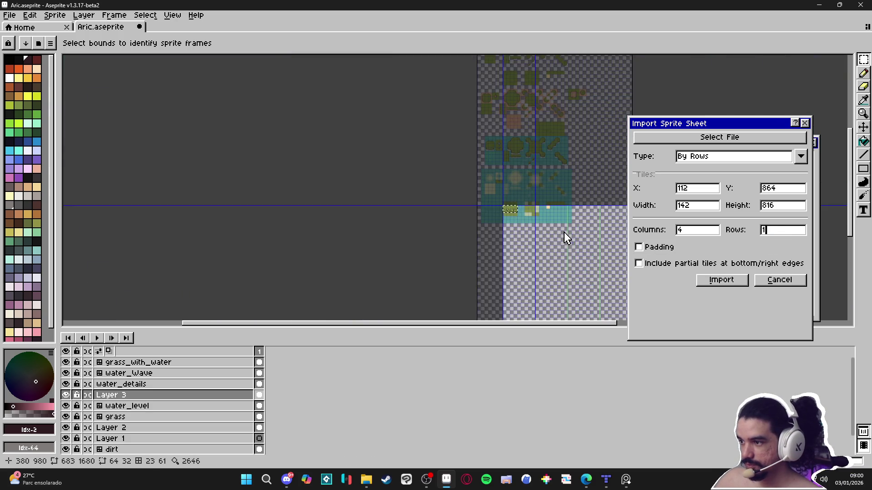
scroll(573, 232, "up", 2)
scroll(576, 231, "down", 2)
scroll(490, 204, "up", 2)
scroll(486, 204, "down", 2)
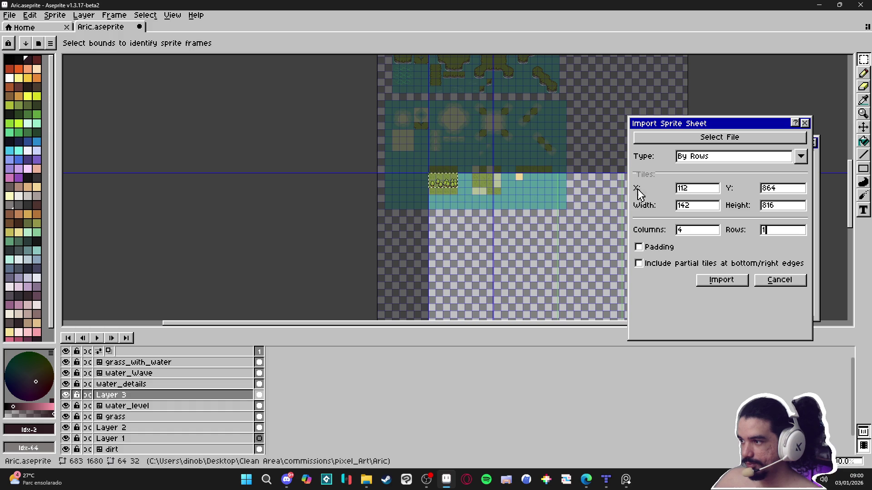
Re-enter the tile width as 16, then cancel the import without importing anything
left_click(705, 207)
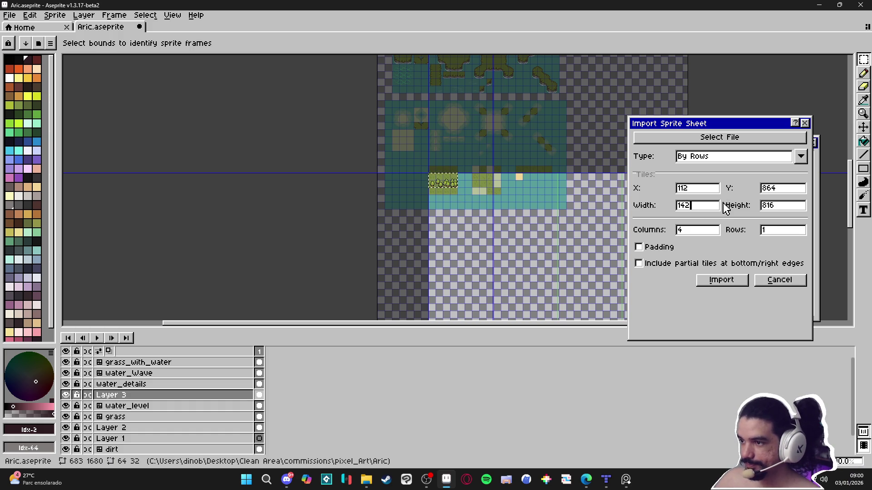
key("ctrl+a")
type("16")
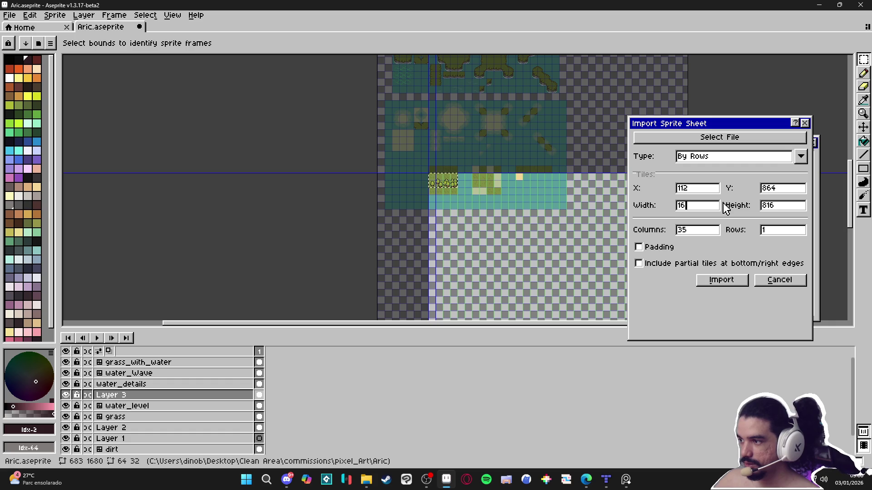
scroll(512, 181, "up", 4)
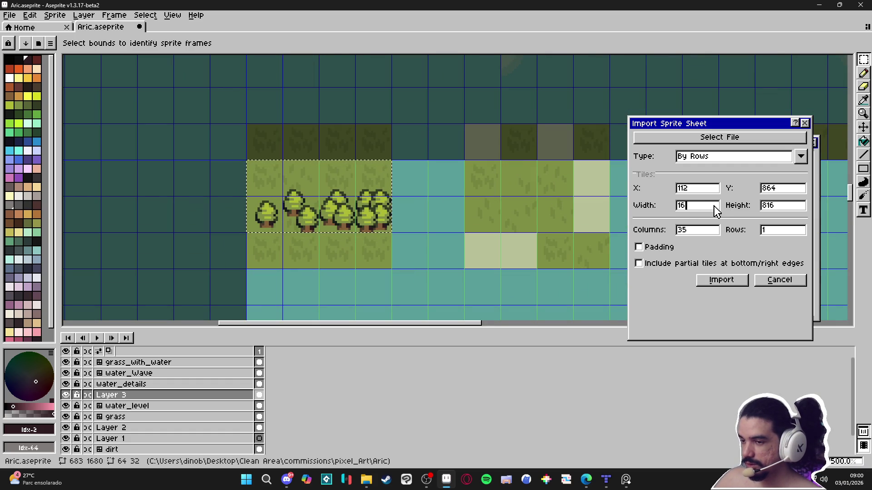
left_click(780, 280)
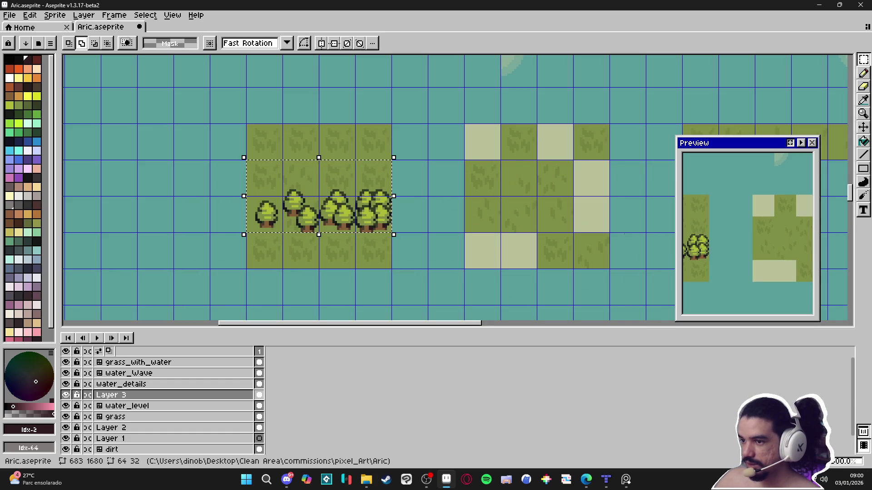
Clear the selection, make water_level the active layer, and switch to Rectangular Marquee
key("ctrl+d")
key("v")
left_click(303, 261, "ctrl")
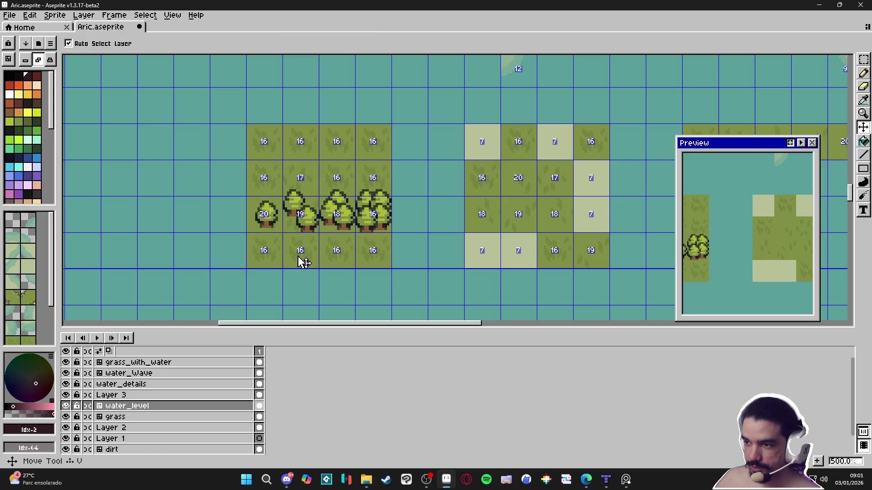
key("m")
scroll(302, 261, "down", 3)
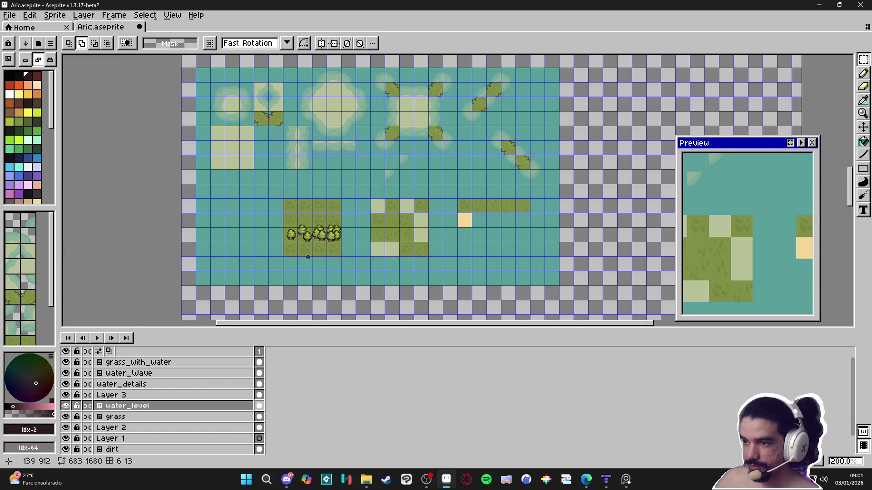
scroll(310, 259, "up", 3)
key("v")
key("m")
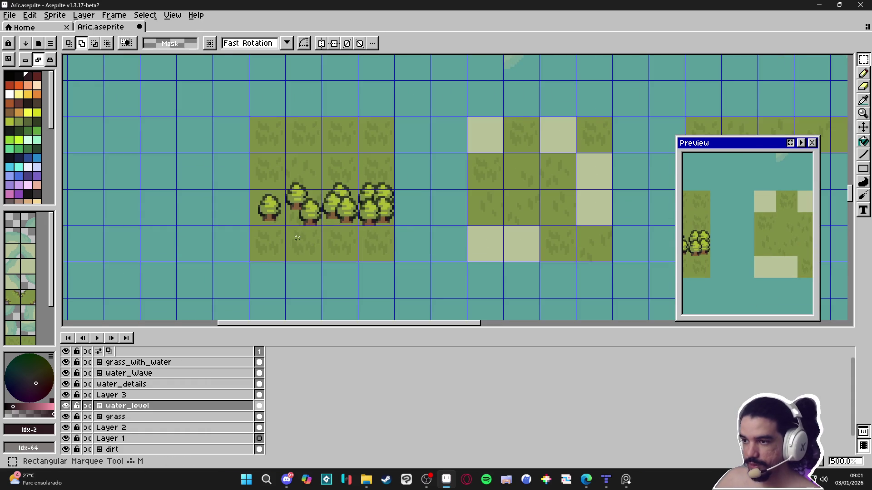
scroll(318, 218, "down", 3)
scroll(378, 212, "up", 2)
Select the 4×4 block of grass tiles around the trees using three marquee drags
mouse_move(353, 181)
left_mouse_down()
mouse_move(411, 238)
mouse_move(439, 238)
mouse_move(452, 254)
left_mouse_up()
left_click_drag(444, 163, 454, 175)
left_click_drag(399, 169, 404, 175)
left_click(10, 15)
left_click(16, 24)
Create a 64×64 sprite, paste the copied tiles, and eyedrop grass green #7f8e44 from Aric
left_click(407, 339)
key("ctrl+v")
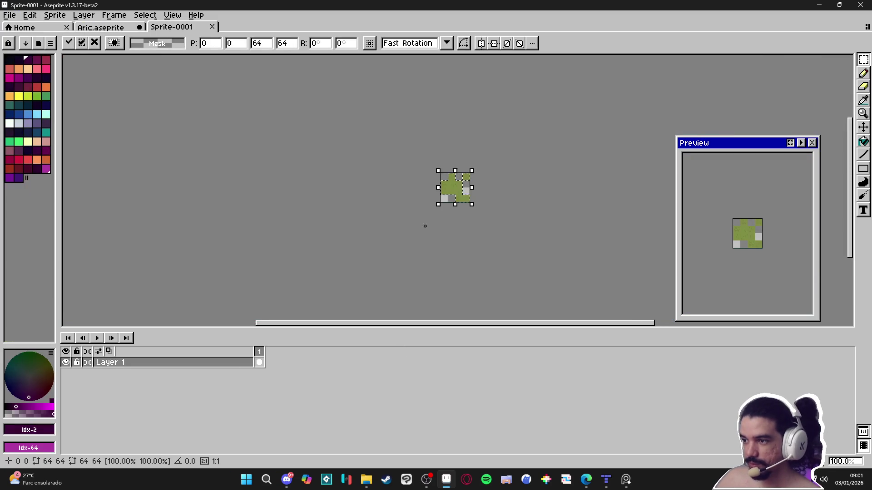
left_click(118, 32)
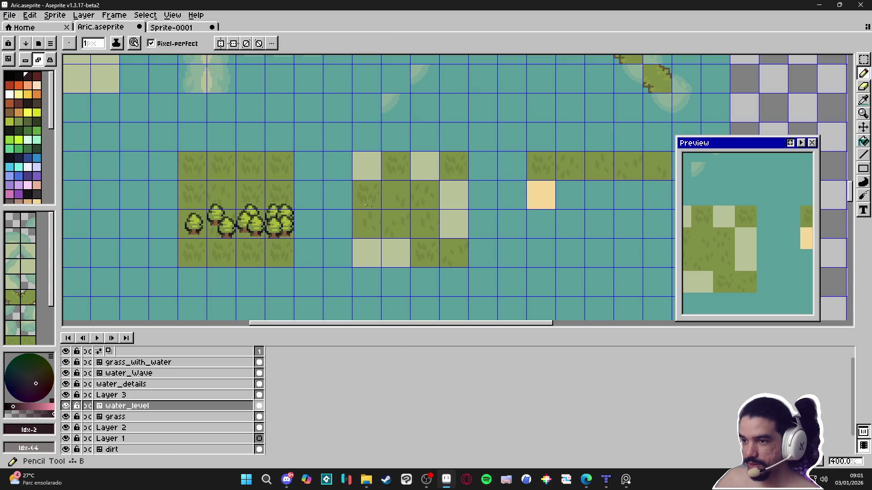
key("i")
left_click(400, 185)
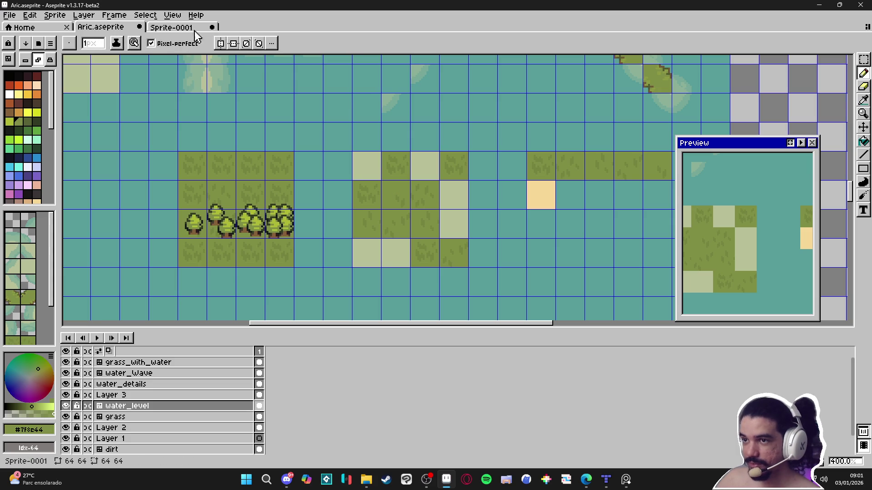
Bucket-fill the light tiles with grass green and add Layer 2 above it
left_click(181, 28)
key("g")
left_click(422, 215)
left_click_drag(441, 214, 420, 236)
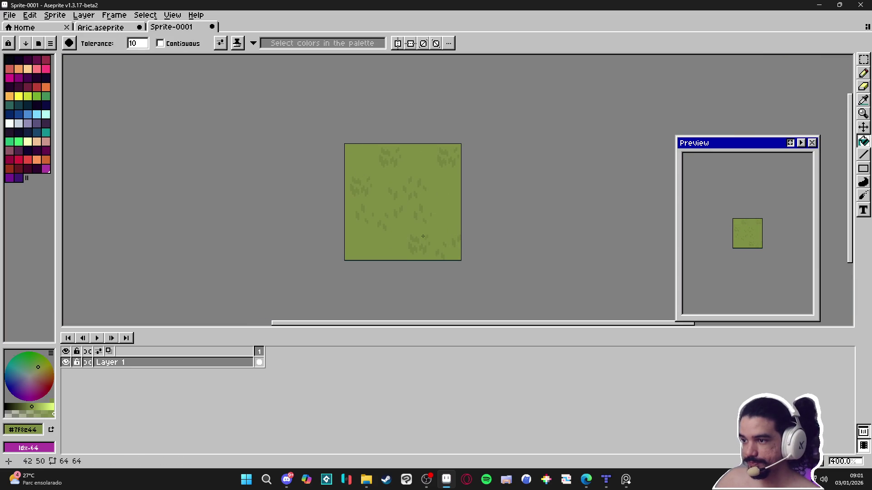
double_click(210, 375)
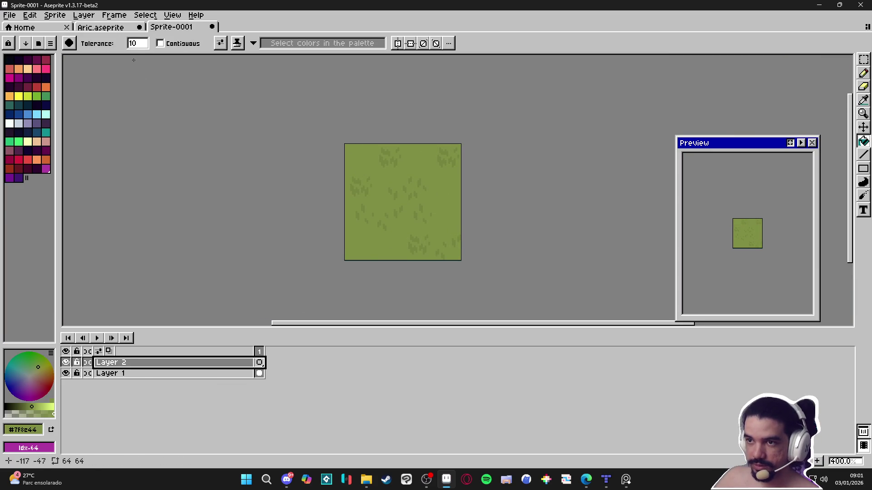
Select a single tree tile in the Aric tileset
key("ctrl+shift+Tab")
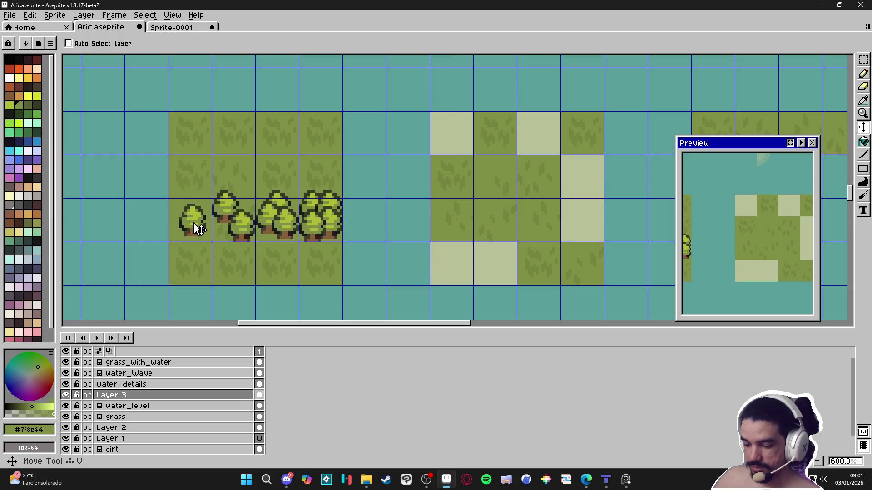
key("m")
left_click(191, 221)
left_click(172, 28)
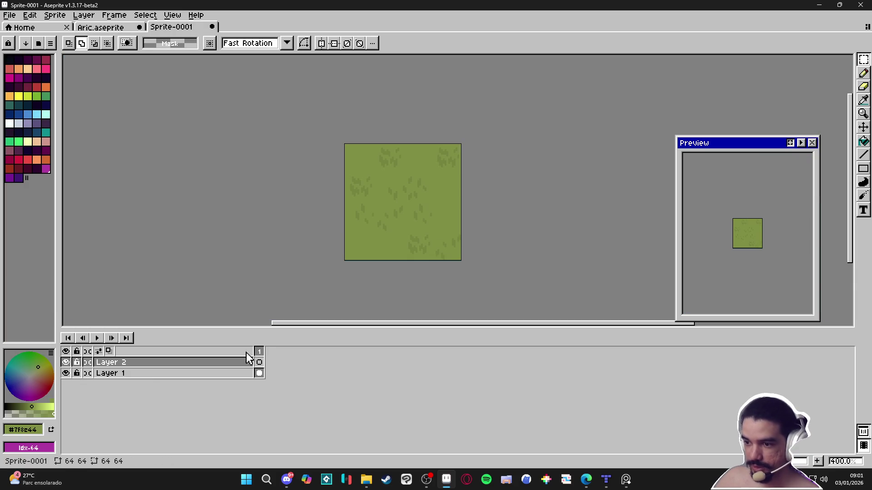
Paste the tree tile onto Layer 2 and position it down and right of centre
key("ctrl+v")
left_click_drag(456, 193, 396, 206)
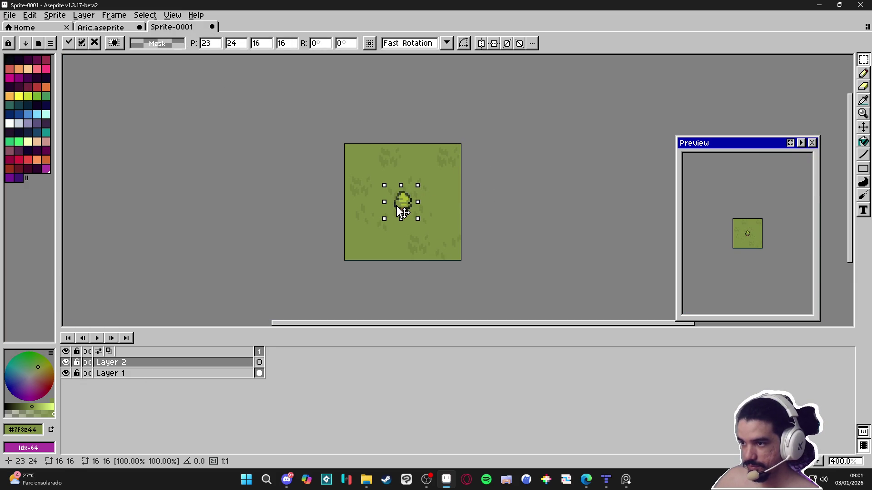
left_click(405, 232)
scroll(400, 199, "up", 3)
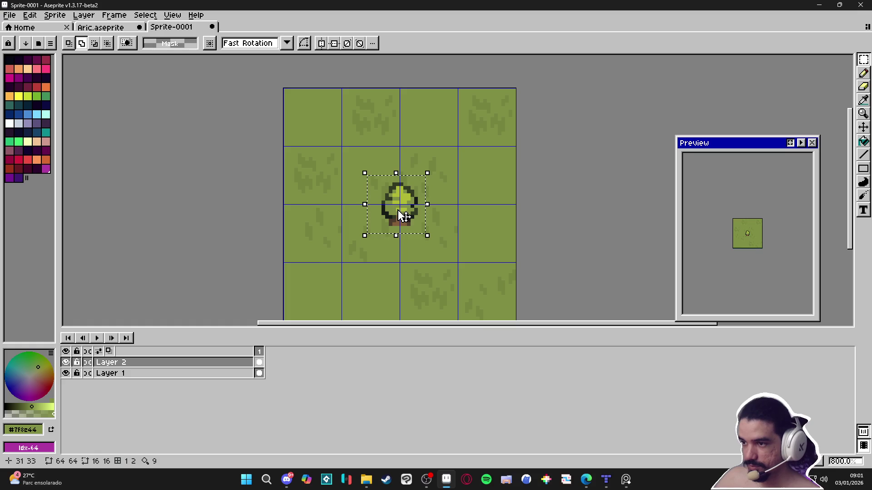
left_click_drag(408, 214, 439, 241)
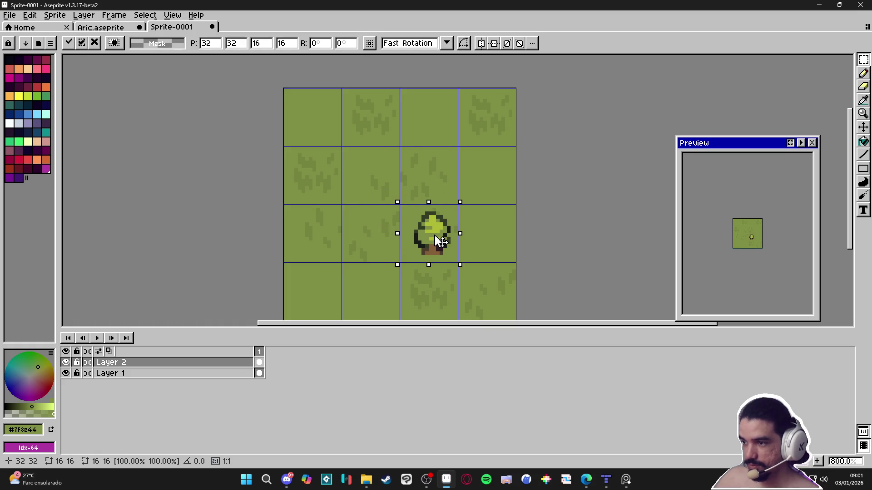
left_click(428, 275)
Paste the two-tree pair from Aric centred on the sprite, then open both frames' properties
key("ctrl+a")
key("ctrl+shift+Tab")
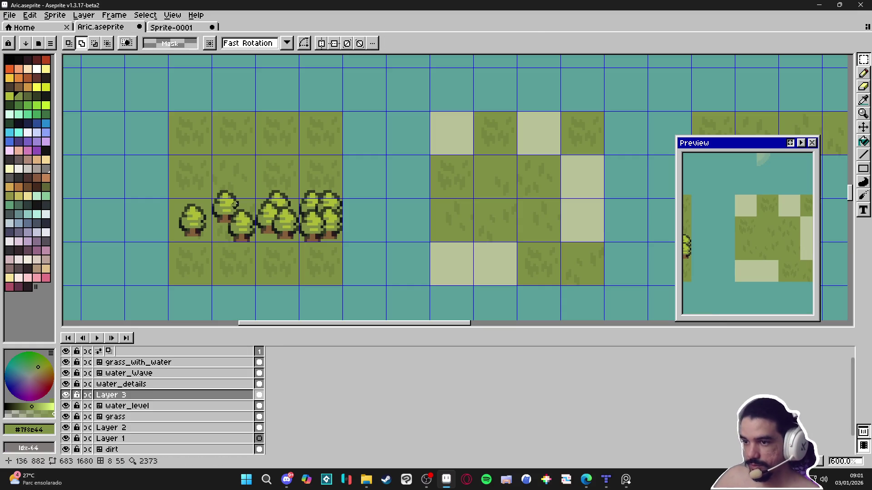
left_click_drag(240, 235, 241, 179)
key("ctrl+Tab")
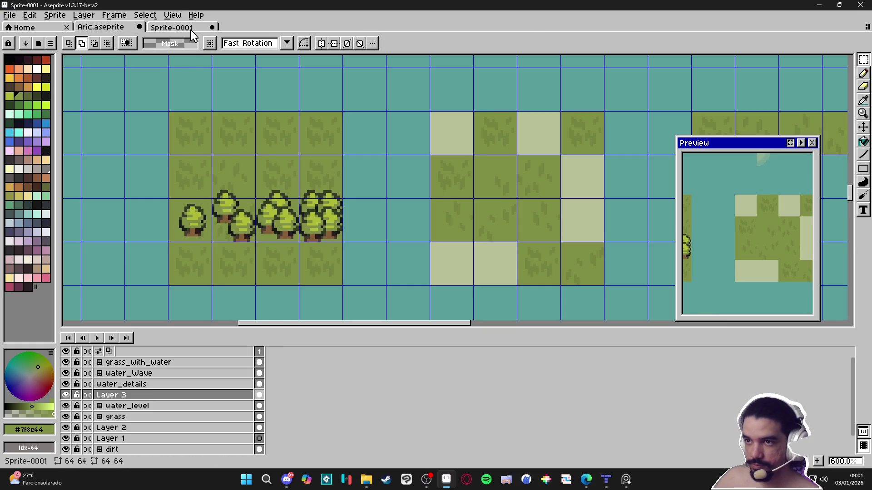
key("ctrl+v")
mouse_move(535, 216)
left_mouse_down()
mouse_move(425, 220)
mouse_move(417, 233)
left_mouse_up()
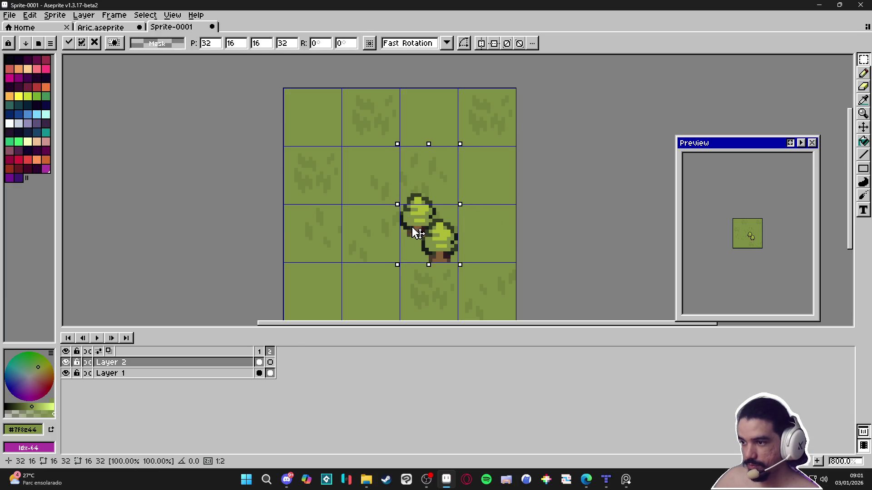
key("Return")
scroll(759, 231, "up", 2)
left_click_drag(744, 183, 785, 156)
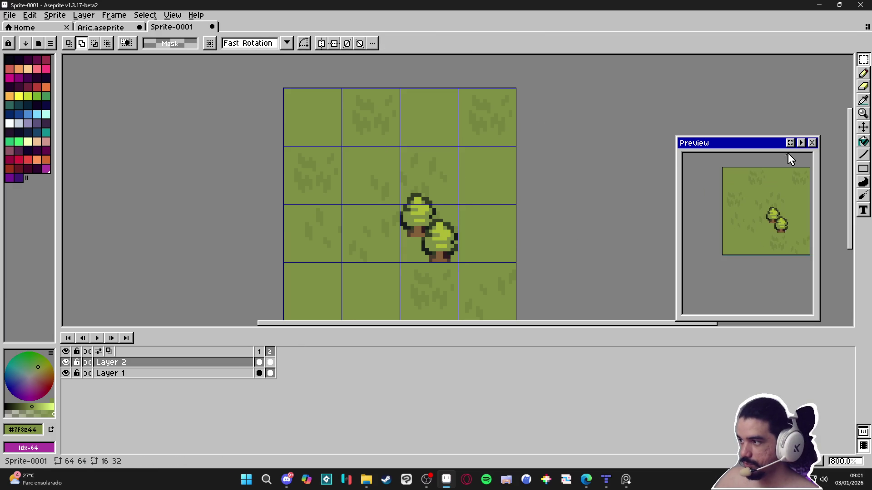
left_click(114, 15)
left_click(194, 160)
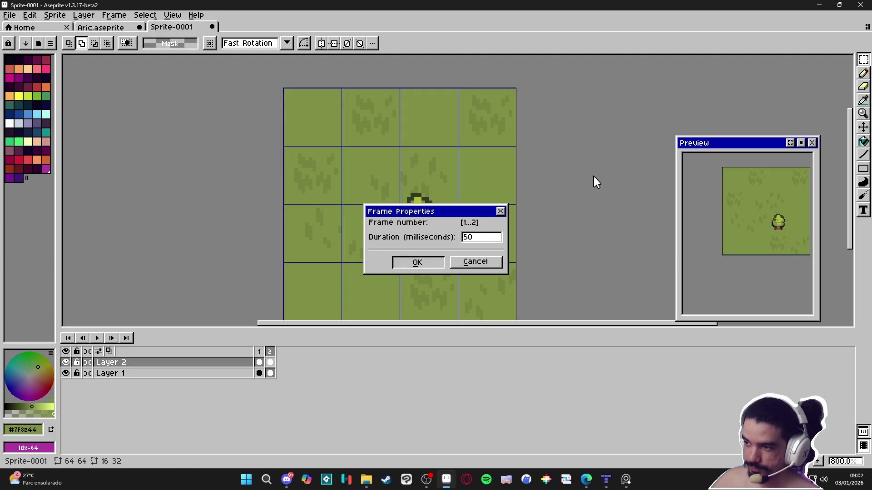
Confirm the frame duration of 50 for both frames in Frame Properties
key("Return")
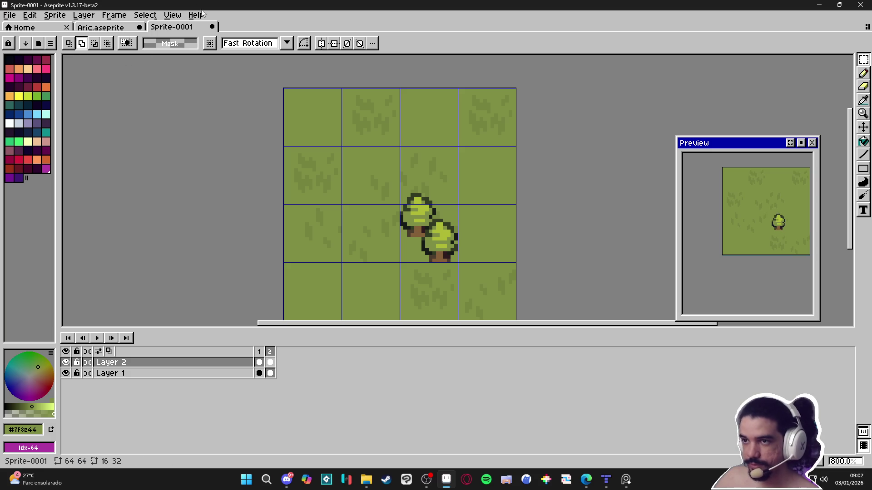
left_click(114, 15)
left_click(166, 159)
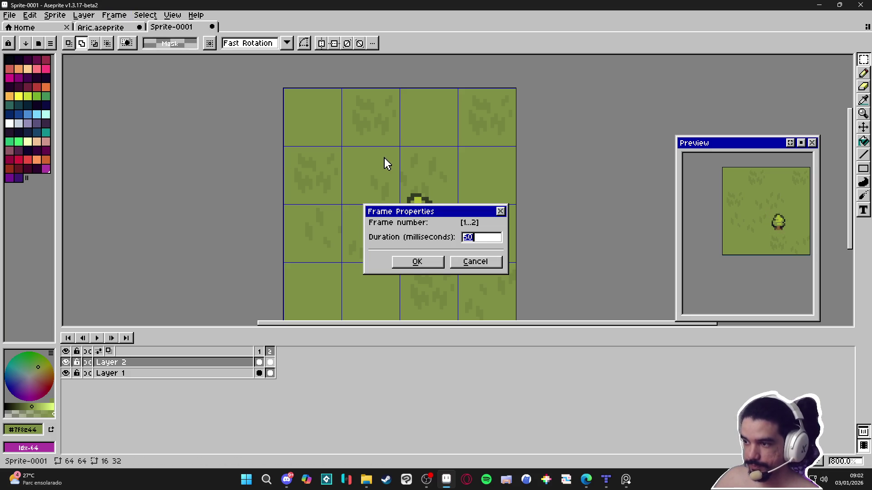
key("Return")
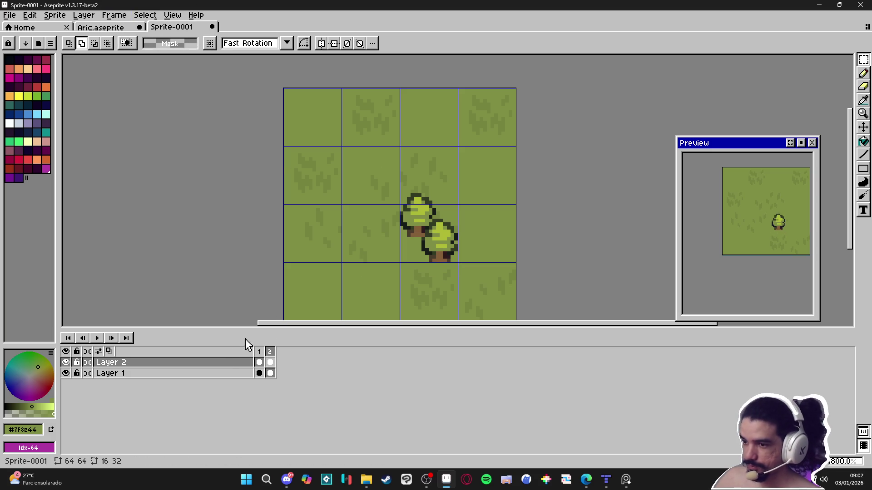
Add a third frame and cut the existing tree out of it
key("alt+n")
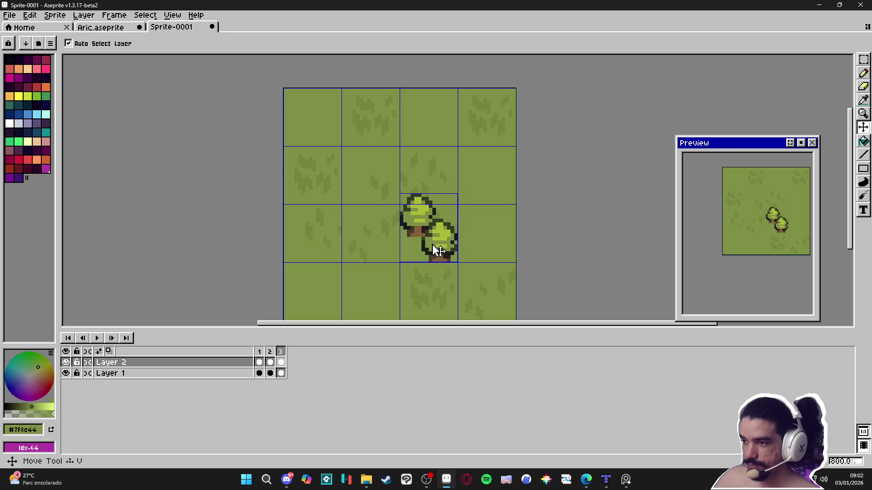
left_click_drag(434, 170, 407, 254)
key("ctrl+x")
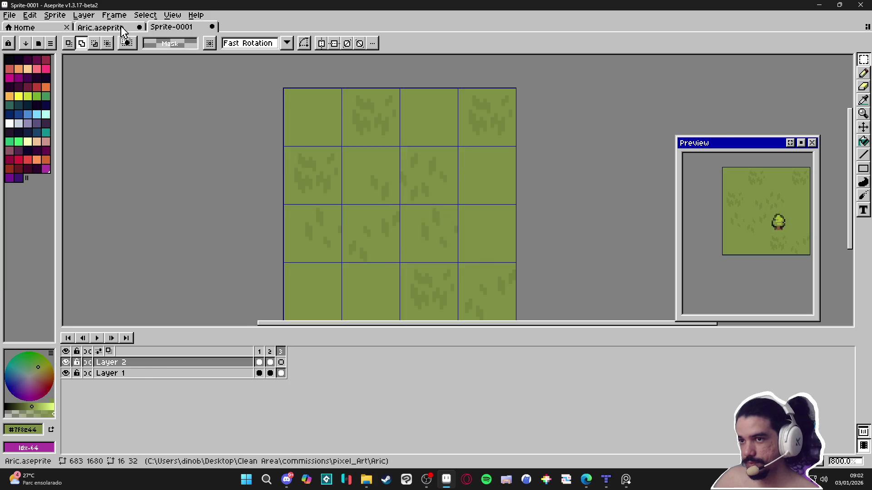
left_click(101, 28)
key("m")
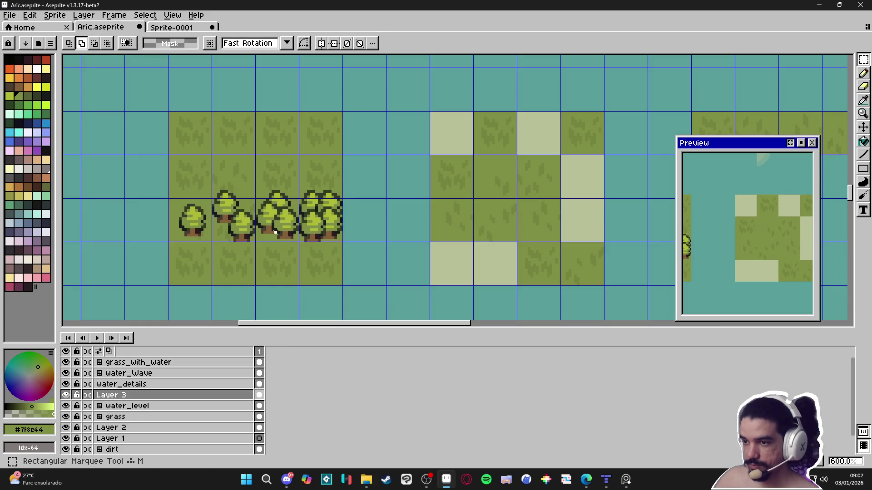
left_click(177, 28)
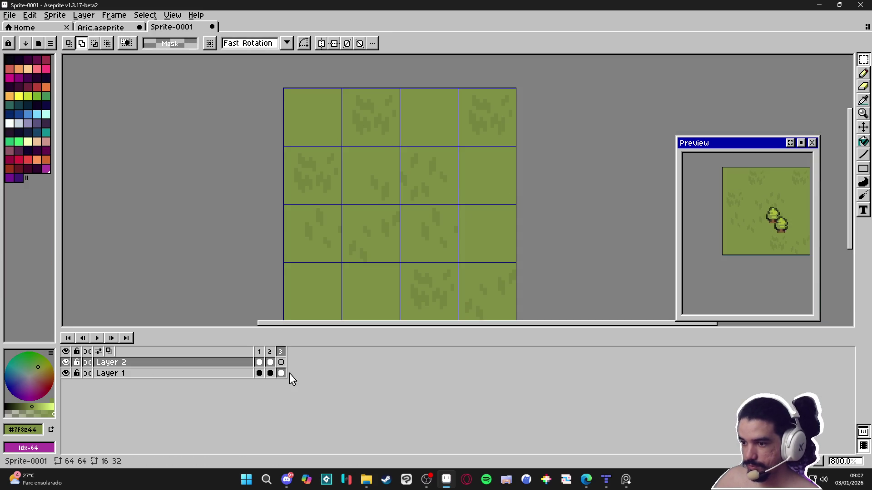
With Layer 1 hidden and onion skin on, paste the two-tree cluster centred in frame 3
left_click(66, 373)
left_click(108, 351)
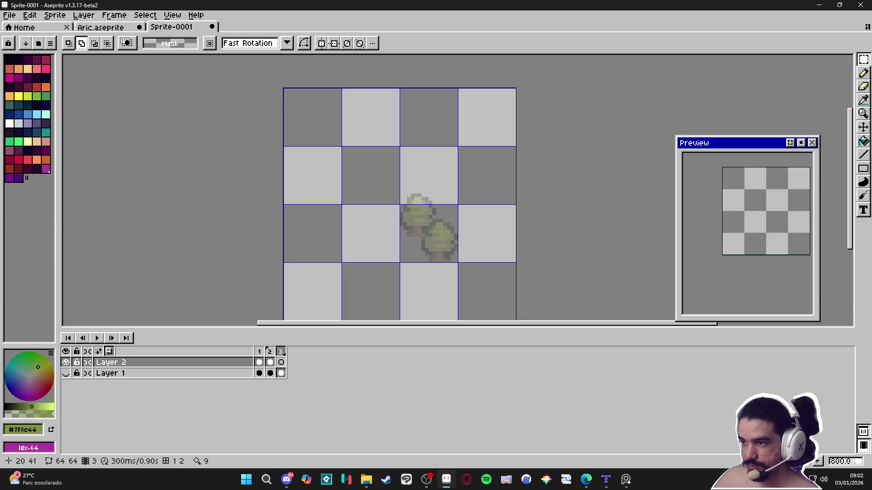
key("ctrl+v")
left_click_drag(516, 234, 416, 253)
key("ctrl+d")
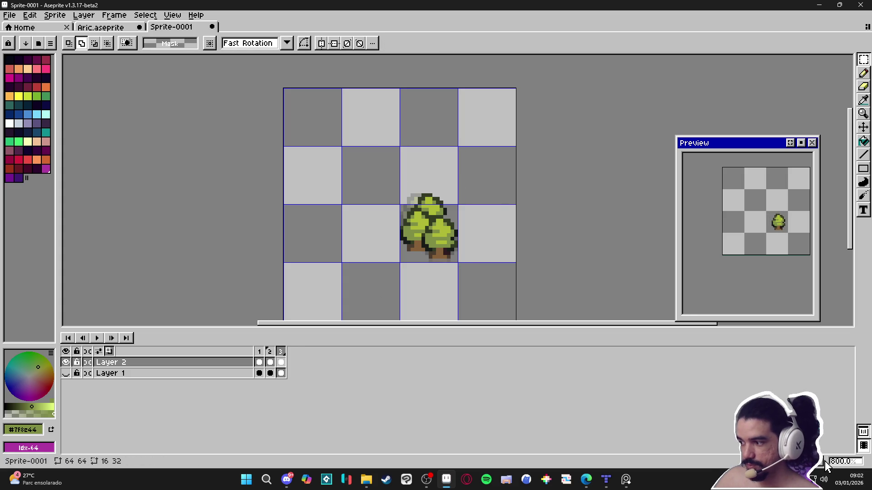
key("ctrl+a")
left_click(119, 28)
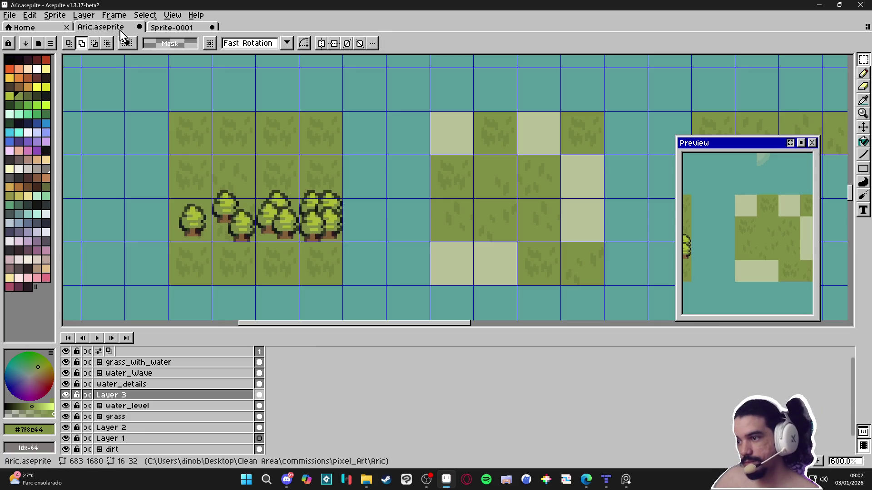
mouse_move(314, 213)
left_mouse_down()
mouse_move(320, 232)
mouse_move(301, 157)
left_mouse_up()
Copy the fuller tree cluster and paste it centred over the earlier trees in frame 4
key("ctrl+c")
left_click(172, 27)
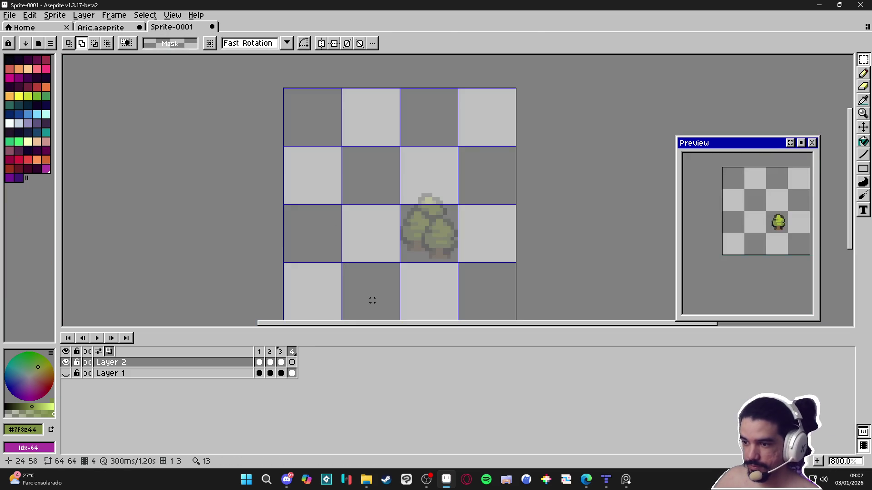
key("ctrl+v")
left_click_drag(459, 223, 436, 238)
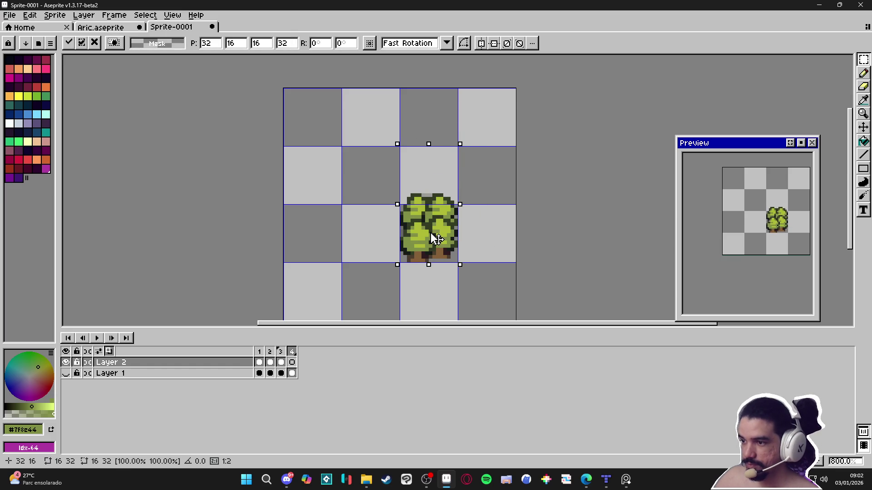
left_click(622, 268)
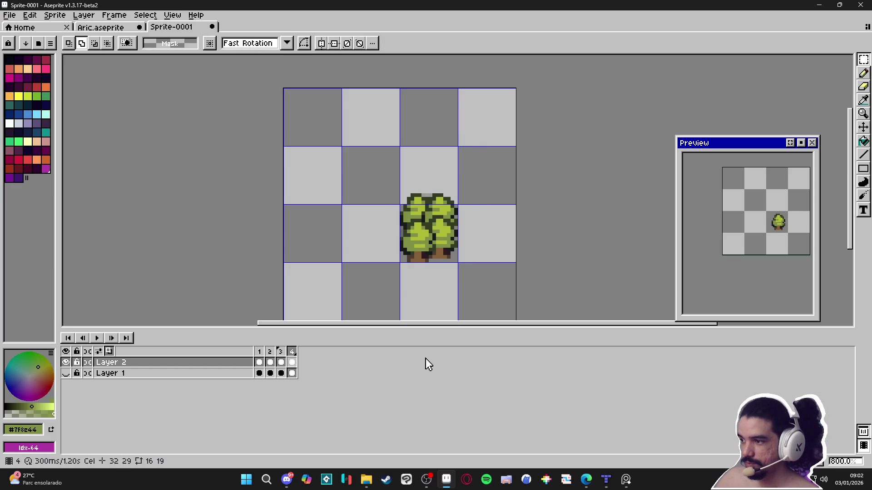
Show Layer 1's grass, hide the grid, add Layer 3 above Layer 1, and pick dark purple
left_click(65, 373)
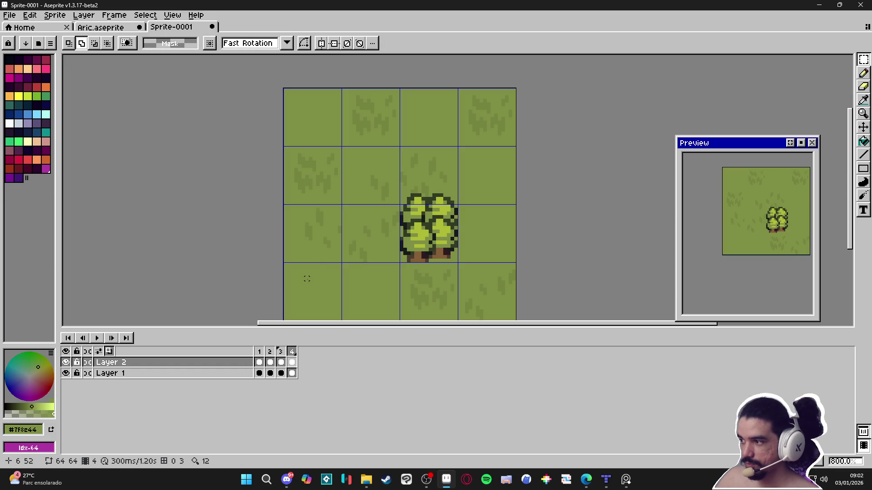
key("ctrl+apostrophe")
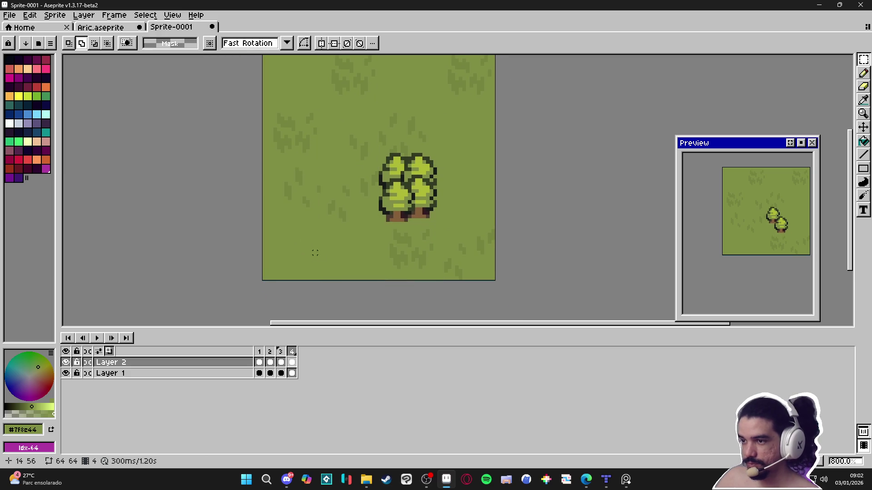
left_click(237, 373)
key("shift+n")
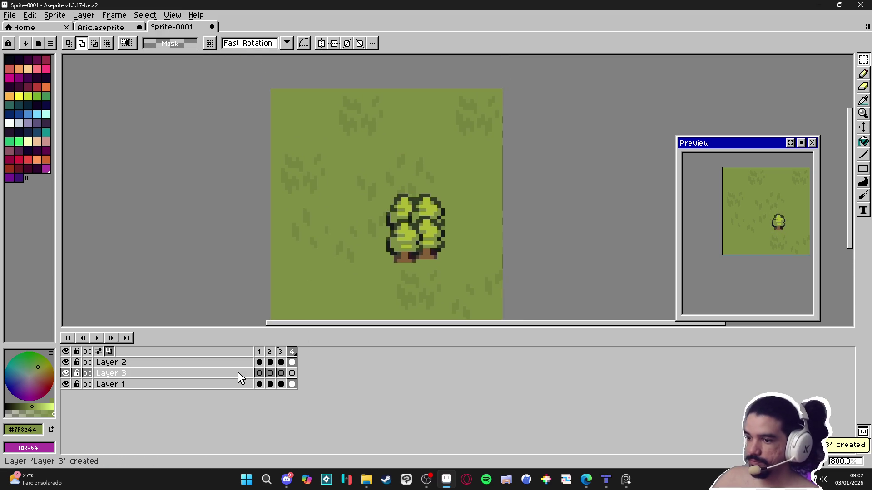
left_click(238, 374)
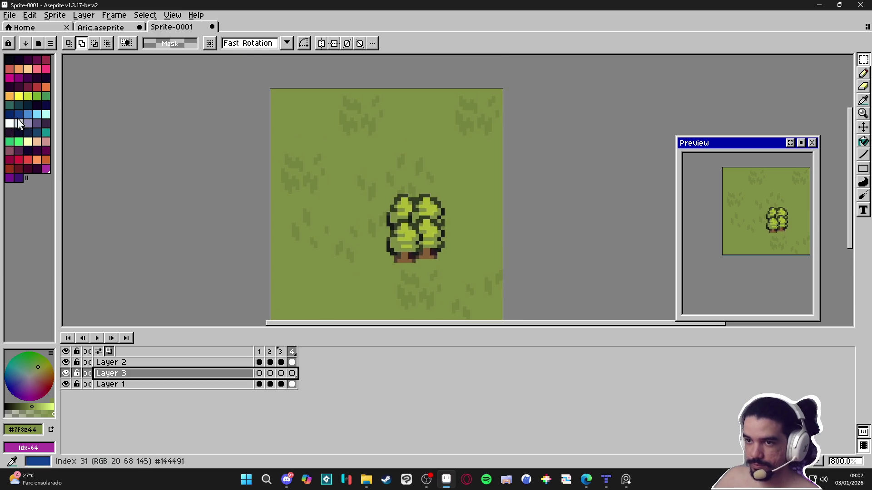
left_click(48, 124)
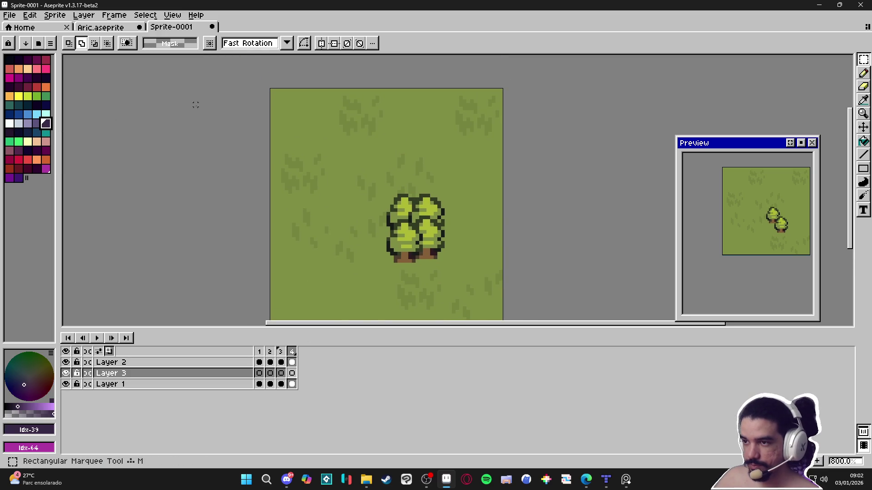
Fill the top-left tile and the centre tile solid dark purple with the Paint Bucket
scroll(294, 116, "up", 2)
key("g")
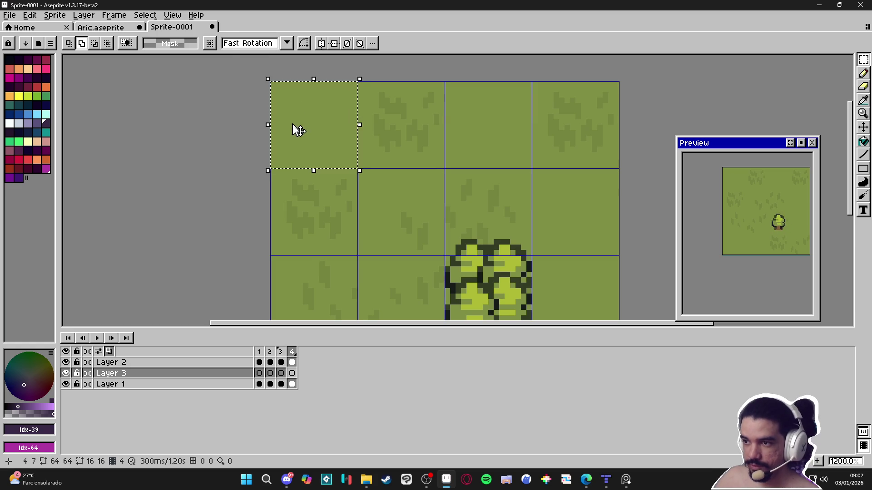
left_click(295, 122)
key("m")
key("g")
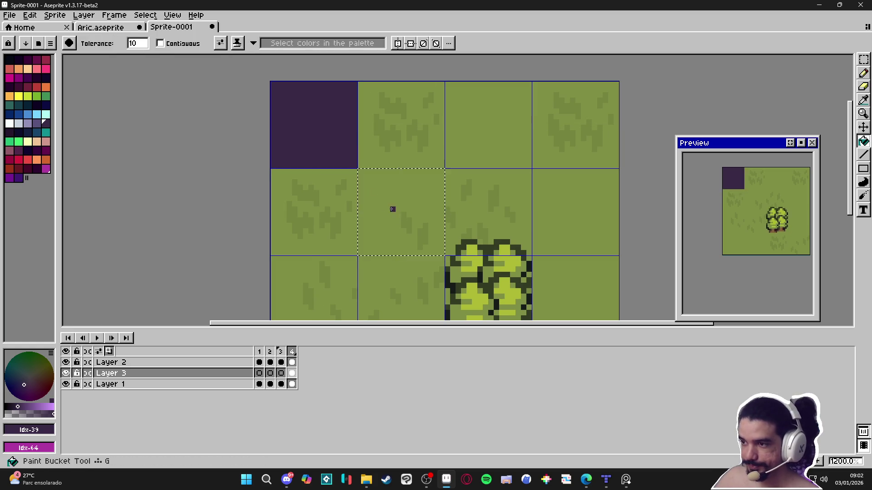
left_click(391, 209)
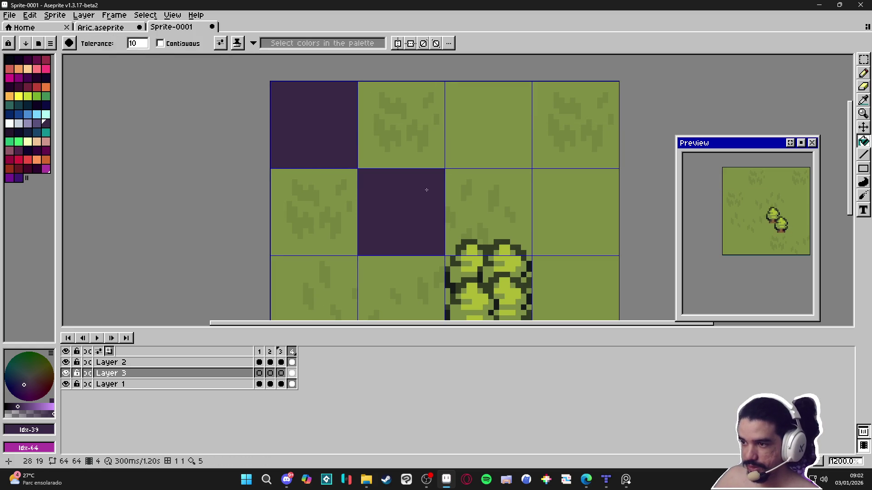
key("m")
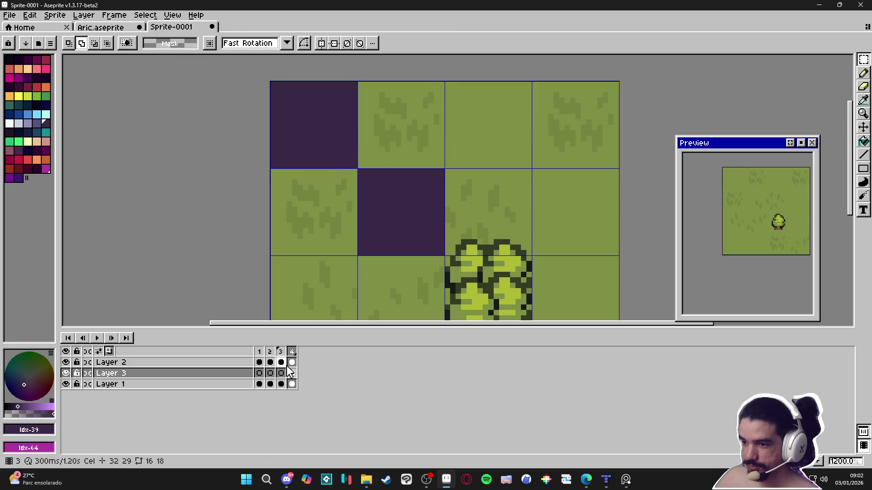
Step through frames 1–4 in the timeline, then select the top-left 2×2 tiles
left_click(293, 374)
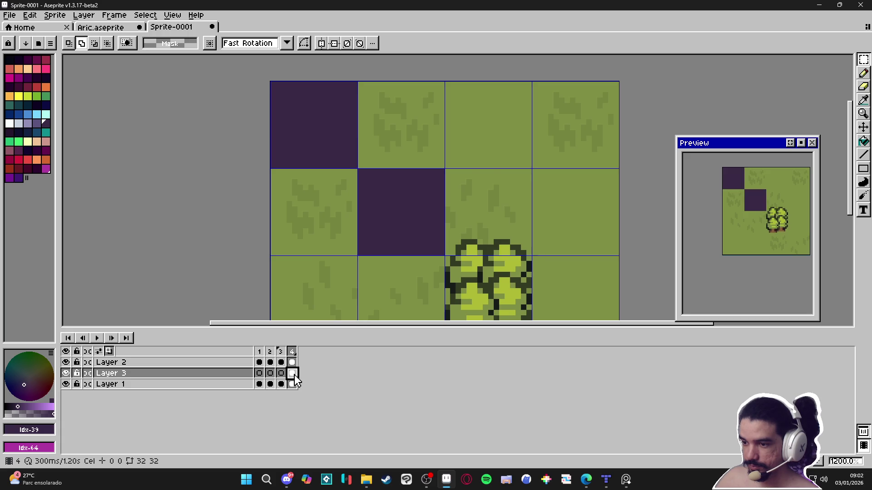
left_click(260, 374)
left_click(270, 374)
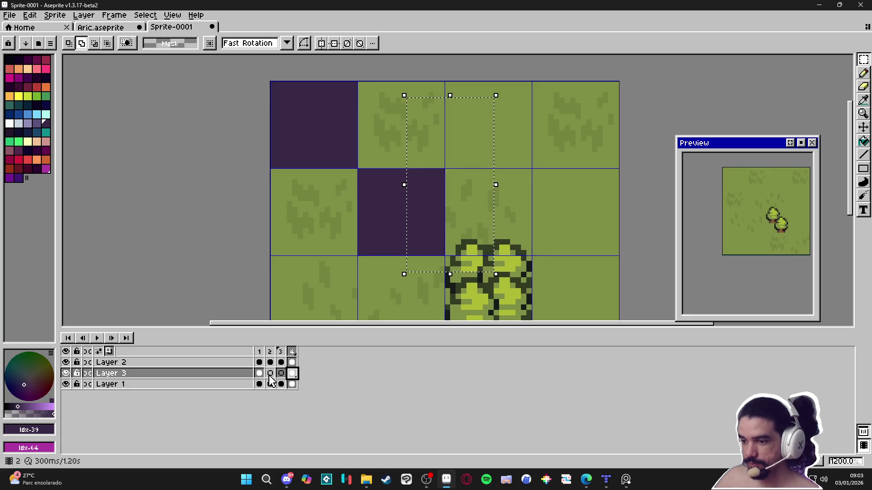
left_click(281, 374)
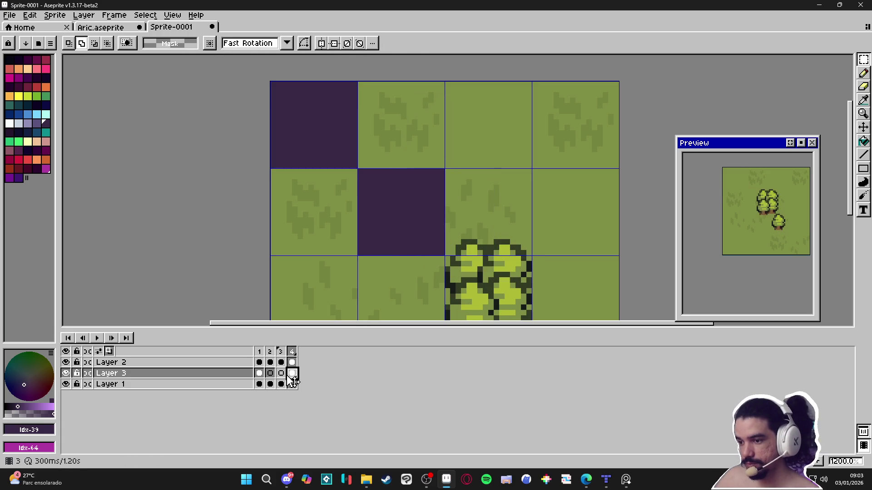
left_click(293, 374)
left_click(259, 373)
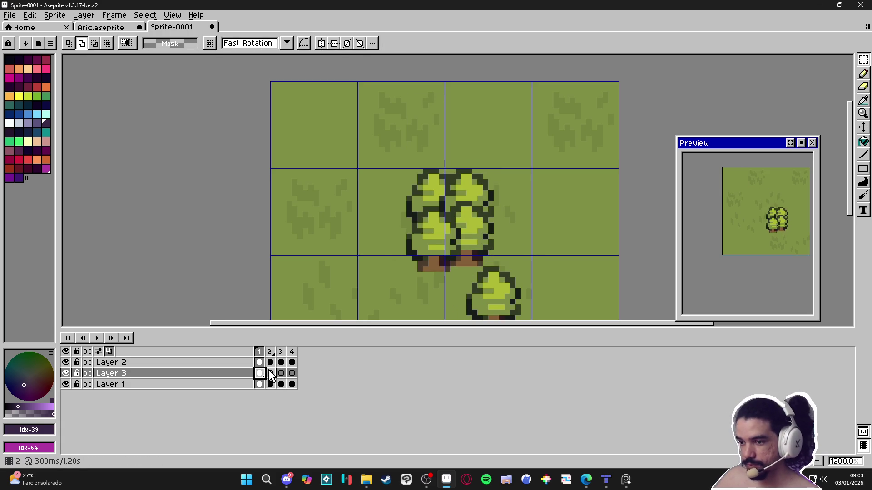
scroll(366, 278, "down", 2)
mouse_move(340, 200)
left_mouse_down()
mouse_move(356, 200)
mouse_move(364, 220)
left_mouse_up()
Trial a purple fill and a lower opacity on Layer 3, then undo the fills
key("g")
left_click(364, 220)
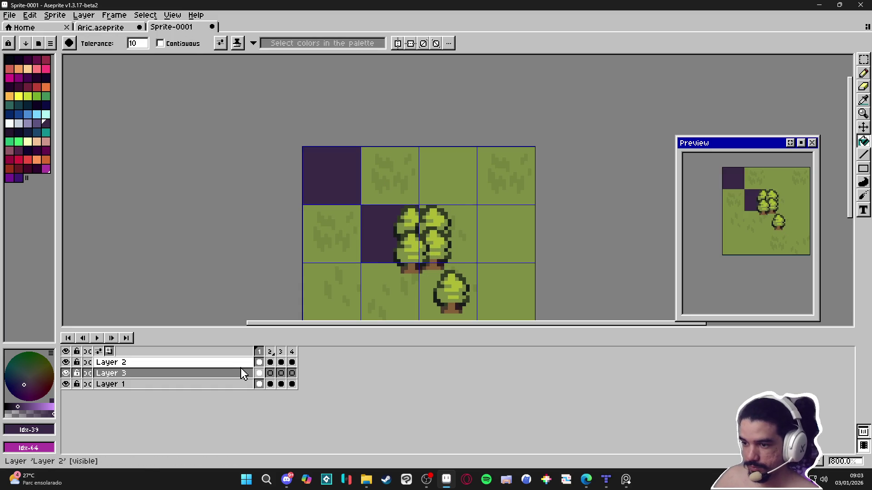
double_click(259, 373)
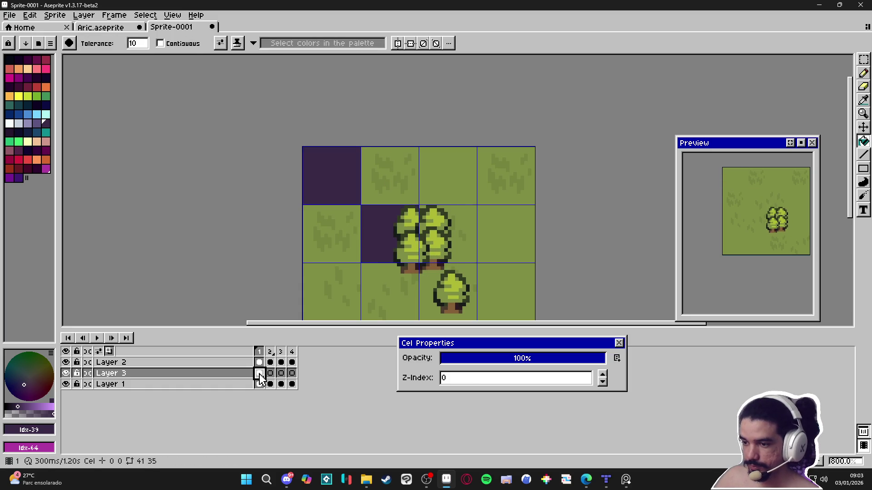
left_click(619, 343)
double_click(230, 373)
left_click_drag(96, 193, 86, 201)
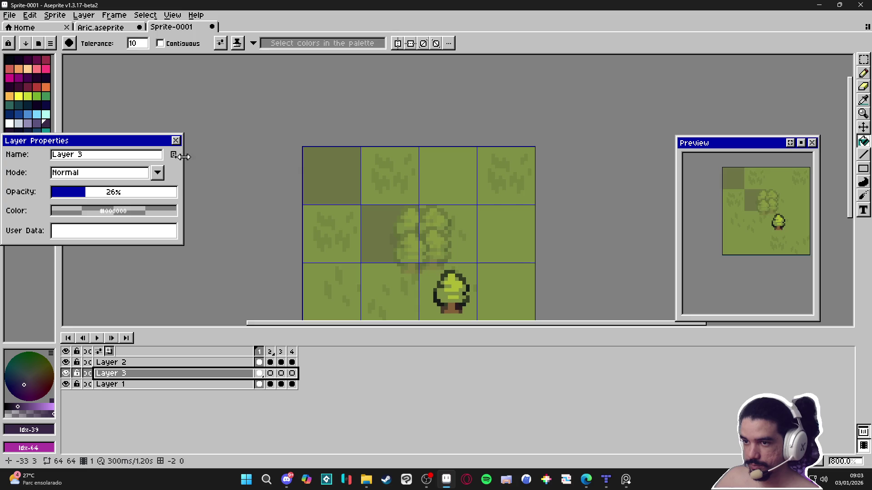
left_click(176, 141)
key("v")
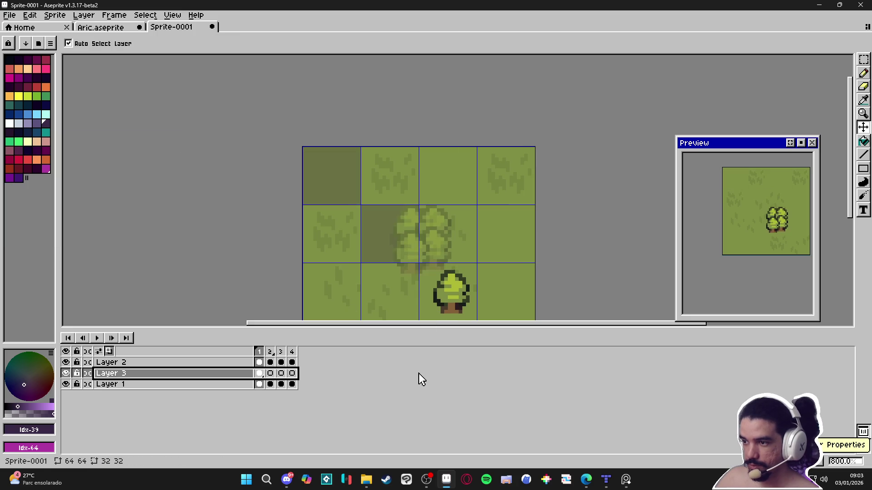
key("ctrl+z")
key("ctrl+z")
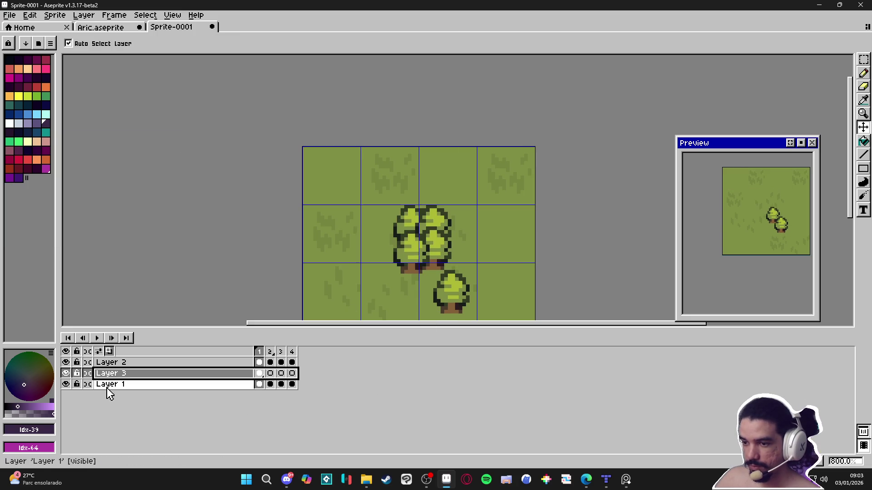
key("g")
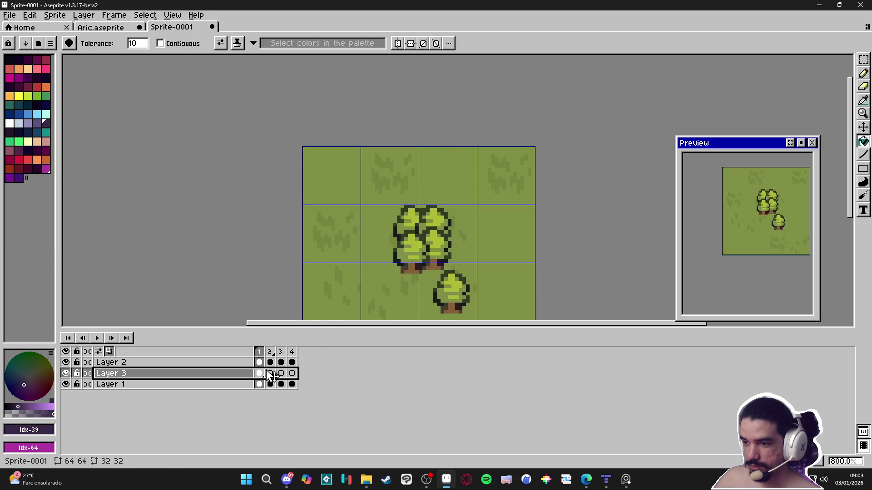
key("ctrl+z")
key("ctrl+z")
Toggle Layer 1's grass visibility back on and make Layer 3 visible
scroll(322, 194, "down", 3)
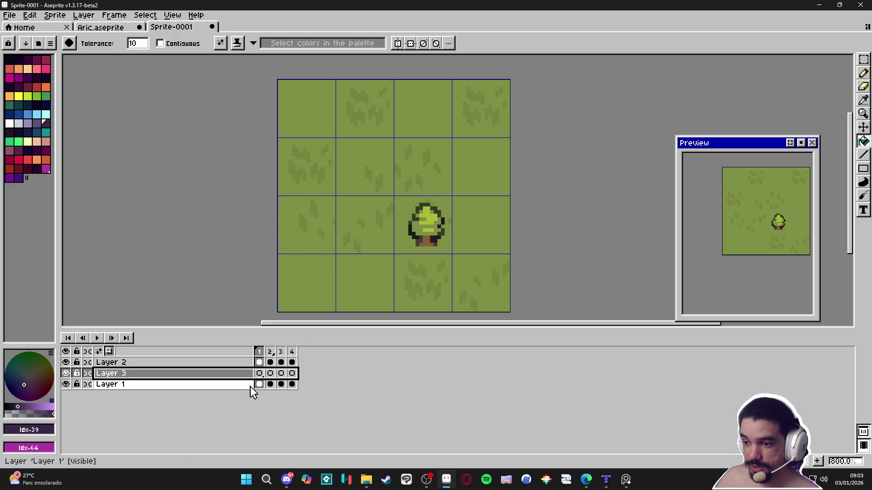
left_click(66, 384)
left_click(66, 385)
left_click(67, 385)
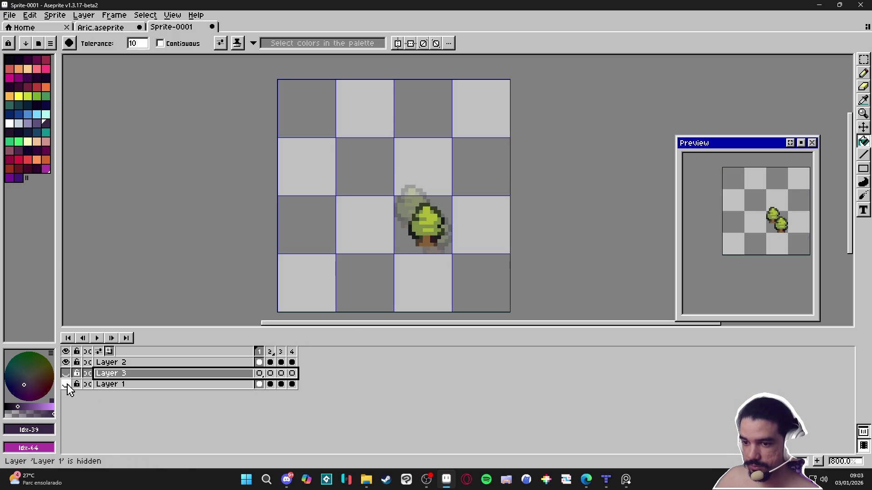
left_click(66, 384)
left_click(65, 373)
Fill two diagonal grid tiles on Layer 3 with dark purple
key("m")
left_click_drag(288, 150, 385, 246)
key("g")
left_click(346, 213)
key("ctrl+d")
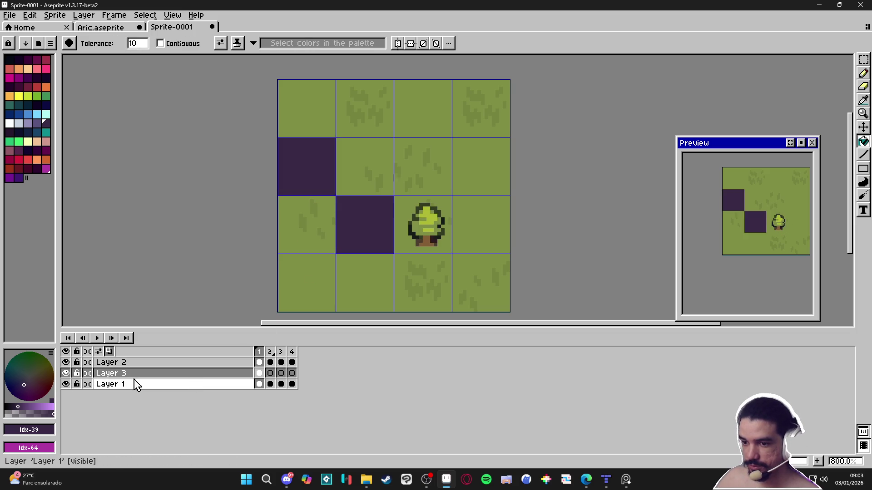
Set Layer 3's opacity to 26% so the tiles look faint
double_click(235, 375)
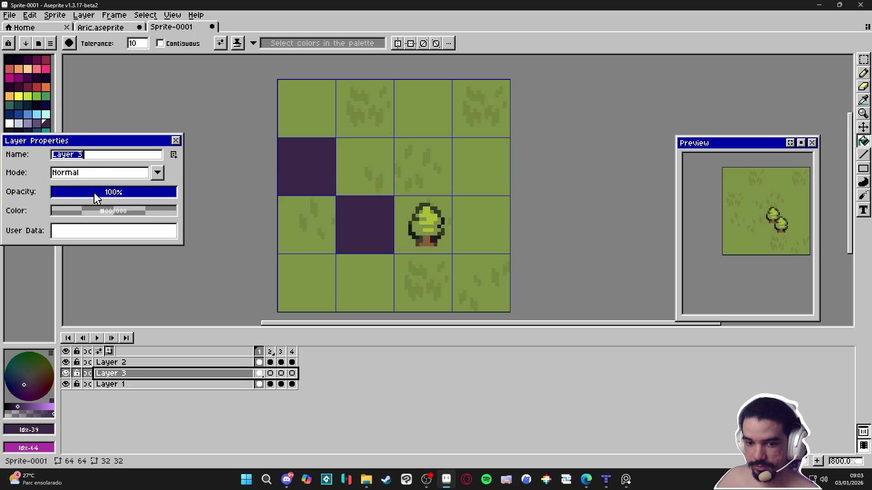
left_click(76, 194)
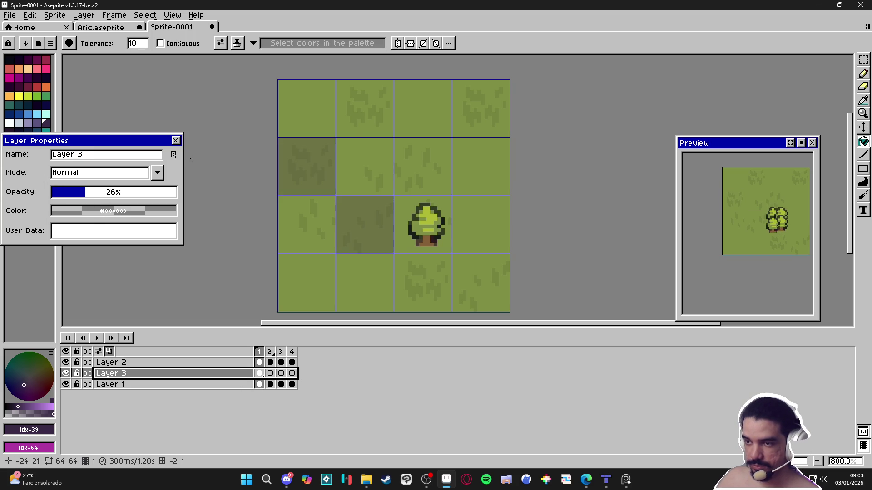
key("Return")
Make the purple tiles a brush and pattern-fill the layer, aligned to source
key("m")
left_click_drag(279, 139, 366, 237)
key("ctrl+b")
key("g")
left_click(371, 114)
key("ctrl+z")
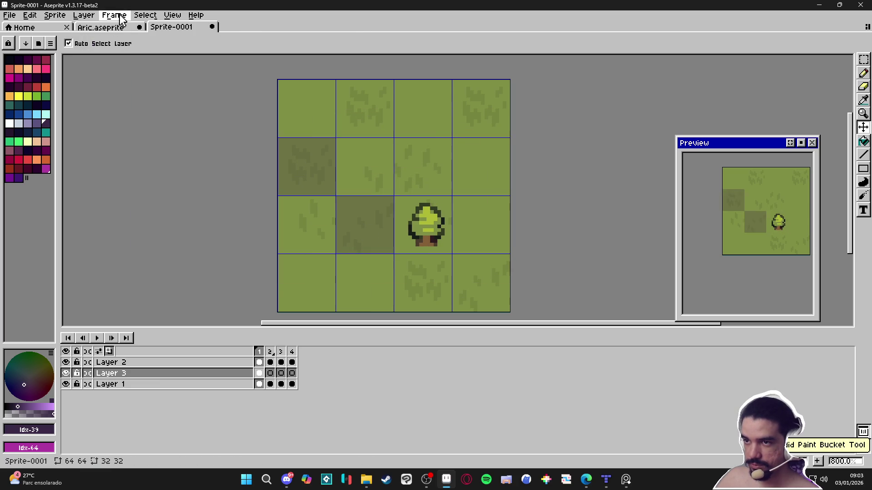
left_click(194, 46)
left_click(192, 57)
left_click(411, 281)
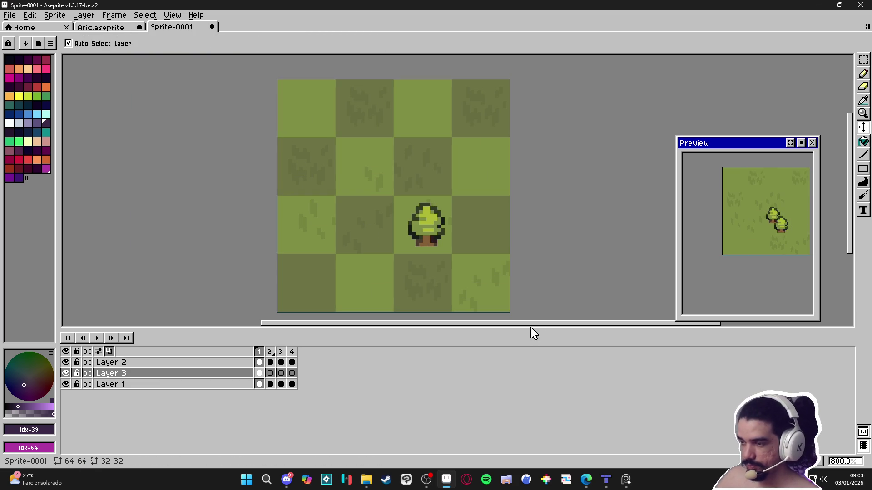
Link Layer 3's cels in frames 1–4 into one shared cel and hide the layer
scroll(562, 286, "down", 1)
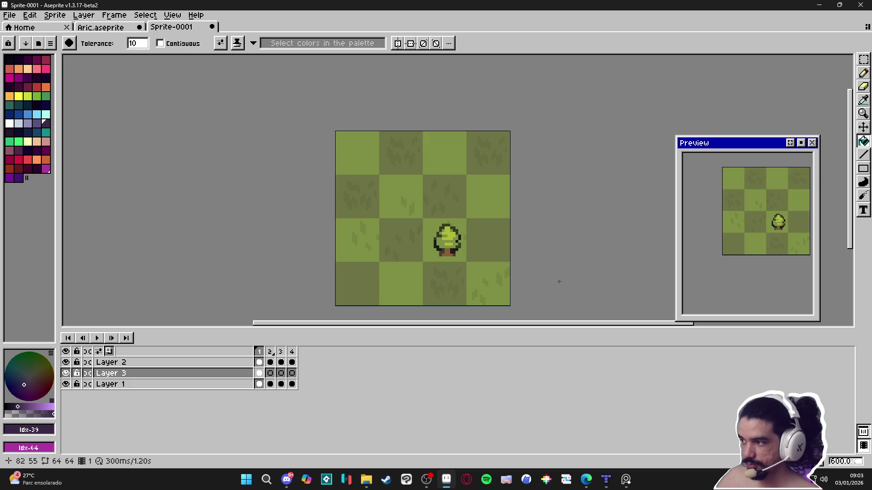
left_click_drag(259, 373, 293, 374)
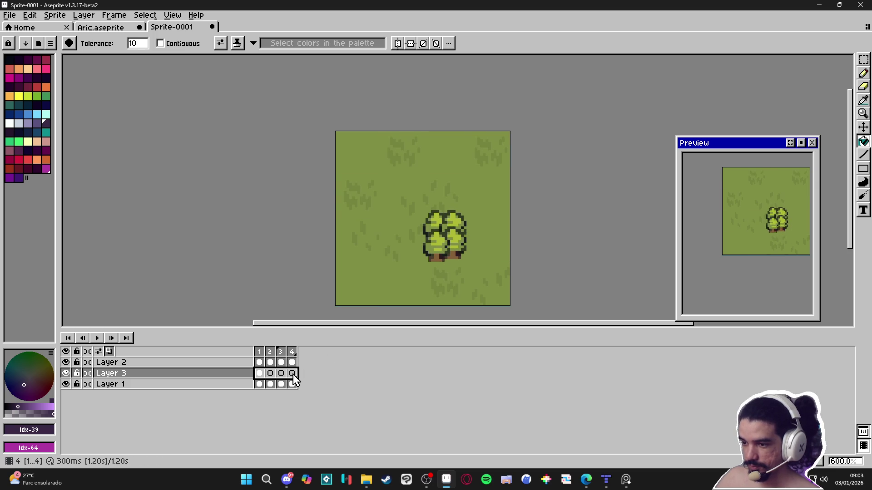
right_click(293, 374)
left_click(323, 416)
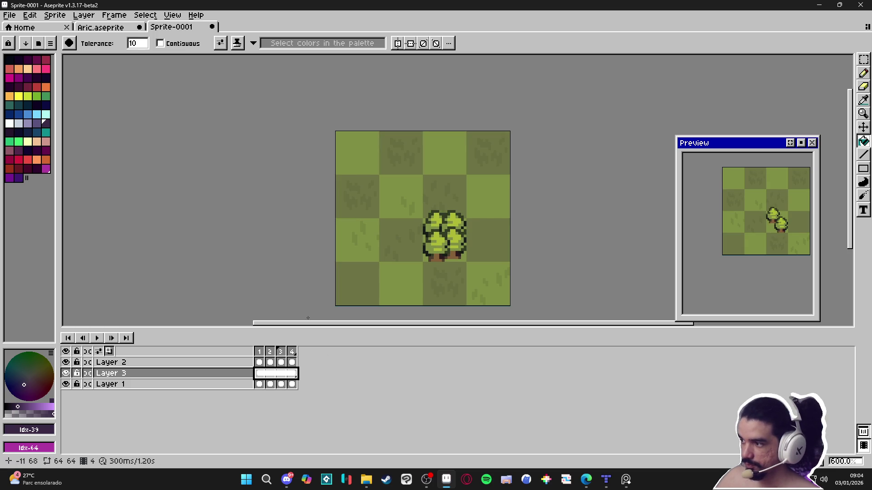
left_click(66, 373)
Paint white pixels beside the tree on Layer 2
key("v")
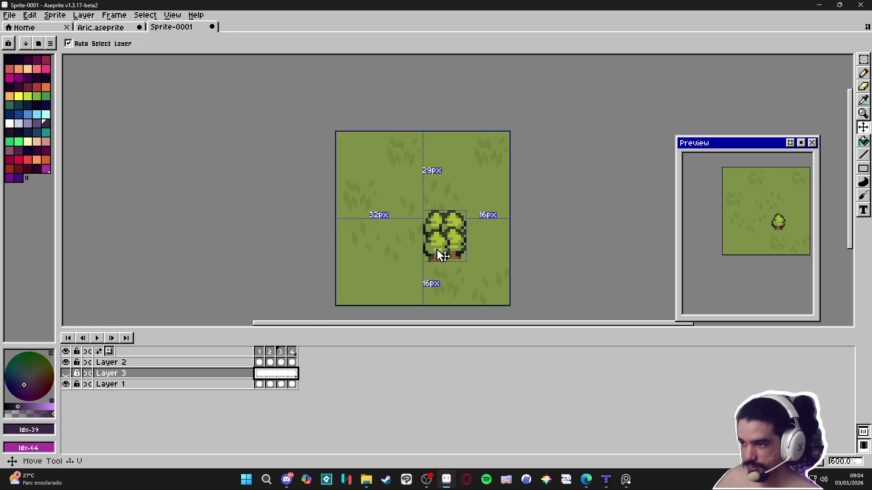
left_click(442, 255)
scroll(442, 251, "up", 1)
key("b")
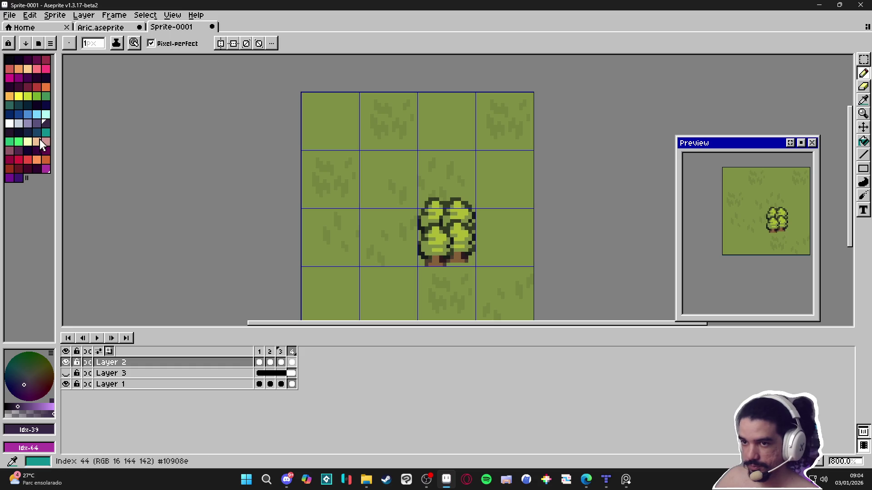
left_click(11, 126)
scroll(412, 200, "up", 2)
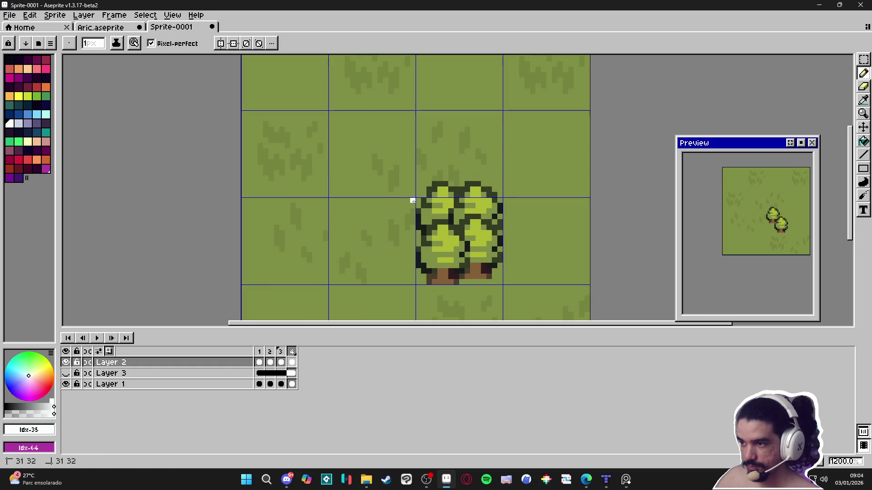
left_click(412, 244)
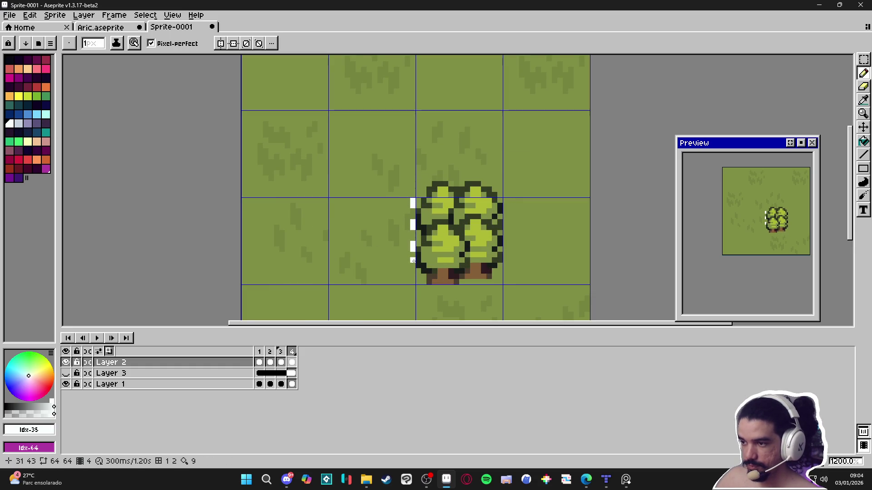
Return to Layer 3 in frame 1 and show it again
key("v")
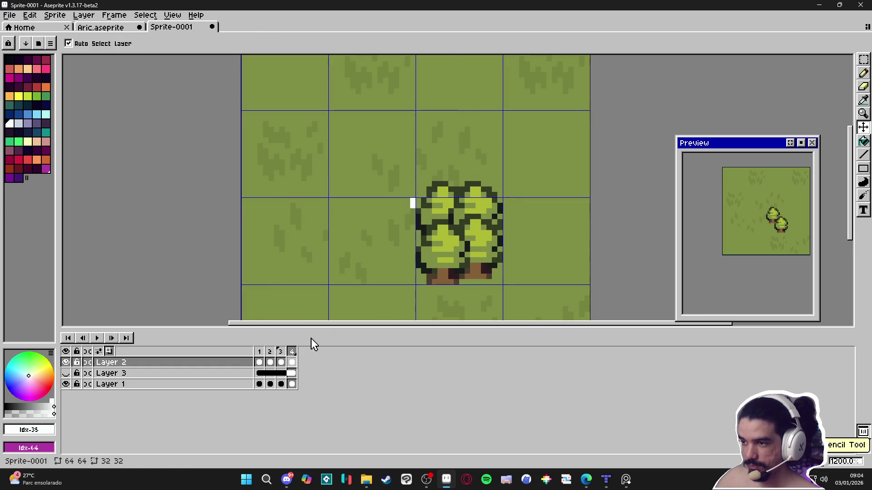
left_click(261, 374)
key("b")
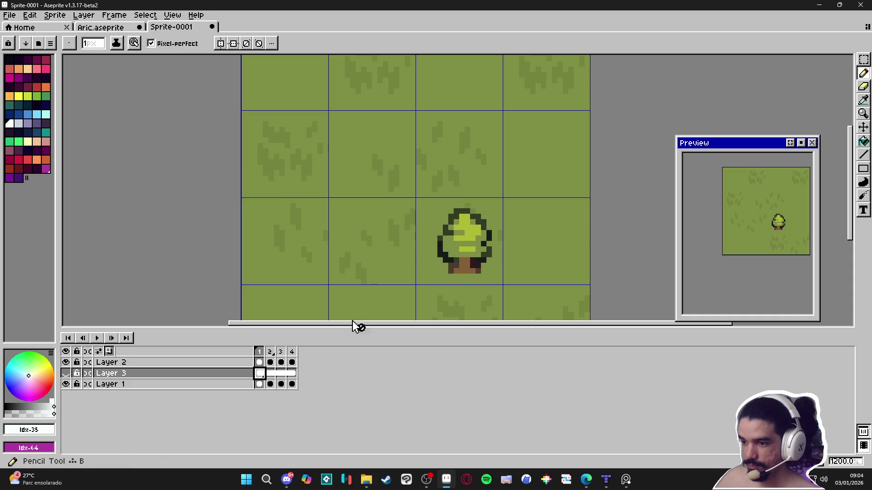
left_click(66, 373)
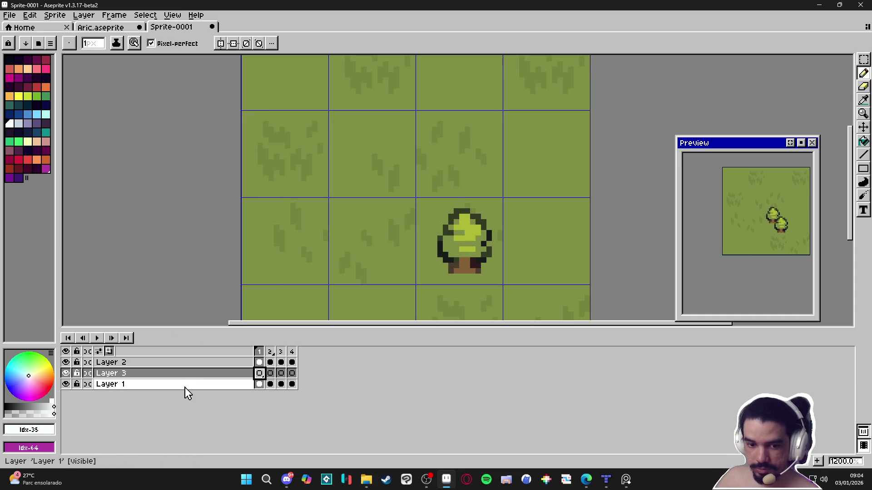
Restore Layer 3 to 100% opacity and test a white stroke left of the tree
double_click(191, 375)
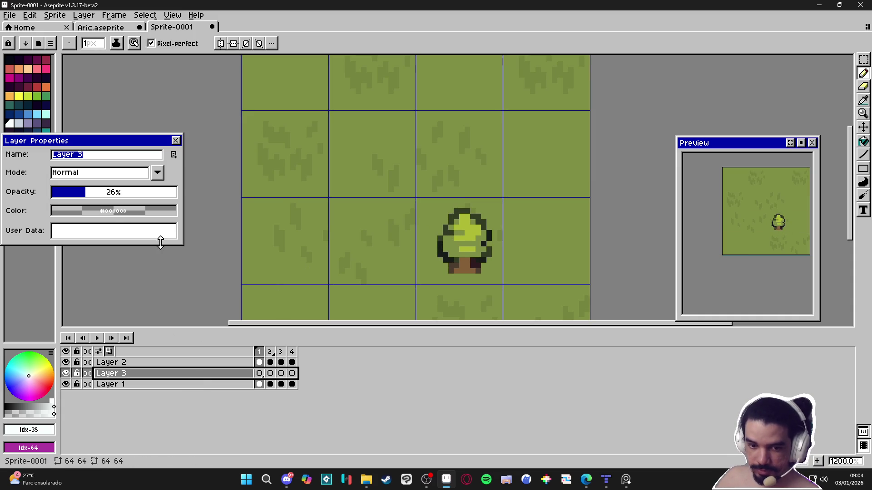
left_click_drag(133, 193, 178, 192)
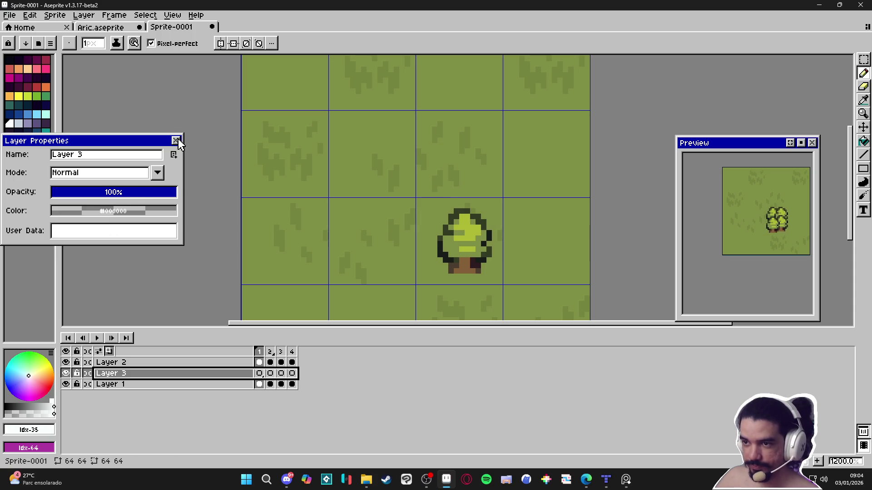
left_click(175, 141)
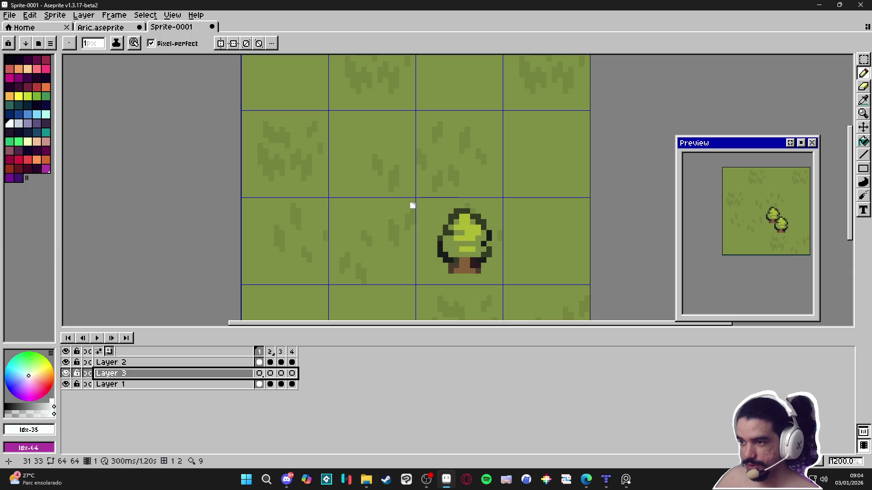
mouse_move(412, 201)
left_mouse_down()
mouse_move(418, 196)
mouse_move(418, 287)
left_mouse_up()
key("ctrl+z")
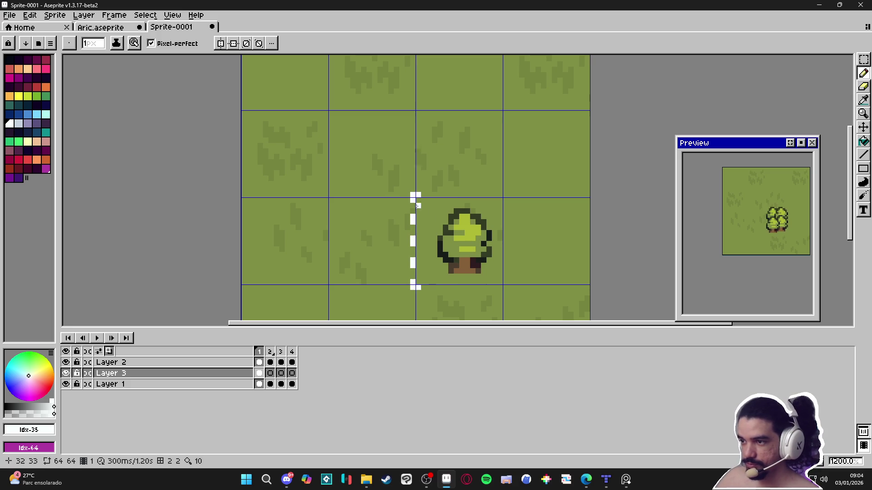
Select a thin strip beside the tree, then deselect it
key("m")
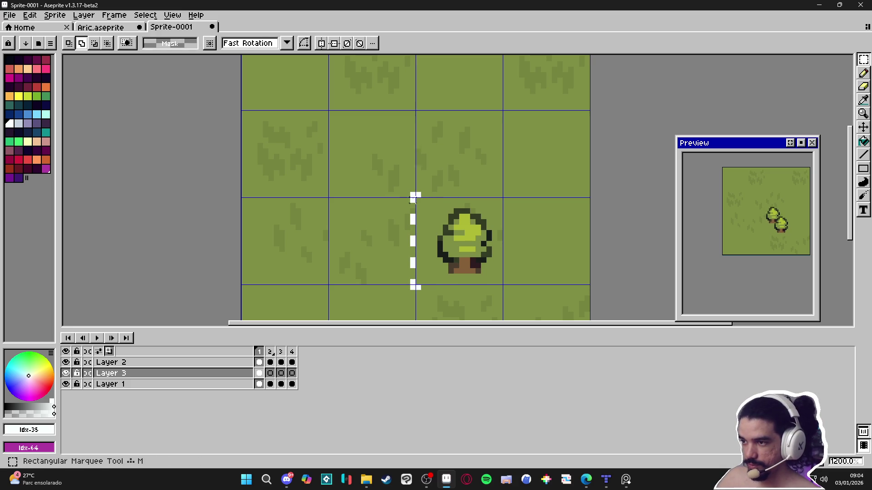
mouse_move(412, 193)
left_mouse_down()
mouse_move(426, 236)
mouse_move(426, 283)
left_mouse_up()
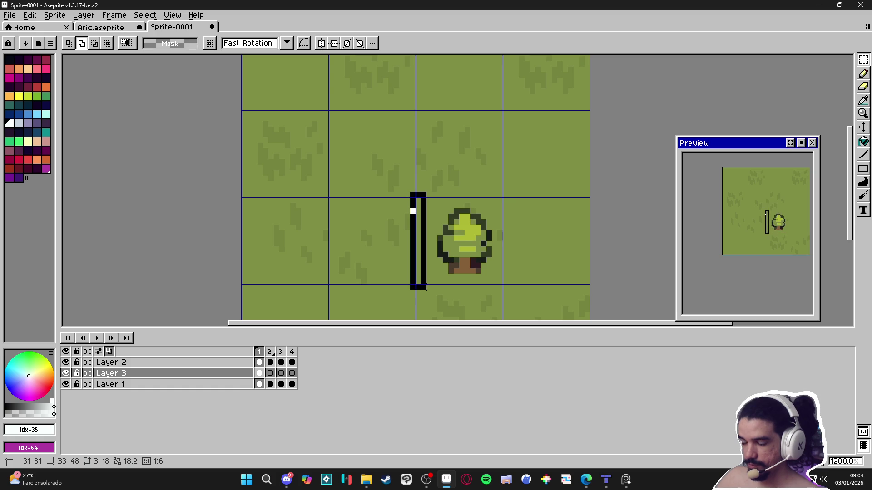
key("ctrl+d")
key("b")
Add white dashes on the top, right and bottom edges, undoing the right and bottom ones
left_click_drag(443, 196, 482, 195)
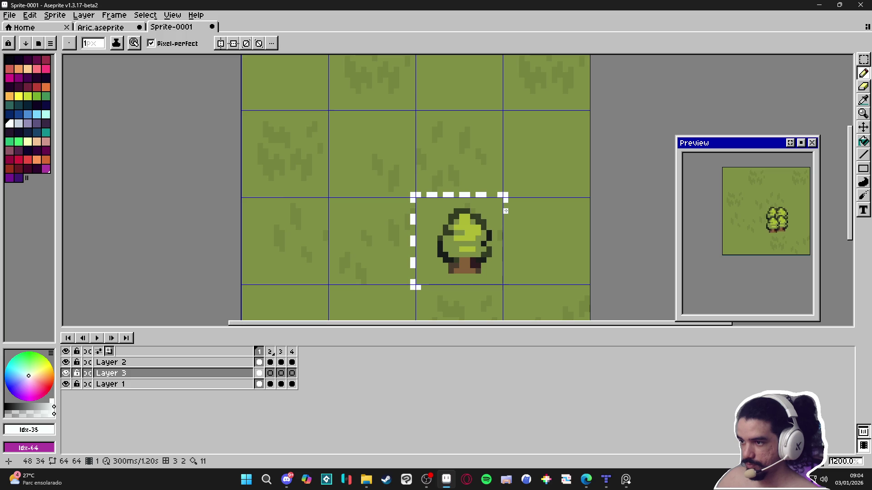
left_click_drag(505, 211, 506, 282)
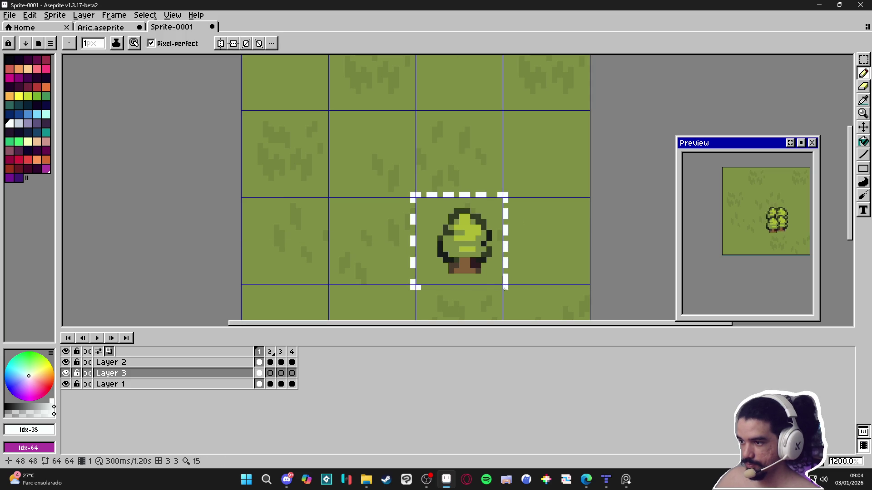
left_click_drag(495, 287, 502, 287)
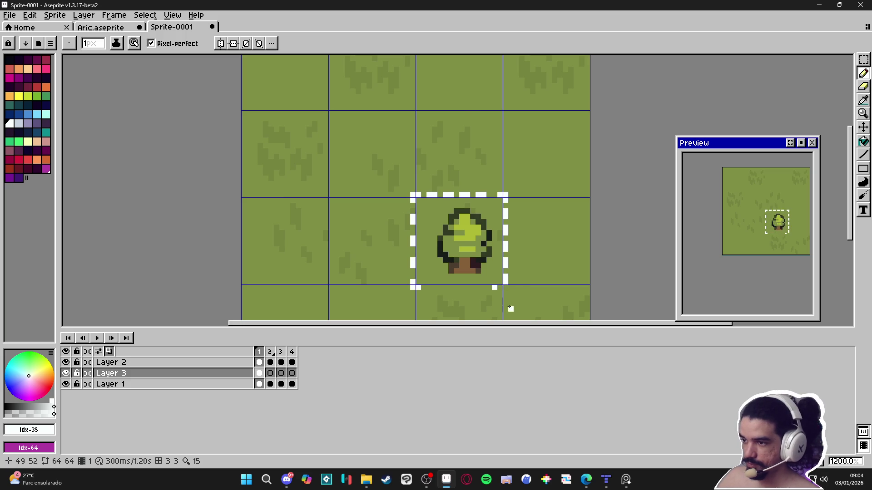
key("ctrl+z")
key("ctrl+z")
key("ctrl+z")
key("ctrl+z")
key("ctrl+z")
key("b")
Draw white dashes along the top, right and bottom edges of the tree tile
left_click_drag(434, 195, 481, 195)
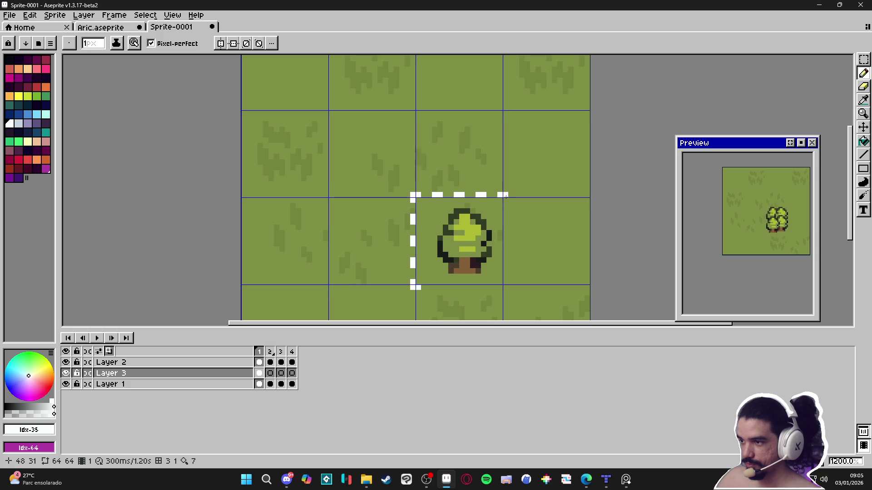
left_click_drag(506, 217, 505, 267)
left_click(505, 260)
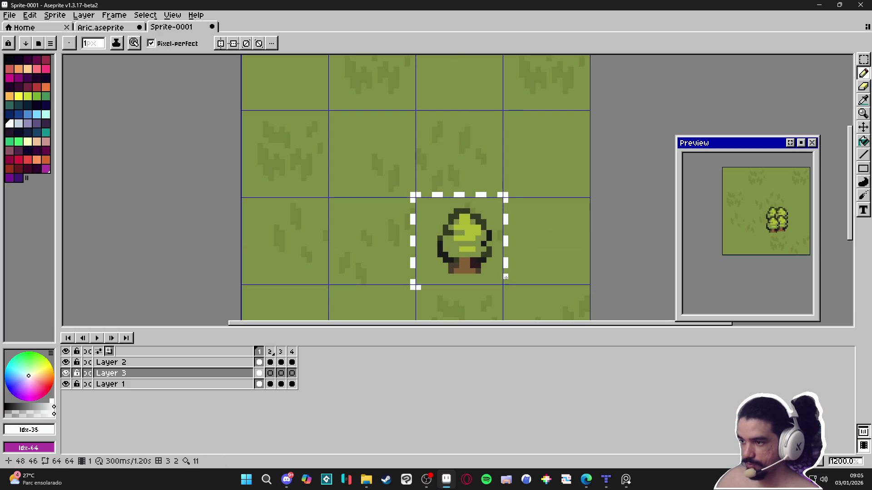
left_click(505, 287)
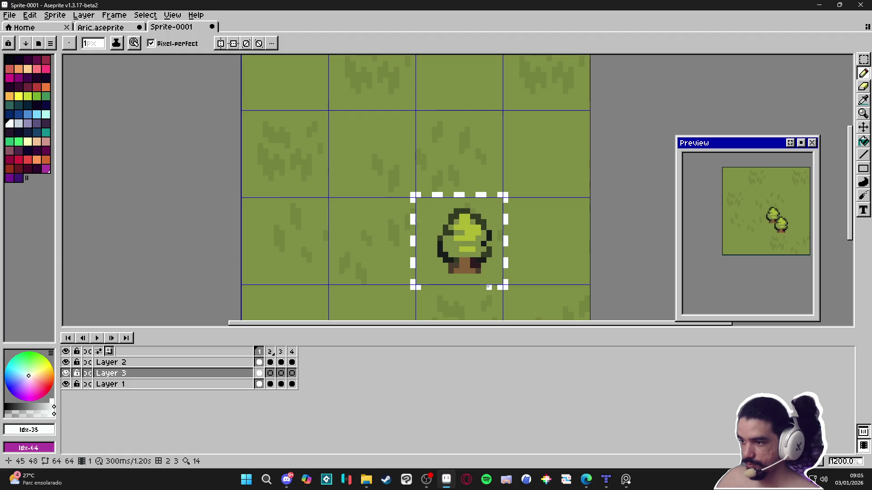
left_click_drag(484, 287, 477, 287)
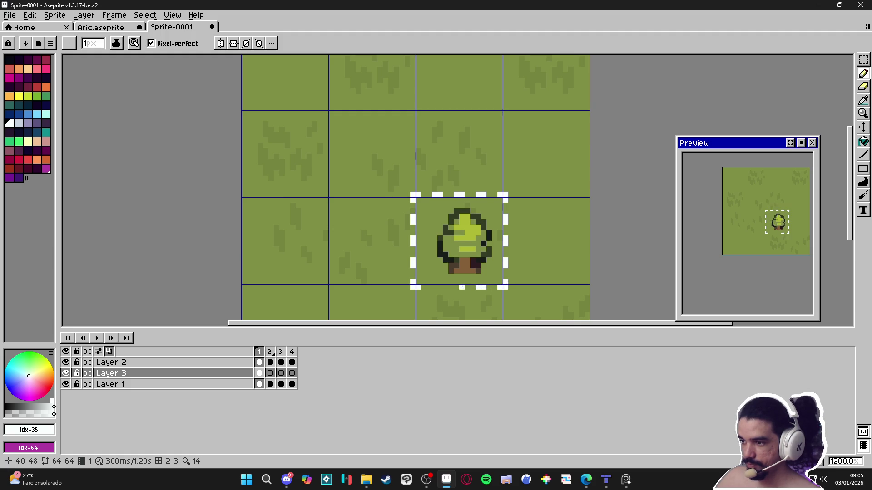
left_click(461, 288)
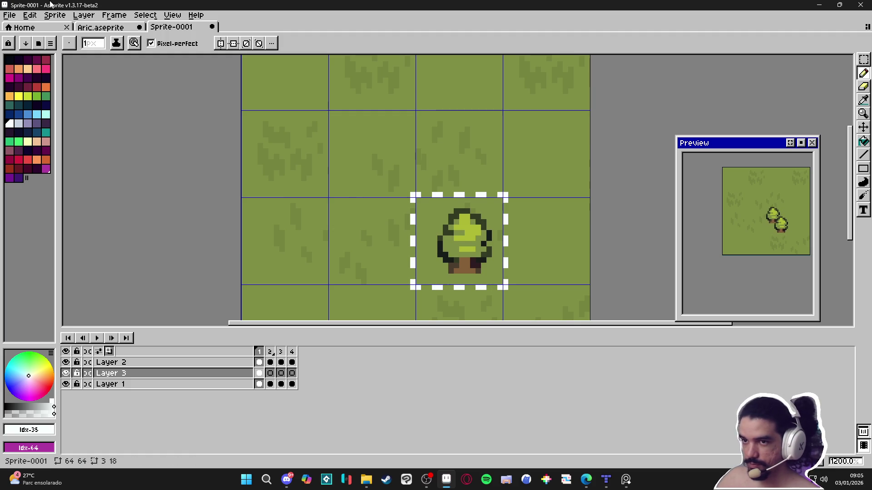
Pick the darkest palette colour Idx-0 and marquee a box around the tree tile
left_click(14, 63)
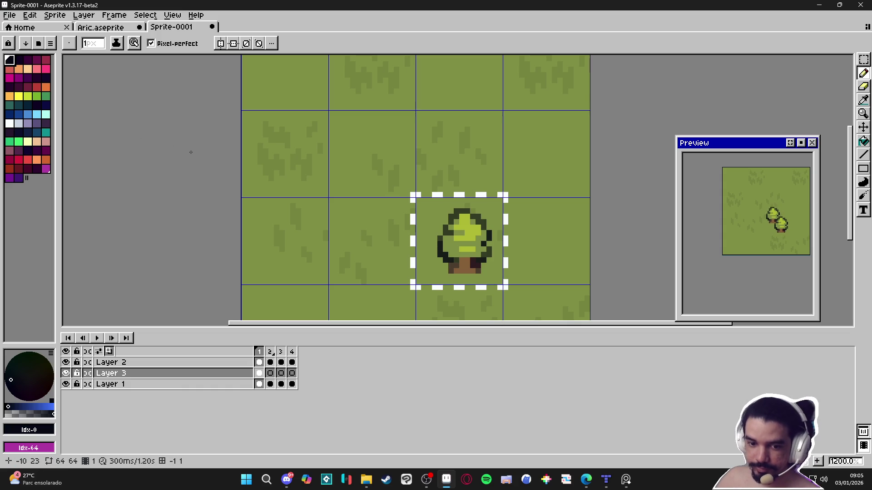
key("m")
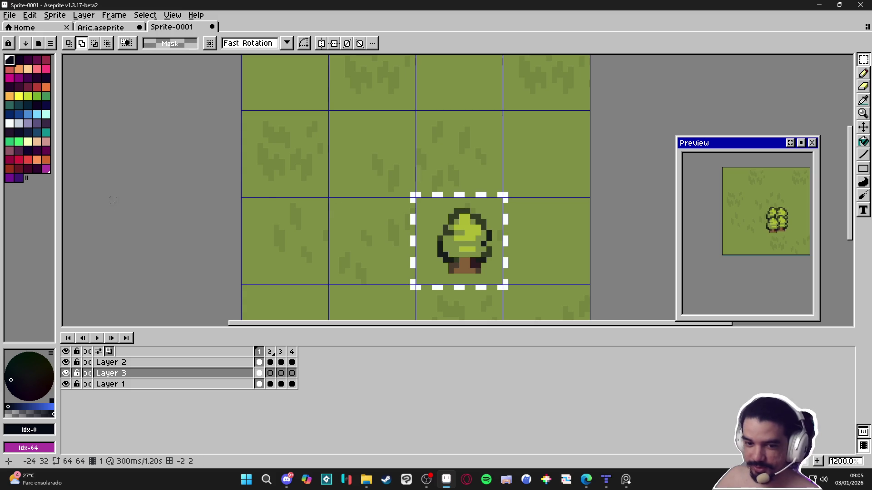
mouse_move(383, 170)
left_mouse_down()
mouse_move(478, 249)
mouse_move(527, 308)
left_mouse_up()
Try square and plus-shaped outlines on the tree, then undo the applied outline
key("shift+o")
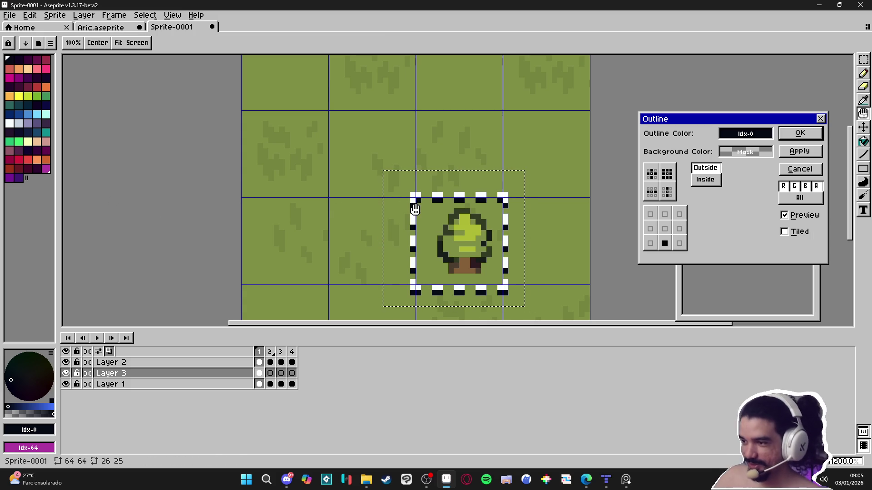
left_click(669, 175)
left_click(652, 173)
left_click(667, 172)
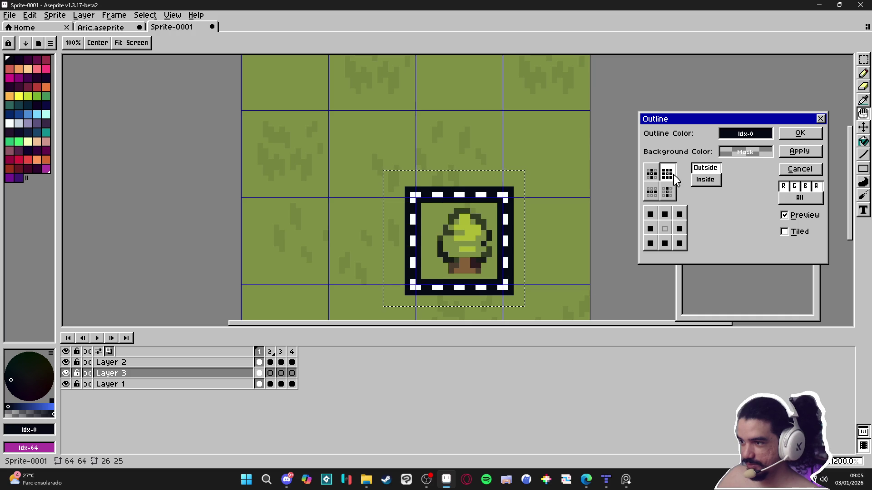
left_click(651, 172)
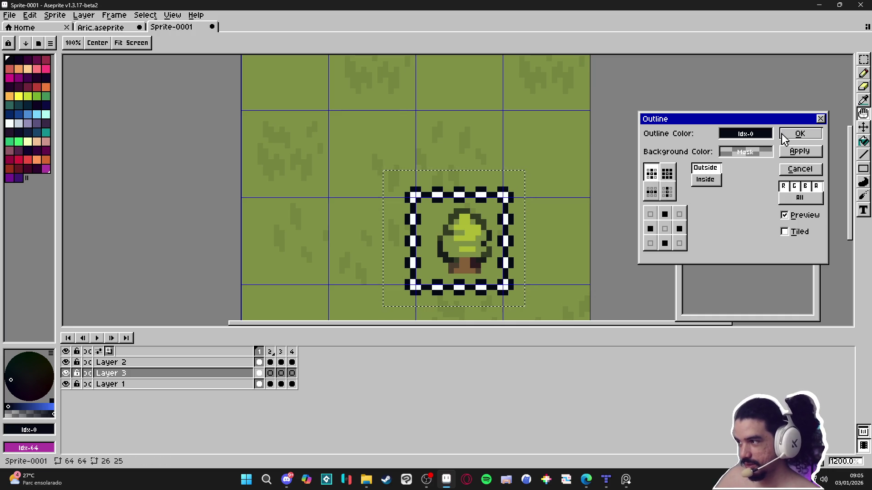
left_click(796, 134)
key("ctrl+z")
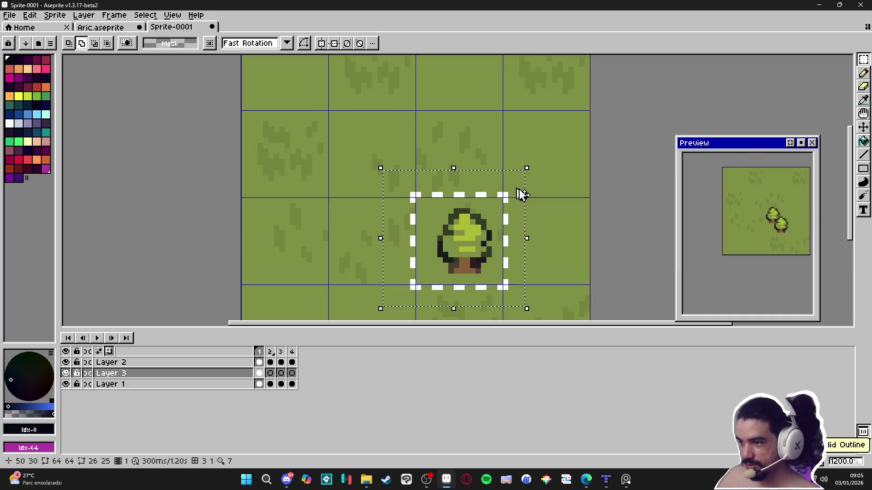
Reapply the plus-shaped outline, hide the tile grid, then undo the outline
key("shift+o")
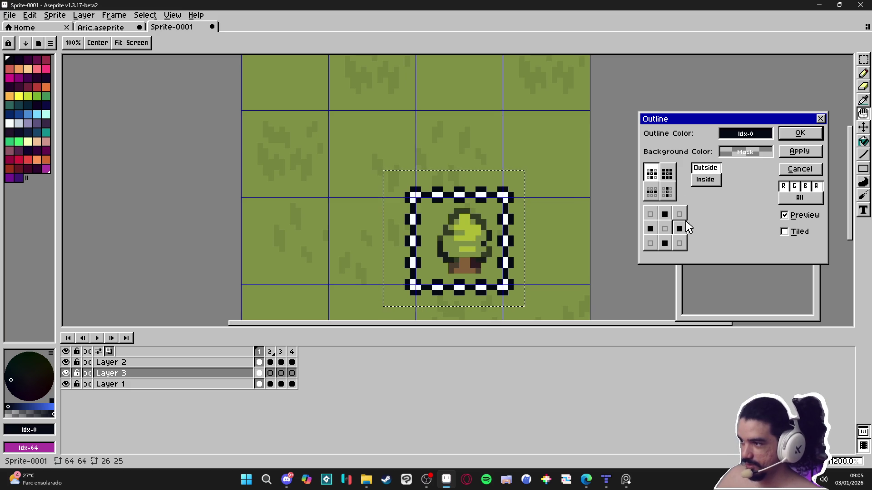
left_click(684, 243)
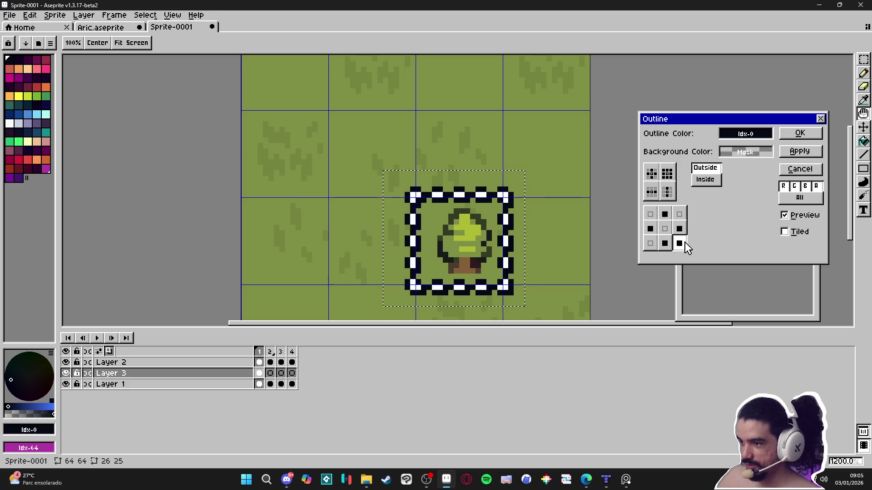
left_click(683, 244)
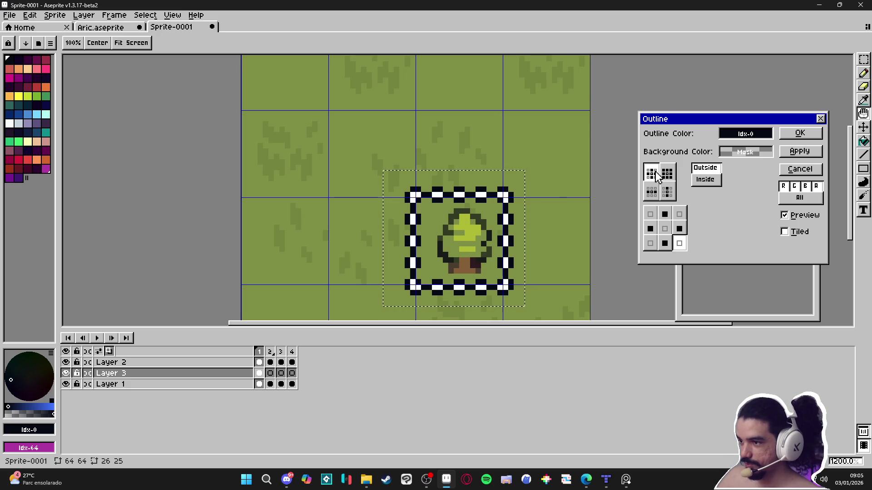
left_click(799, 133)
key("b")
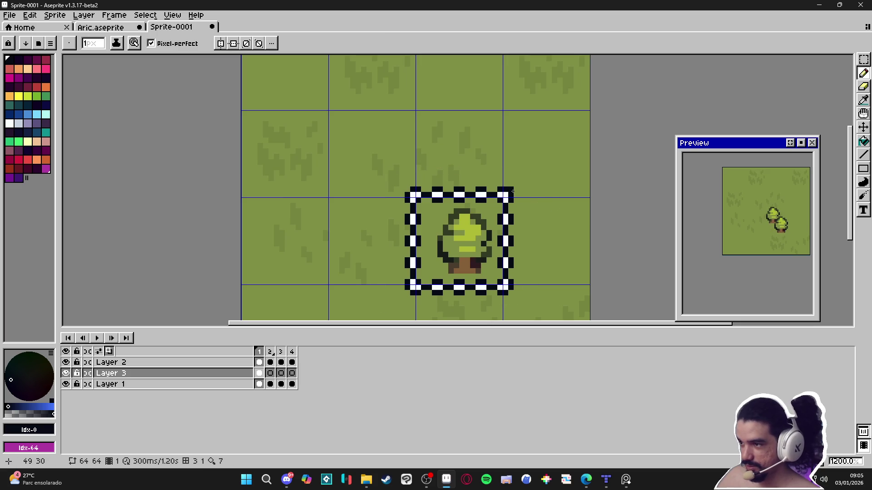
key("ctrl+apostrophe")
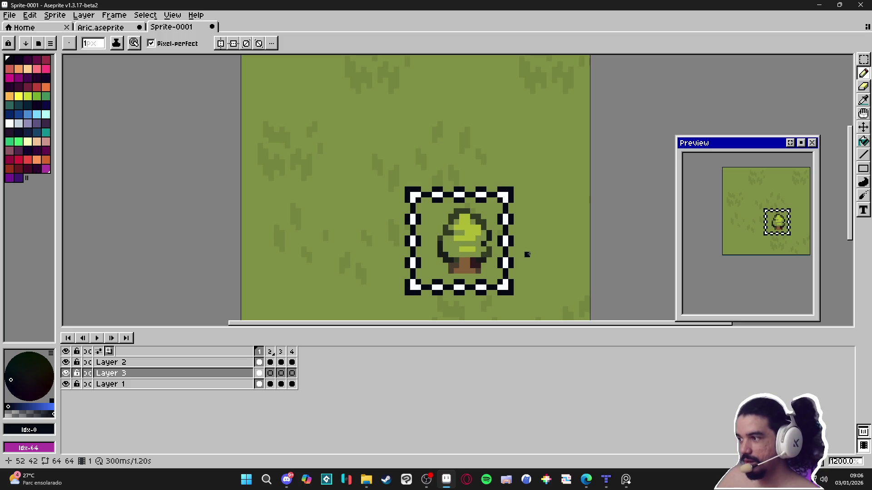
scroll(522, 250, "down", 2)
scroll(519, 229, "down", 1)
key("ctrl")
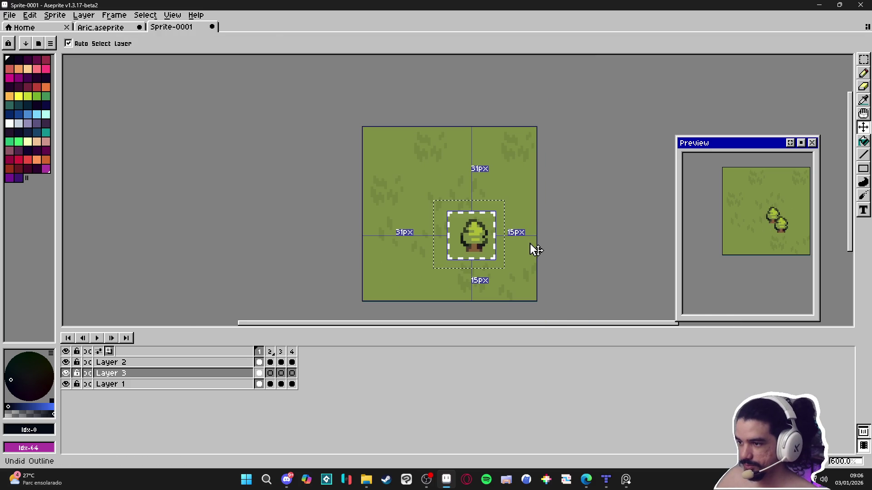
Link Layer 3's cels across frames 1–4
left_click_drag(259, 373, 295, 377)
right_click(295, 377)
left_click(319, 411)
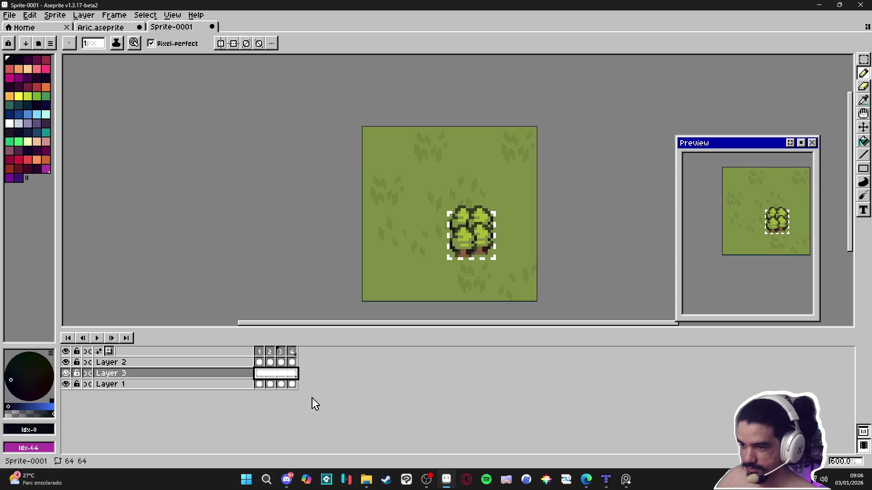
left_click(275, 373)
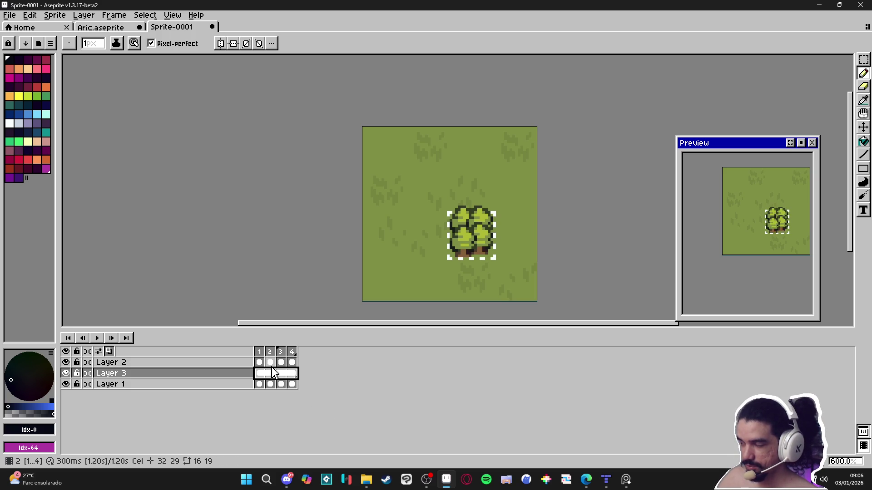
left_click(293, 372)
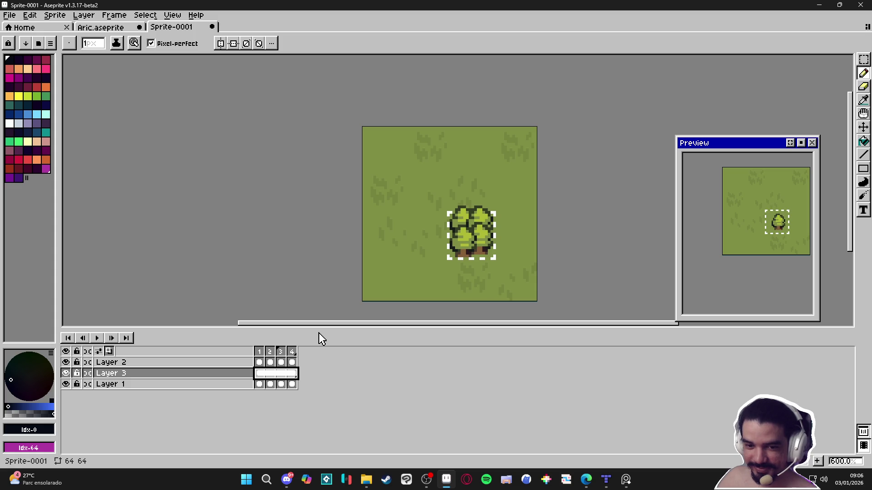
key("m")
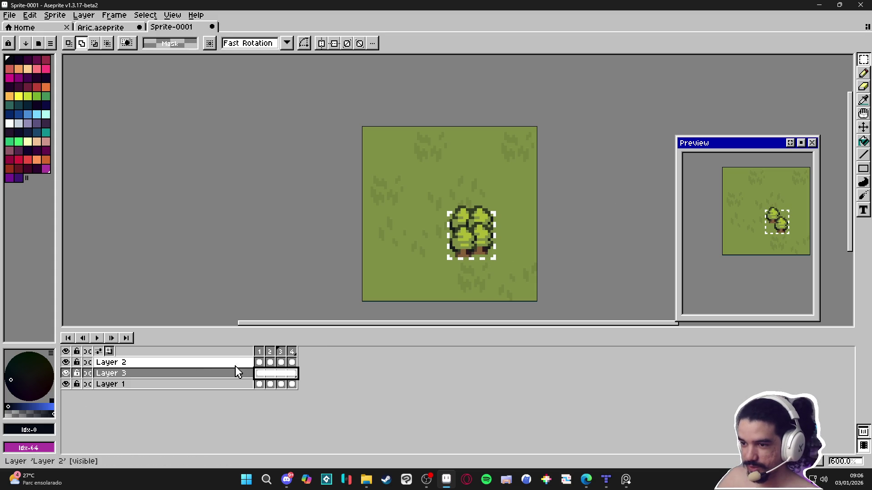
left_click(260, 364)
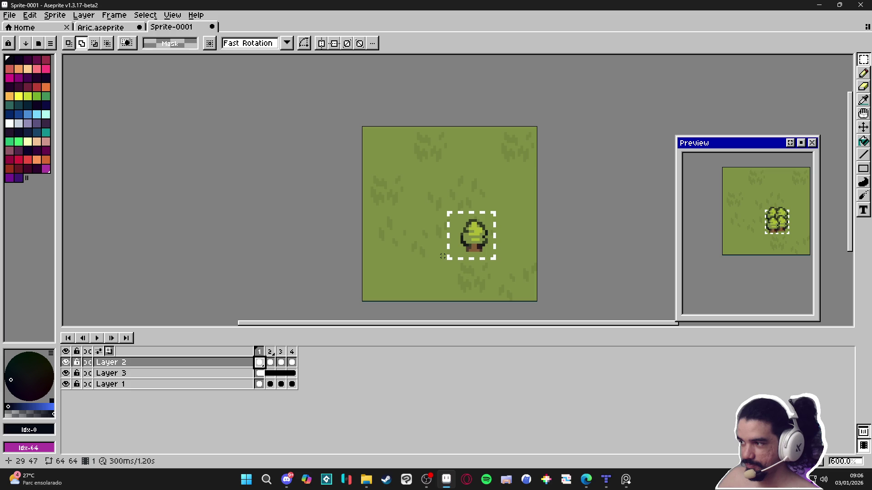
scroll(468, 247, "right", 2)
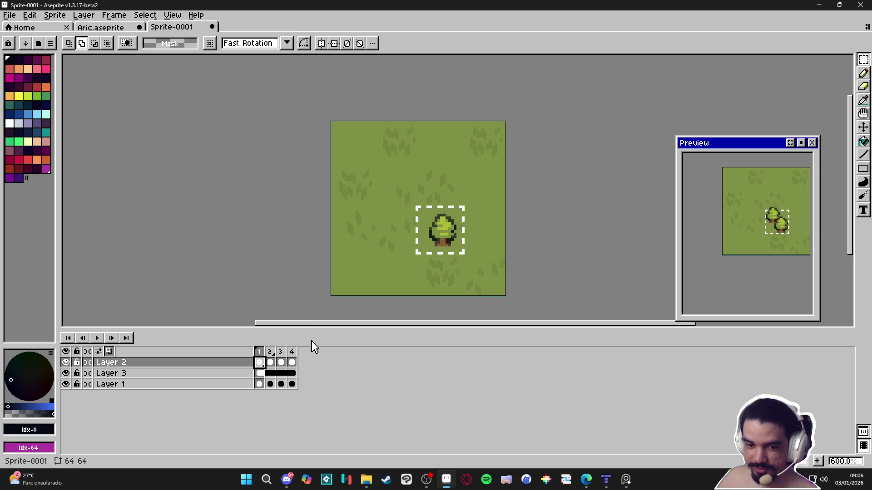
left_click(293, 364)
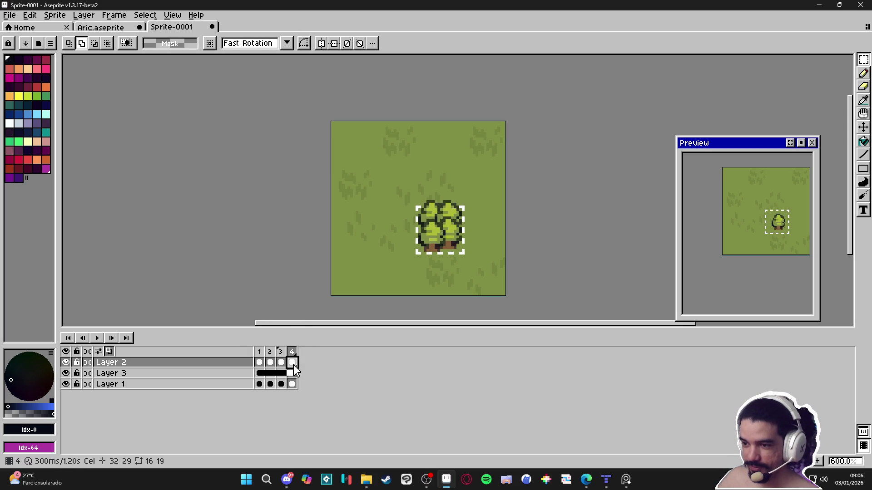
Select both tree layers across frames 1–4 and realign the tree in its grid tile
left_click_drag(294, 371, 259, 362)
key("v")
key("ctrl+apostrophe")
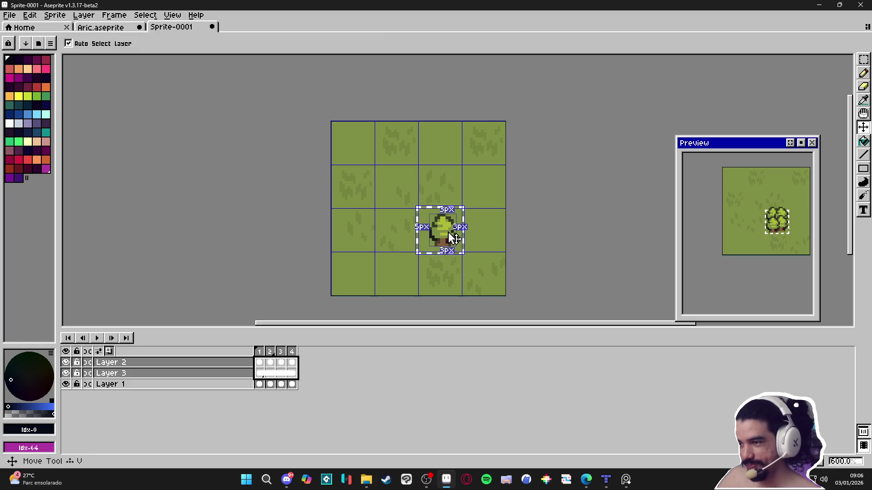
mouse_move(452, 238)
left_mouse_down()
mouse_move(415, 199)
mouse_move(427, 200)
mouse_move(430, 215)
left_mouse_up()
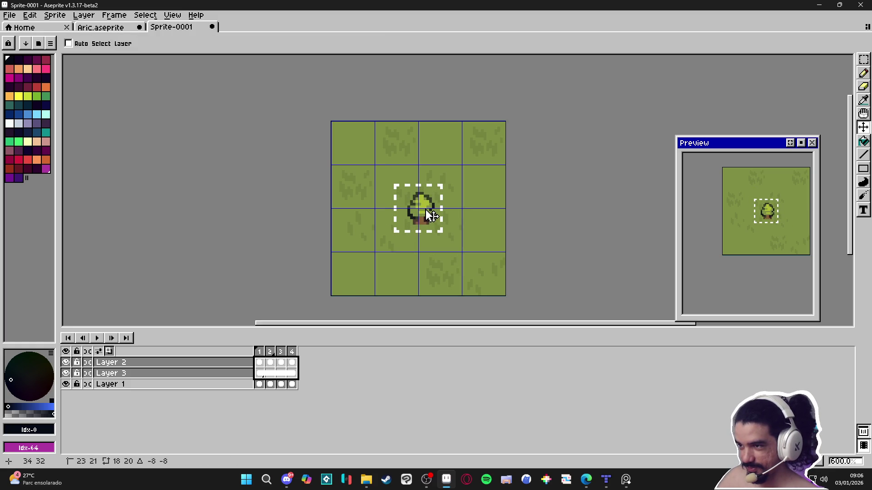
mouse_move(430, 216)
left_mouse_down()
mouse_move(410, 196)
mouse_move(450, 238)
left_mouse_up()
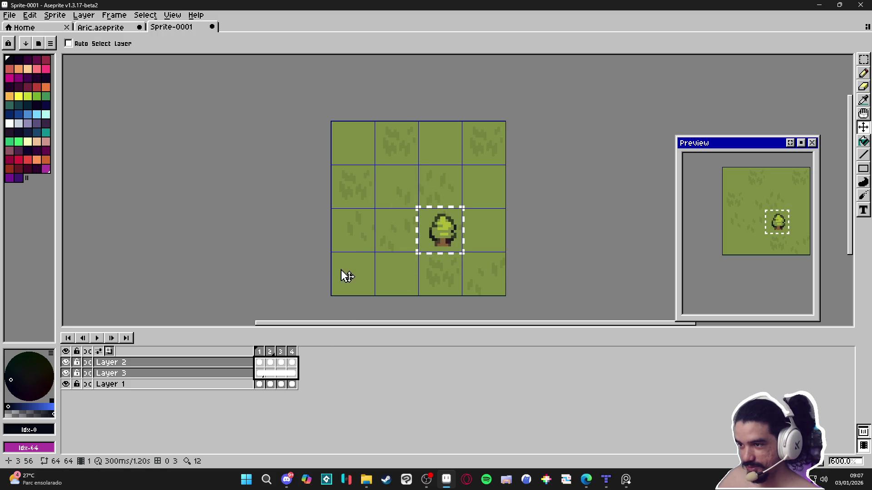
Open Canvas Size and offset the resize frame 9 pixels right and down
scroll(518, 279, "down", 1)
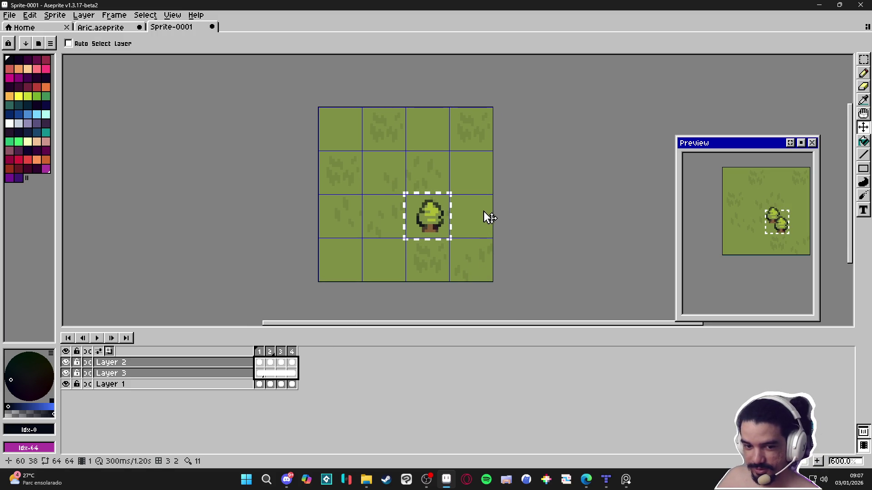
key("ctrl+alt+c")
left_click_drag(478, 213, 499, 238)
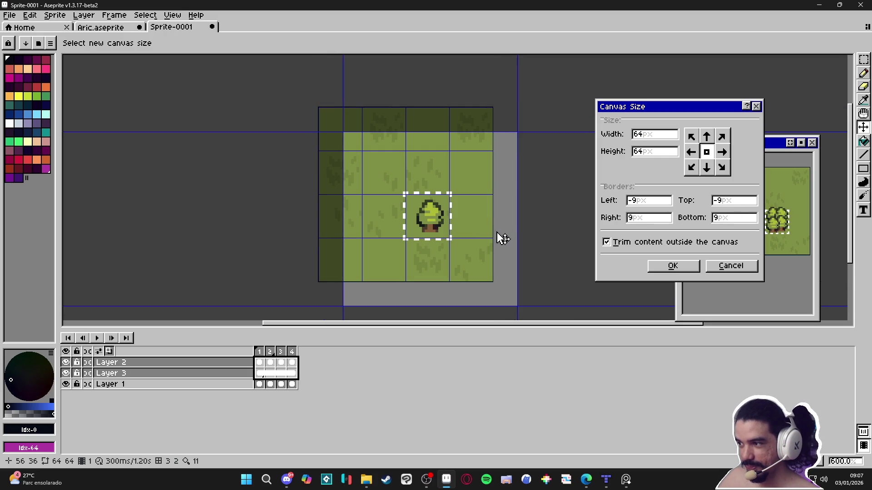
Discard the offset resize and add 16-pixel right and bottom borders for an 80×80 canvas
left_click(727, 267)
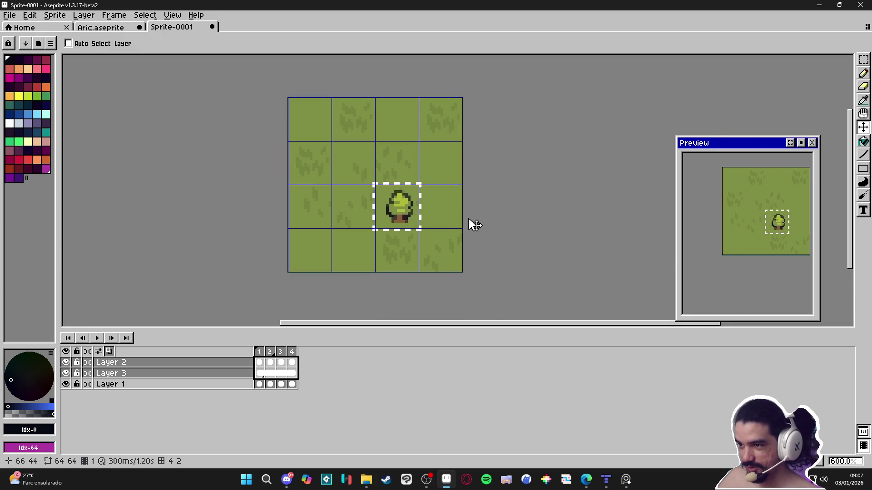
key("ctrl+alt+c")
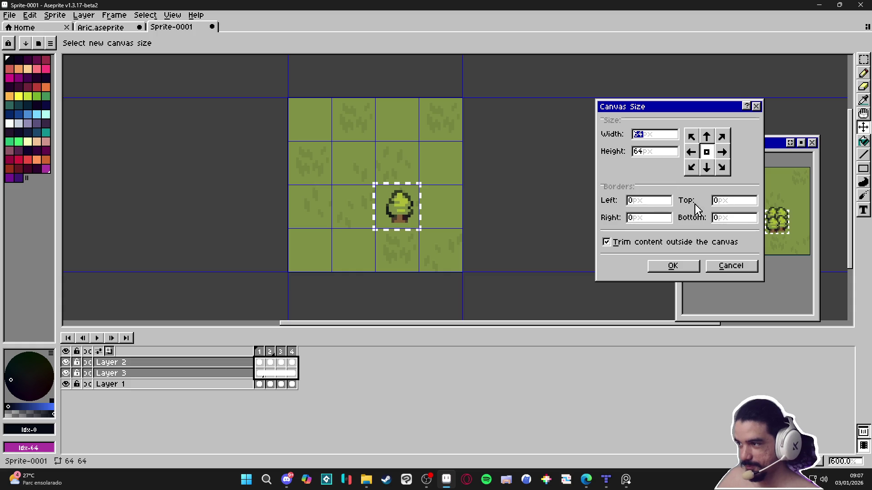
left_click(664, 223)
type("16")
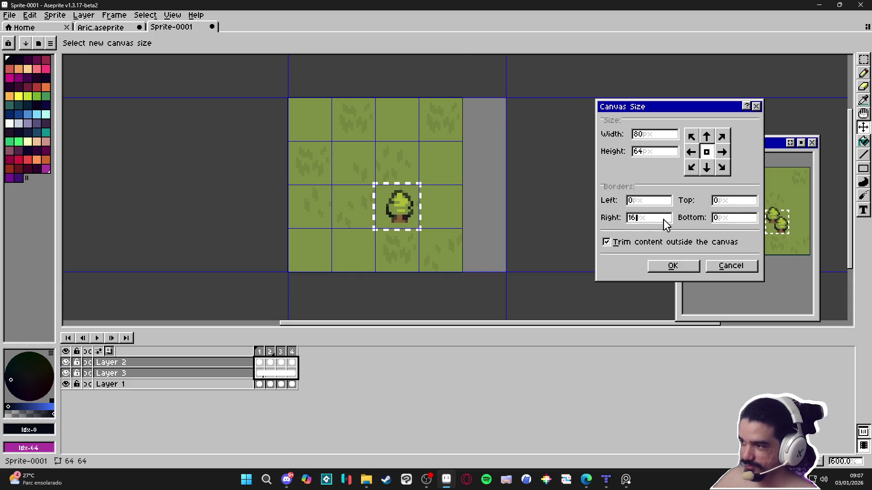
left_click(749, 221)
type("16")
left_click(656, 267)
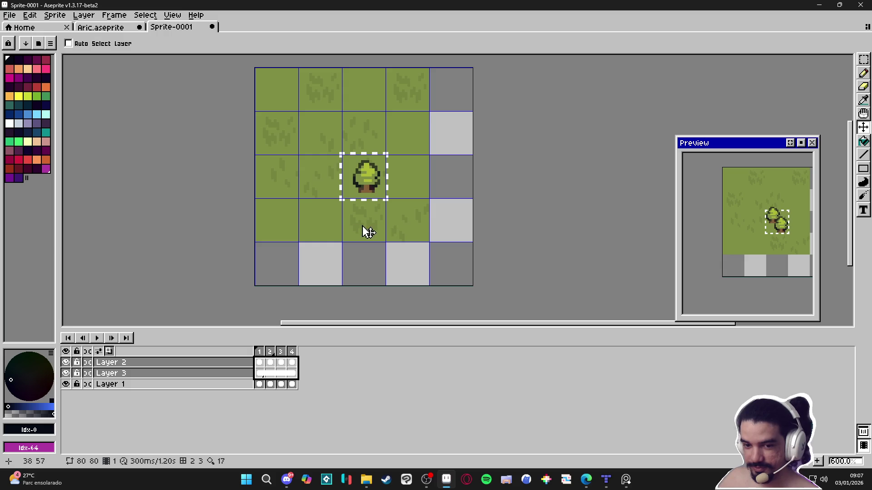
left_click(421, 235, "ctrl")
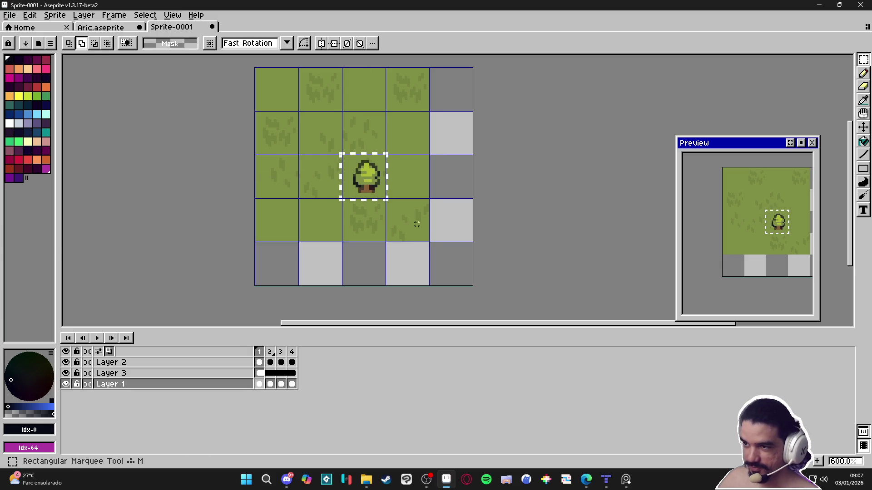
Sample the grass green and flood-fill the empty right and bottom cells
key("g")
left_click(420, 235, "alt")
left_click(450, 186)
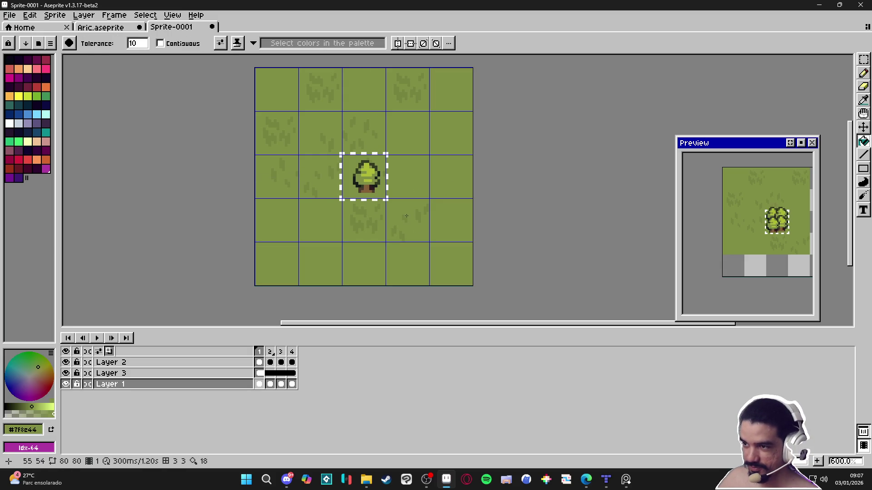
Copy grass-tuft blocks into the lower cells and the bottom-right cell
key("m")
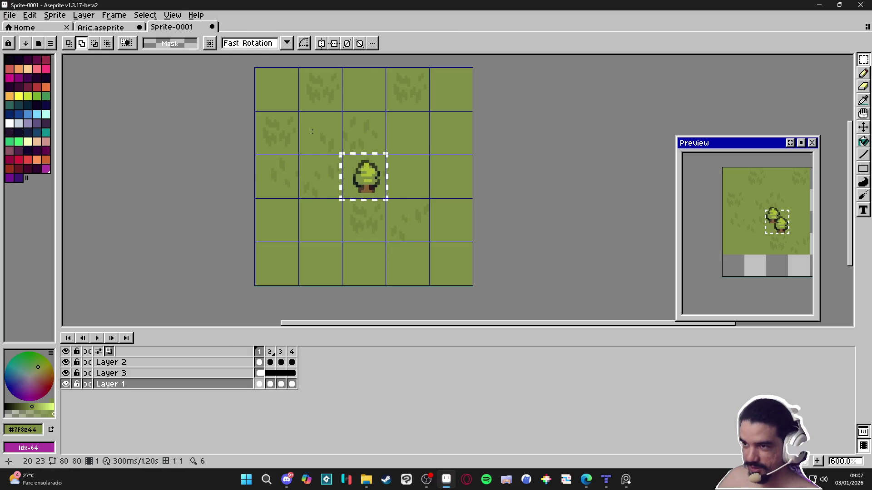
mouse_move(275, 129)
left_mouse_down()
mouse_move(318, 150)
mouse_move(317, 194)
left_mouse_up()
key("Escape")
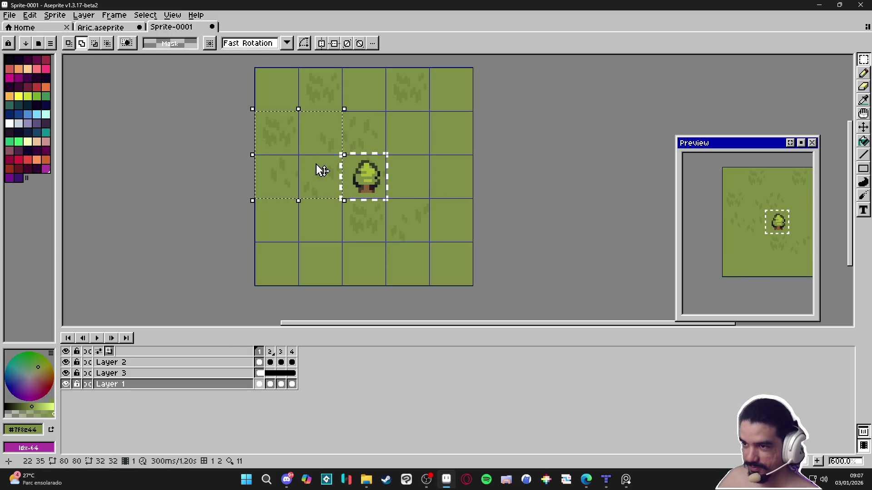
key("v")
key("m")
mouse_move(275, 131)
left_mouse_down()
mouse_move(317, 192)
mouse_move(319, 280)
left_mouse_up()
key("Escape")
key("Return")
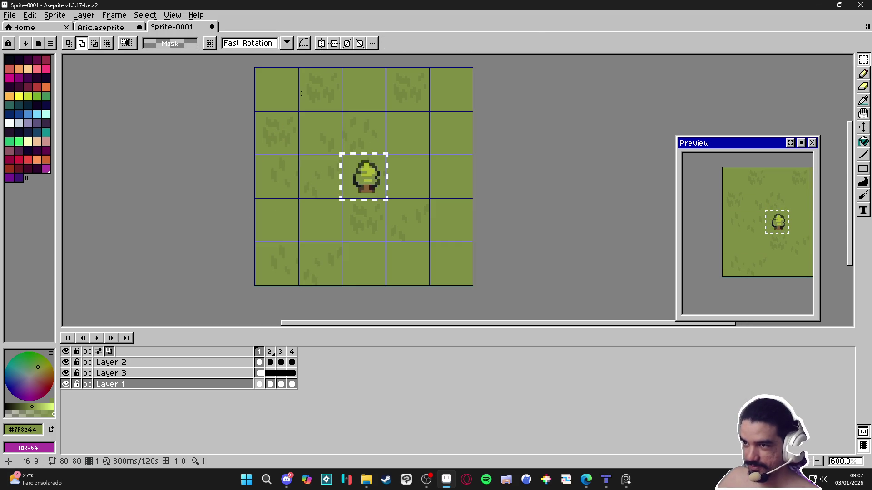
mouse_move(321, 96)
left_mouse_down()
mouse_move(323, 188)
mouse_move(366, 275)
mouse_move(410, 319)
mouse_move(453, 275)
left_mouse_up()
key("Return")
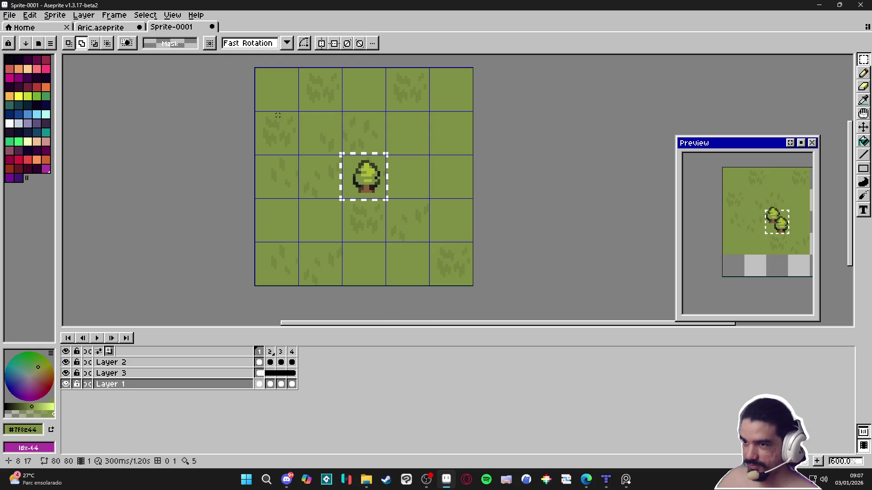
Copy another grass tuft into the right edge cell
left_click_drag(286, 138, 292, 140)
key("Right")
key("Right")
key("Right")
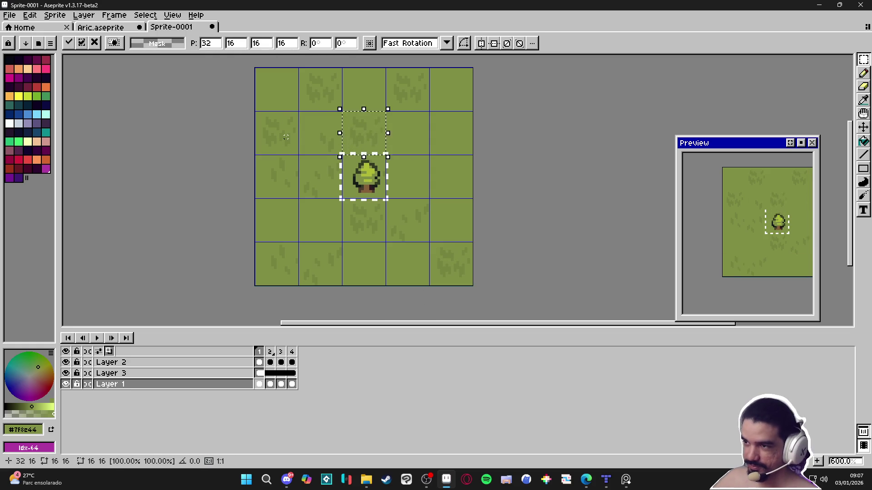
key("Right")
key("Return")
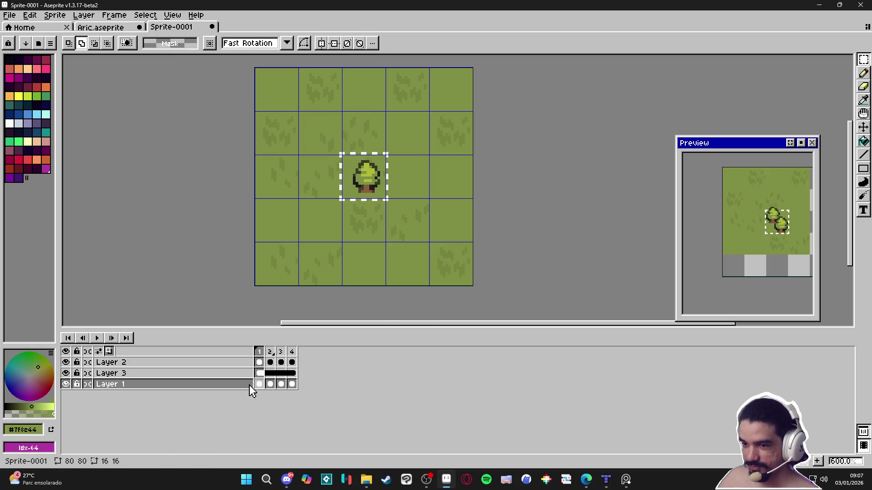
left_click(65, 384)
Link Layer 1's grass cels across frames 1–4, then return to frame 1
left_click(65, 384)
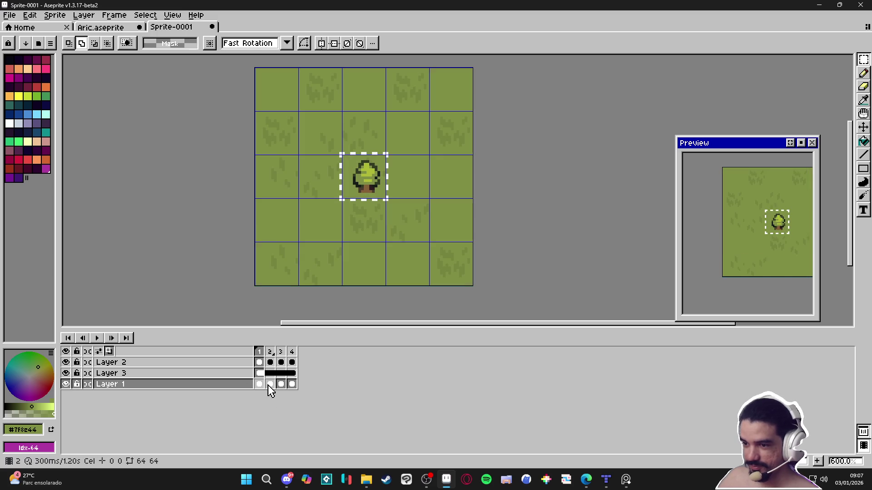
left_click(270, 384)
left_click(259, 384)
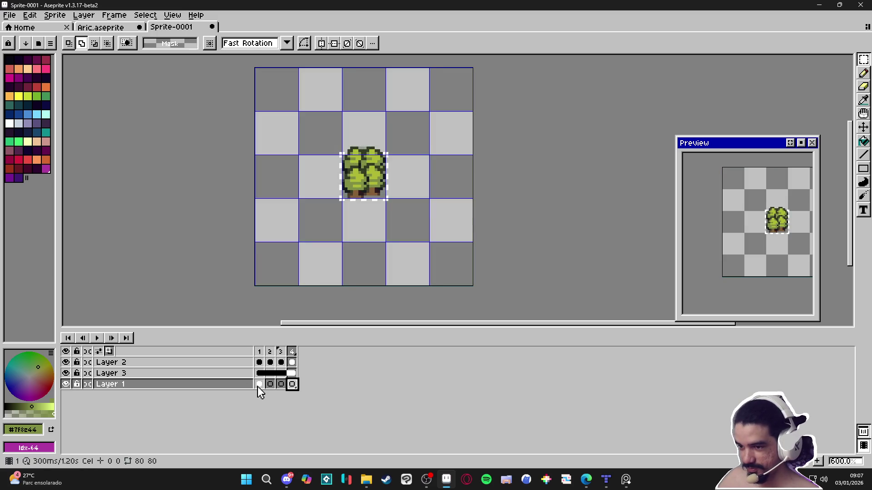
left_click(292, 384, "shift")
right_click(295, 385)
left_click(335, 427)
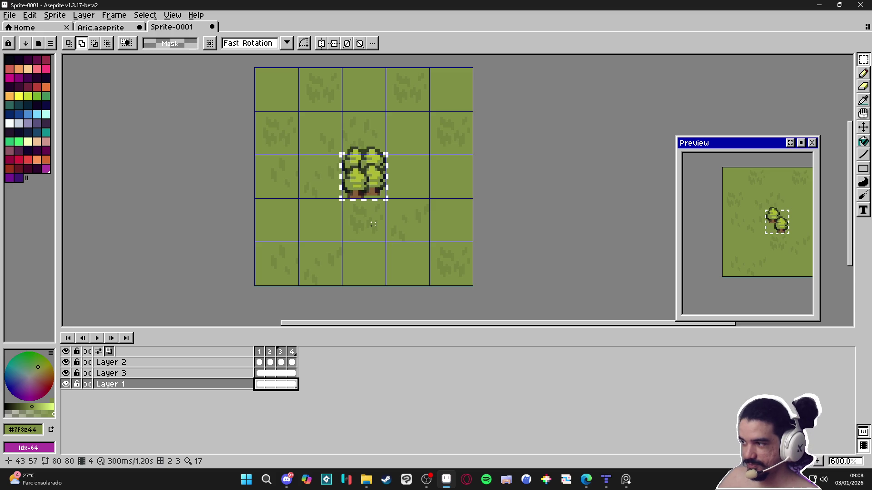
scroll(362, 192, "down", 2)
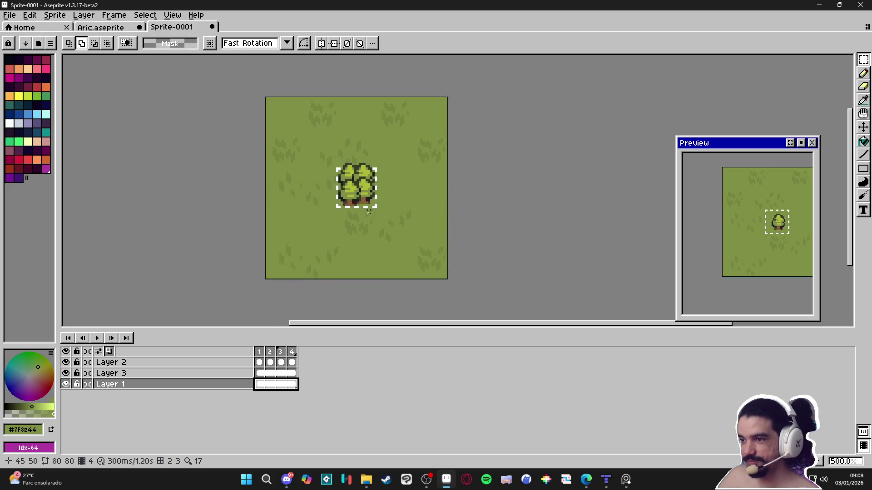
left_click(260, 352)
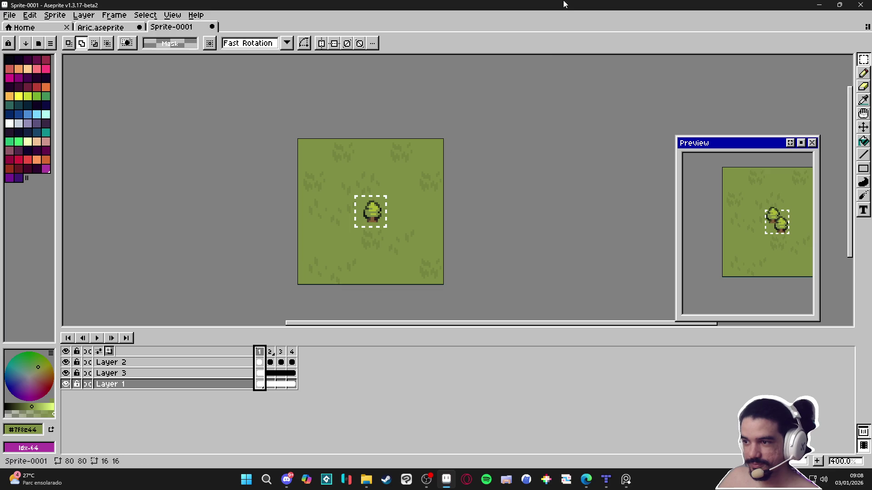
In the export settings, set the resize to 400% and name the output 'trees'
key("ctrl+shift+e")
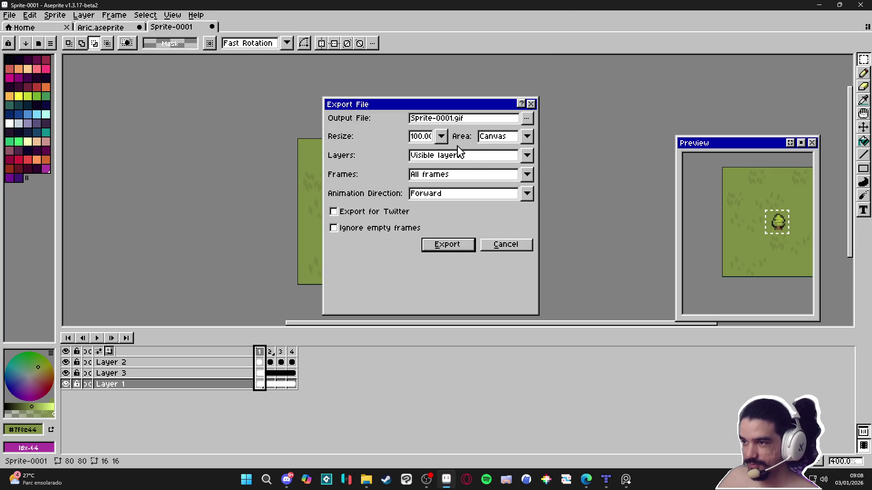
left_click(441, 136)
left_click(422, 194)
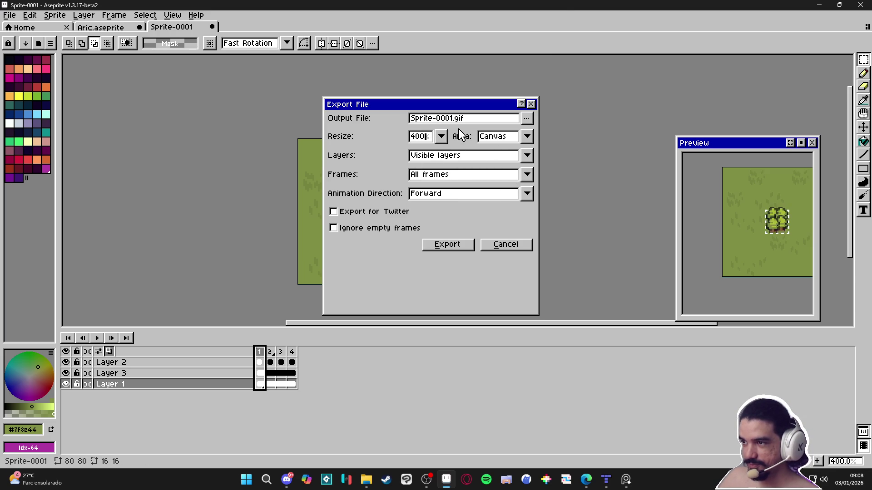
left_click_drag(453, 119, 373, 127)
type("trees")
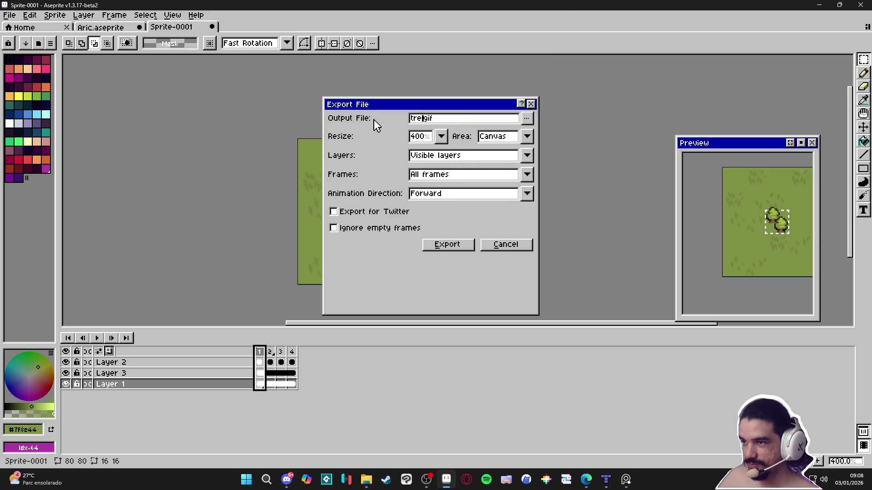
Save the export as trees_sample.gif in the Aric folder and export the animated GIF
left_click(527, 119)
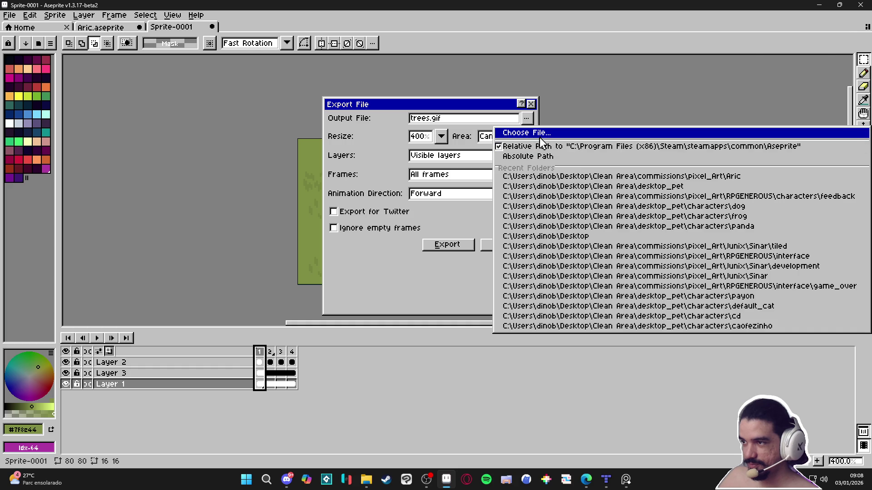
left_click(527, 132)
left_click(649, 61)
left_click(693, 161)
left_click(558, 86)
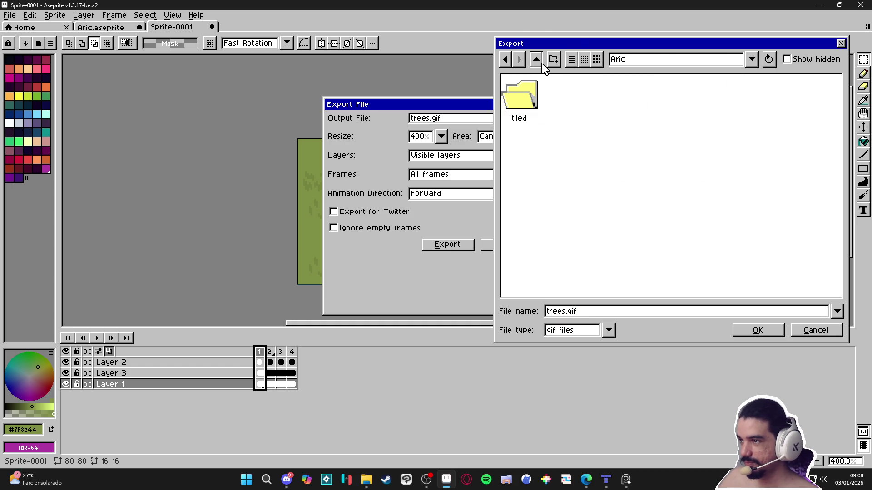
left_click(568, 312)
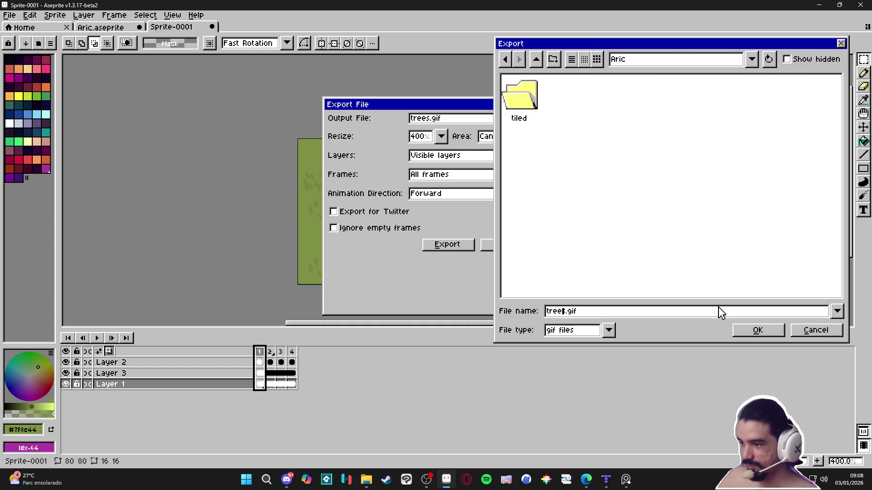
type("_sample")
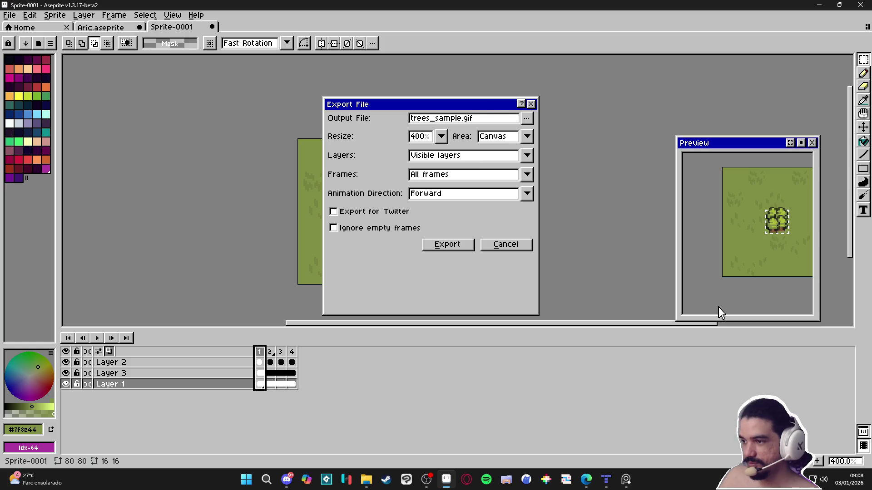
key("Return")
left_click(447, 244)
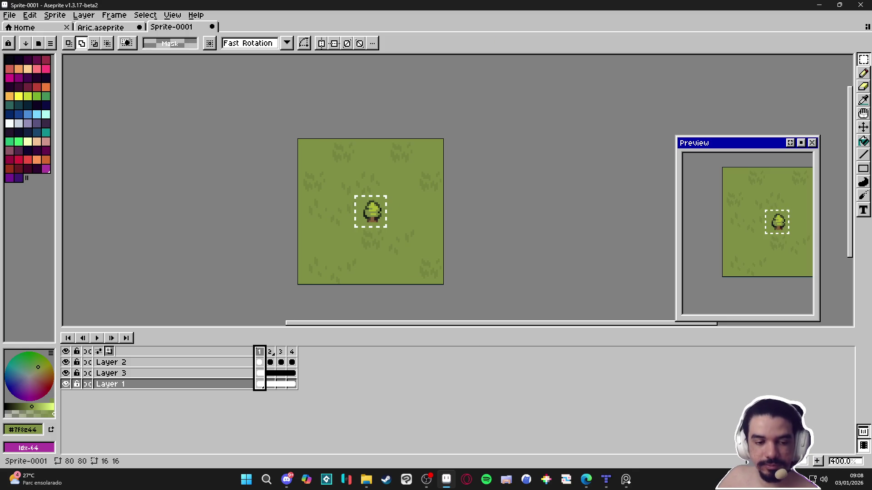
key("alt+Tab")
key("alt+Tab")
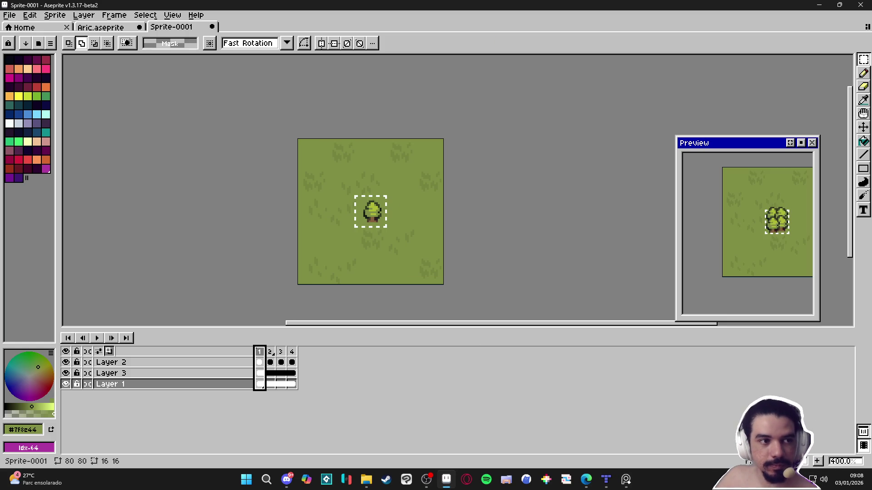
key("alt+Tab")
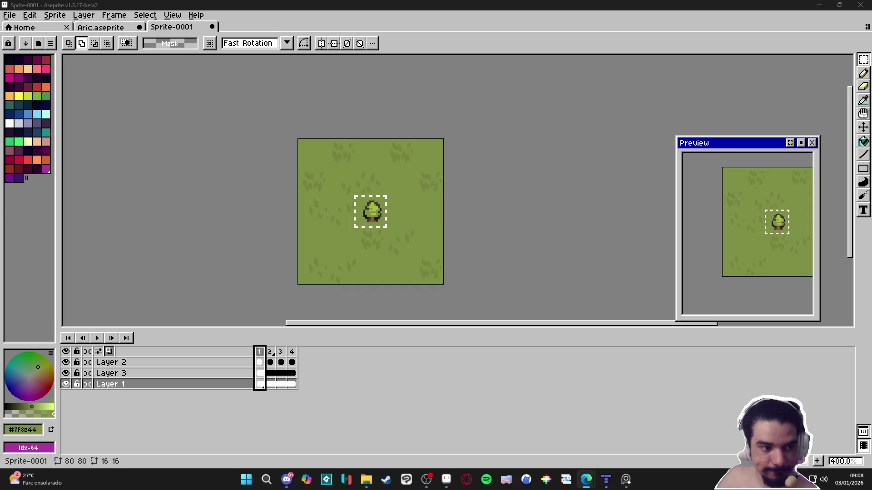
left_click(366, 479)
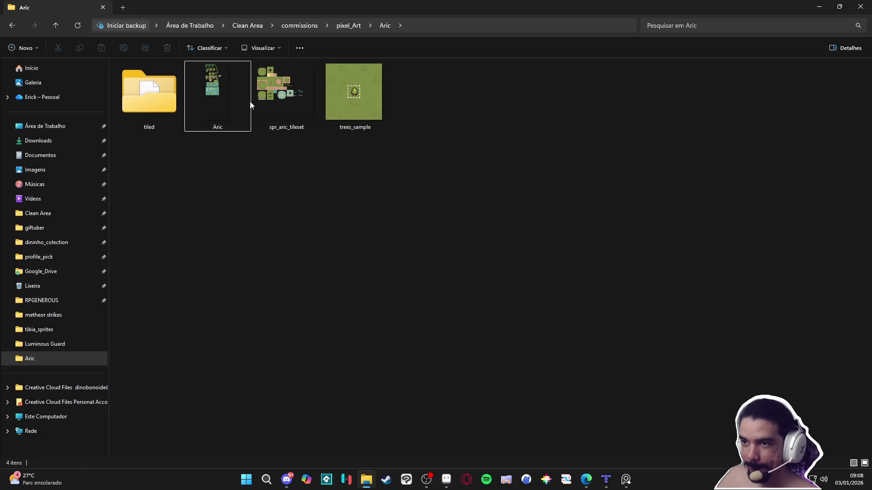
Navigate through Área de Trabalho and Clean Area to pixel_Art > Aric, then open trees_sample.gif in the viewer
left_click(85, 128)
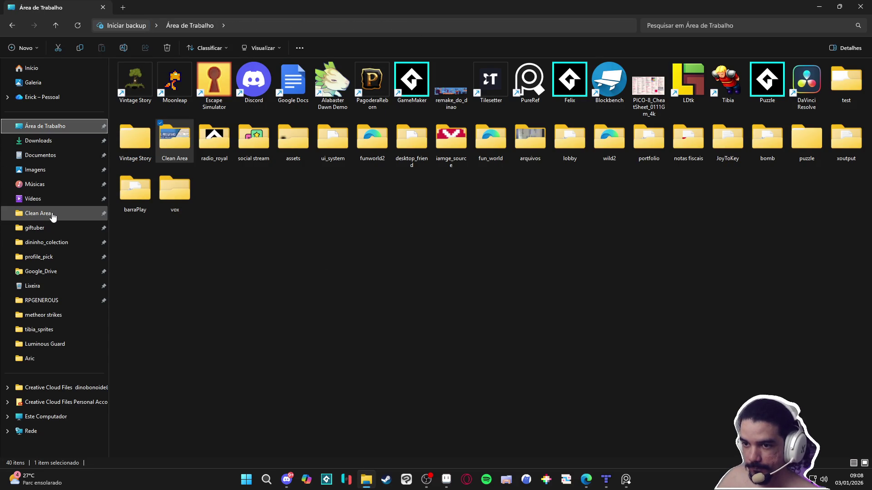
left_click(95, 212)
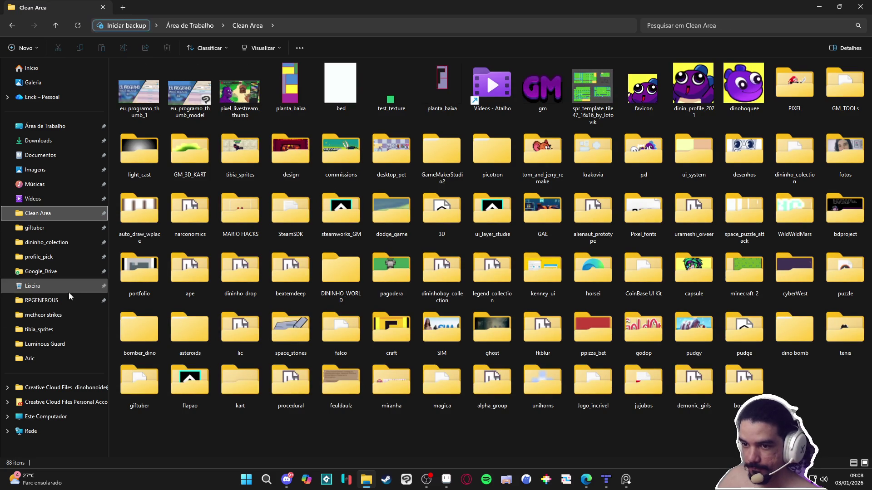
left_click(84, 299)
left_click(350, 26)
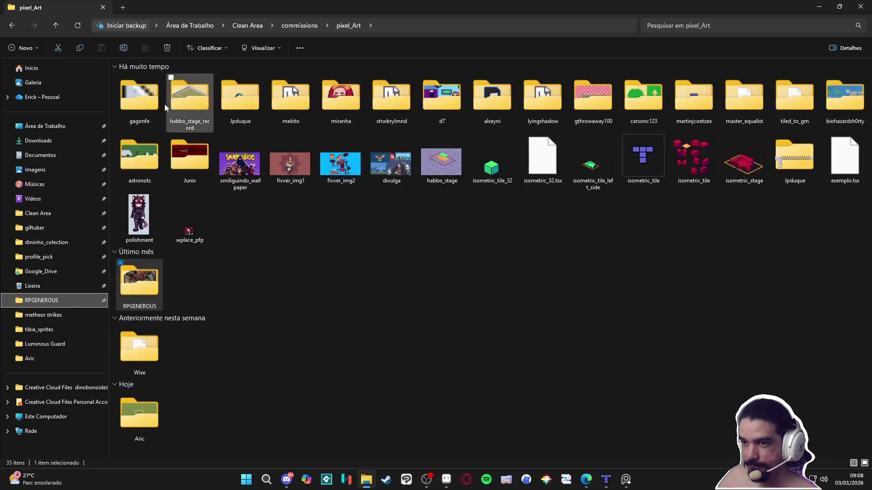
double_click(157, 411)
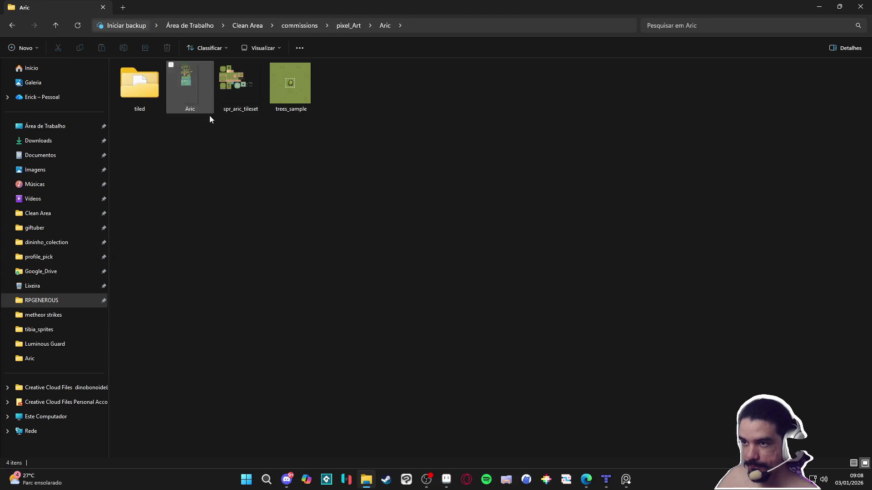
left_click(305, 82)
double_click(304, 79)
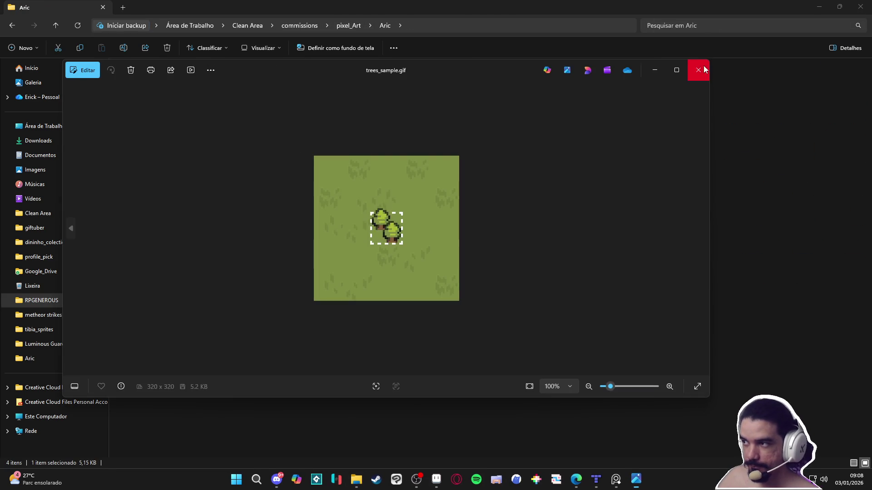
Close the Photos viewer showing the GIF and return to Sprite-0001 in Aseprite
left_click(657, 75)
left_click(508, 26)
key("alt+Tab")
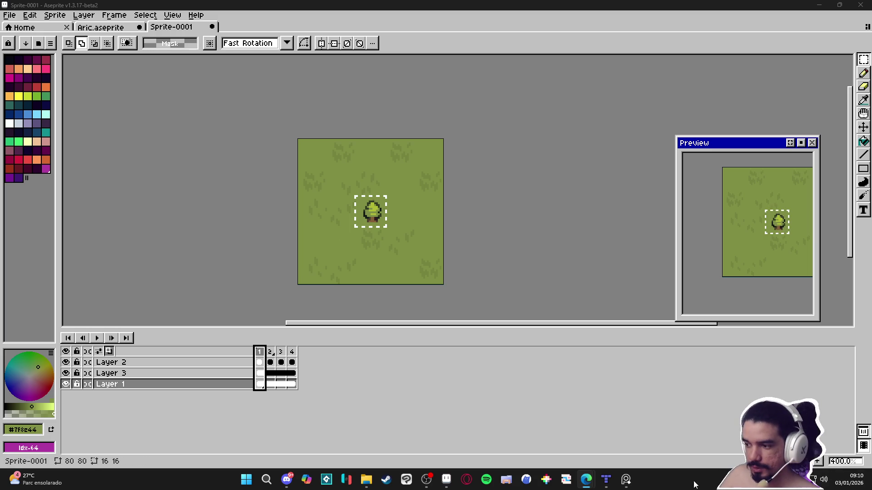
left_click(624, 484)
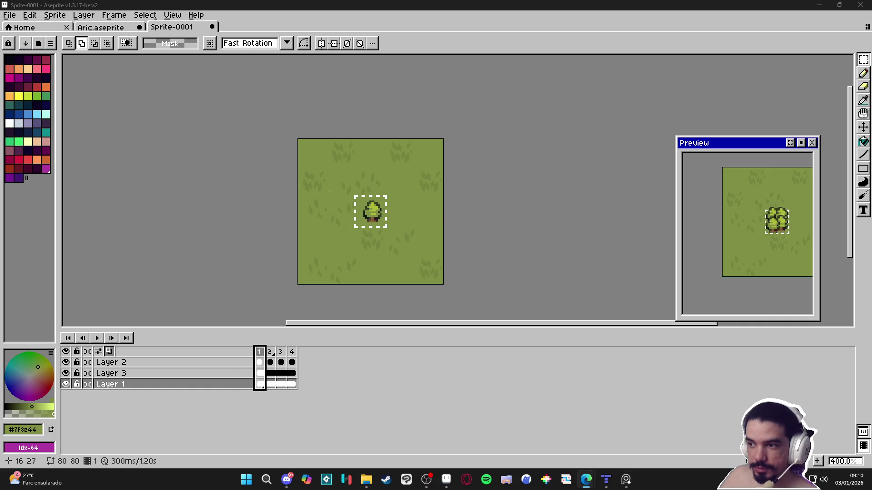
Switch to the Aric.aseprite tab and zoom and pan until the grass and island tiles fit on screen
left_click(117, 27)
scroll(346, 224, "down", 3)
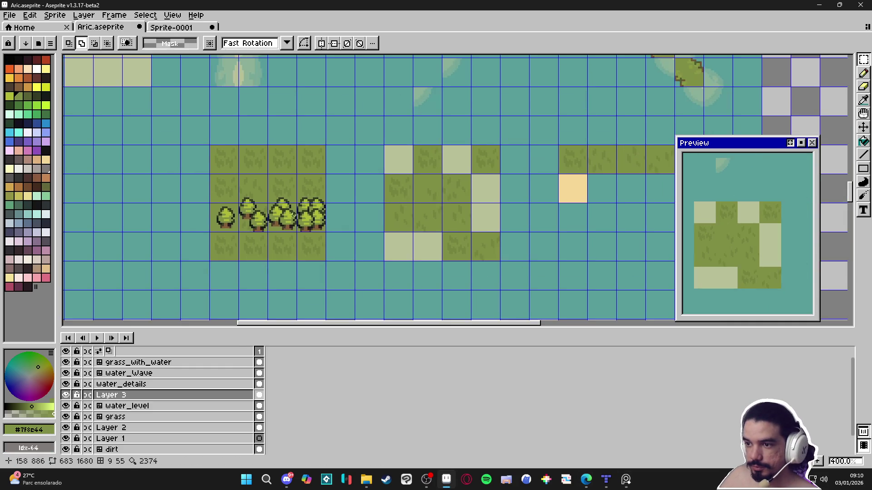
scroll(347, 224, "down", 1)
left_click_drag(383, 204, 382, 262)
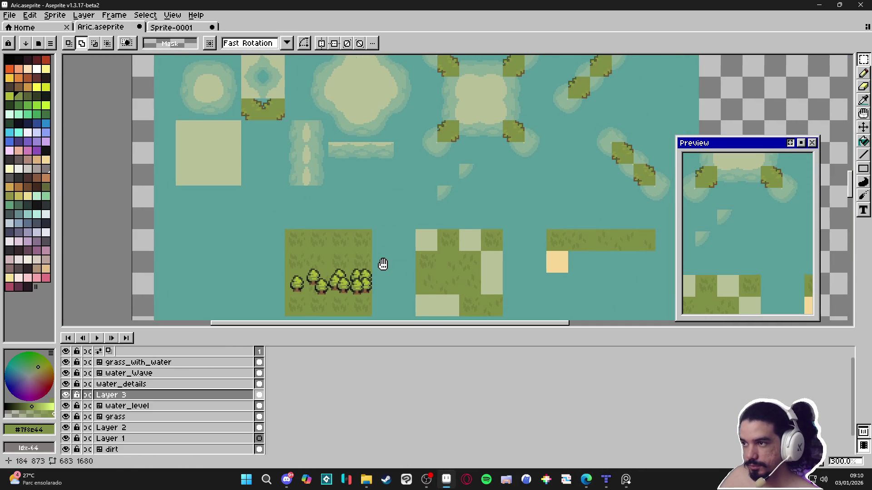
scroll(342, 264, "up", 3)
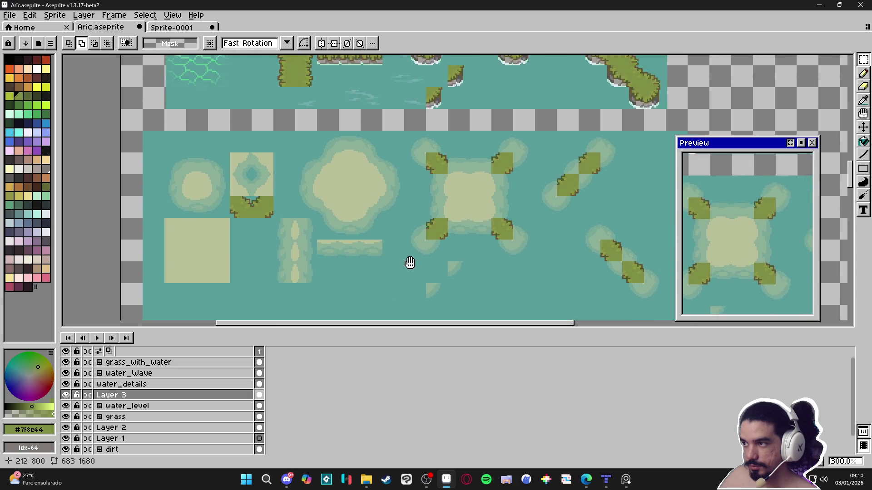
scroll(409, 204, "down", 2)
scroll(408, 192, "up", 1)
mouse_move(409, 192)
left_mouse_down()
mouse_move(395, 137)
mouse_move(413, 199)
left_mouse_up()
scroll(413, 199, "down", 1)
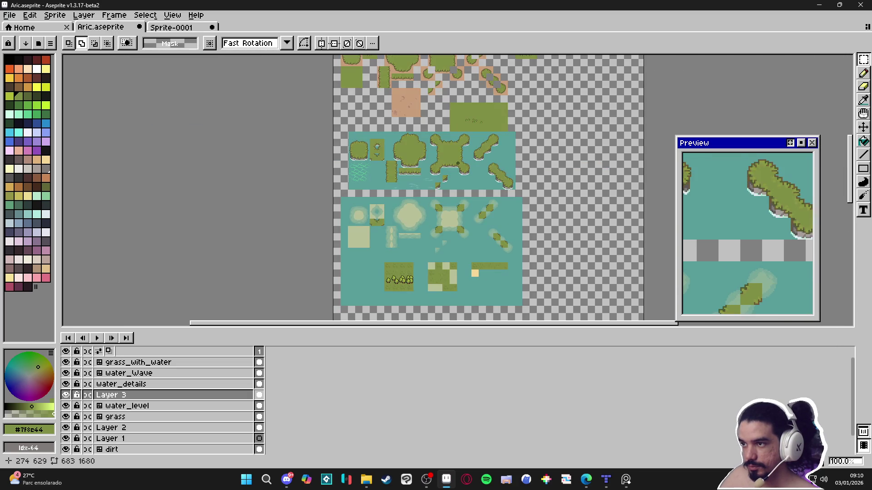
scroll(464, 99, "up", 4)
Sample the leaf green and pencil two short grass blades under the trees, undoing a stray stroke
key("i")
left_click(467, 97)
key("b")
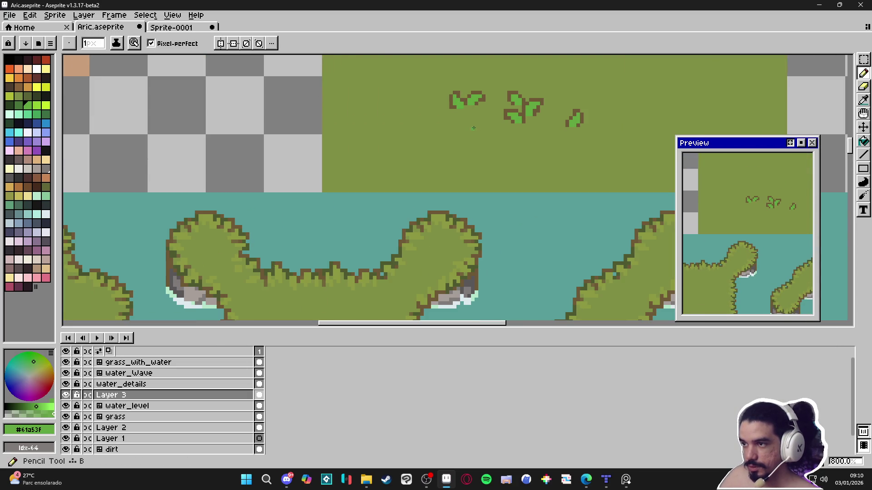
scroll(319, 229, "down", 3)
scroll(320, 229, "up", 1)
left_click_drag(320, 228, 342, 237)
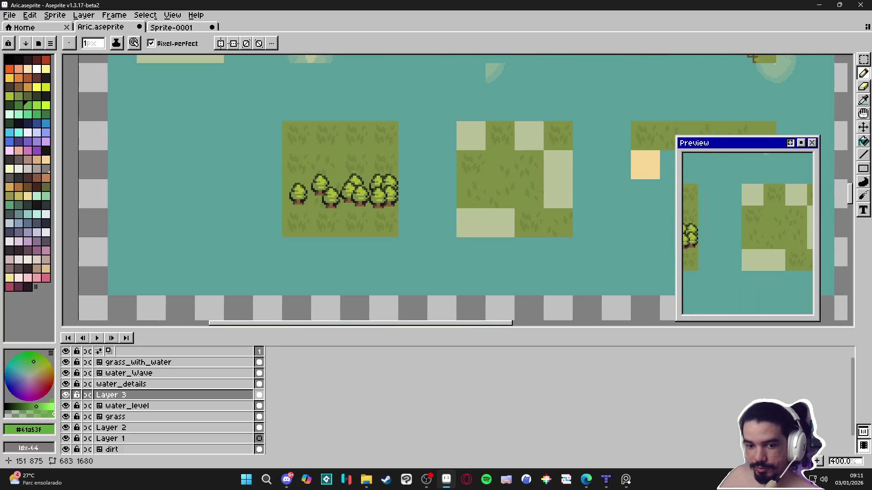
scroll(342, 237, "up", 2)
key("ctrl")
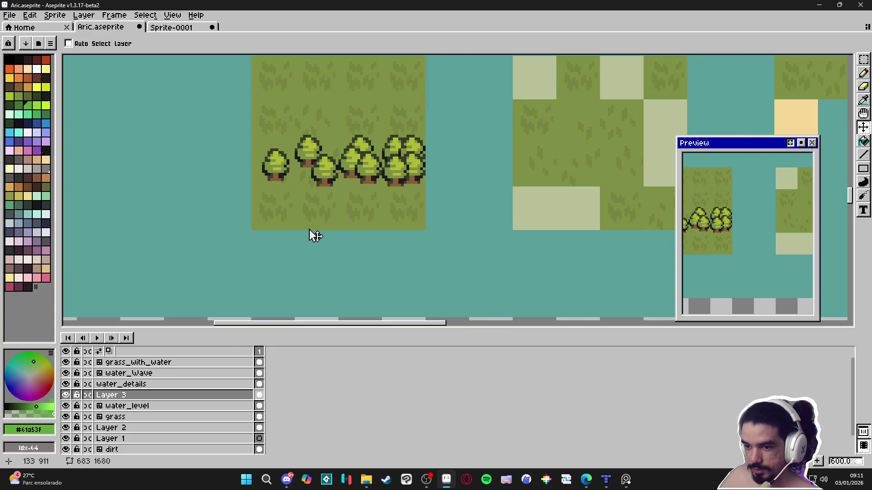
scroll(324, 223, "up", 4)
left_click_drag(307, 223, 295, 214)
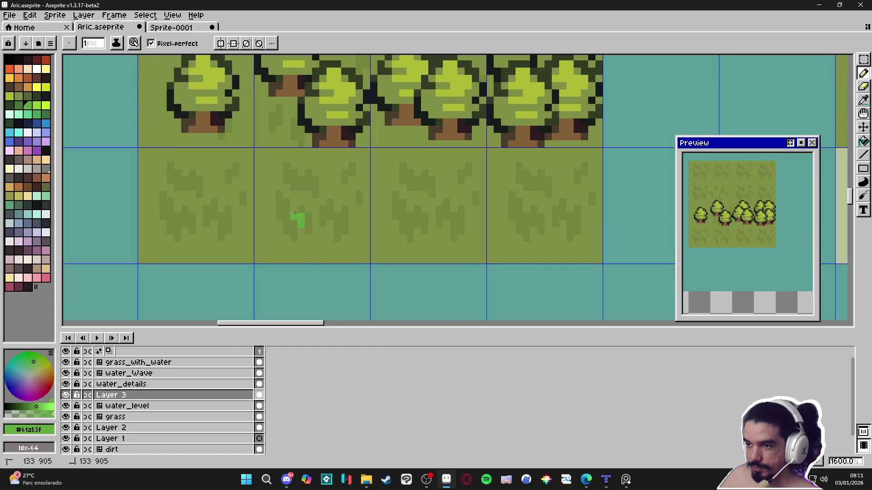
scroll(316, 257, "up", 1)
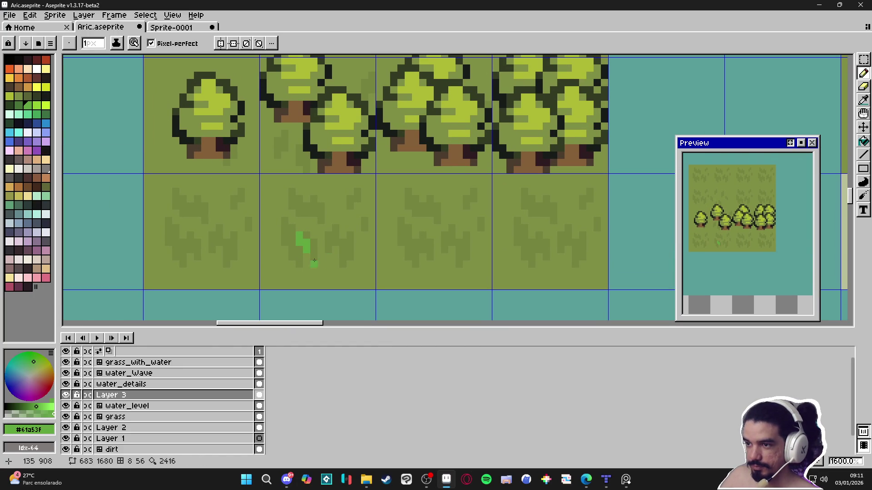
key("ctrl+z")
left_click_drag(335, 235, 335, 243)
Pick brown and outline the green blades with brown sprout bases
left_click(359, 157, "alt")
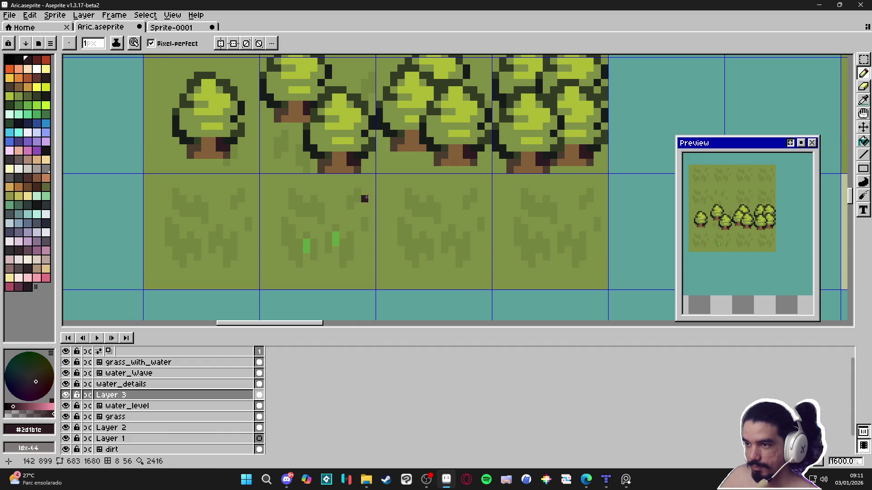
scroll(348, 210, "down", 5)
scroll(576, 214, "down", 3)
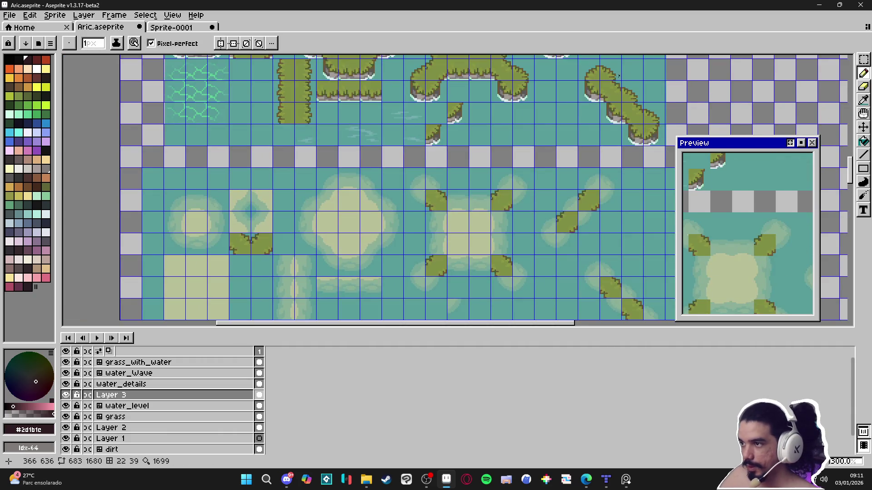
scroll(620, 76, "down", 2)
scroll(520, 71, "up", 4)
left_click(519, 72, "alt")
scroll(450, 141, "down", 2)
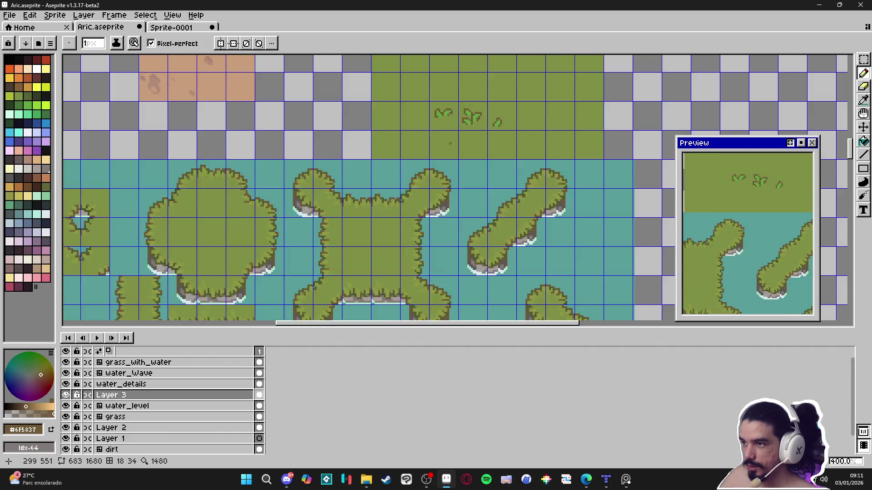
scroll(449, 141, "down", 5)
scroll(311, 243, "up", 8)
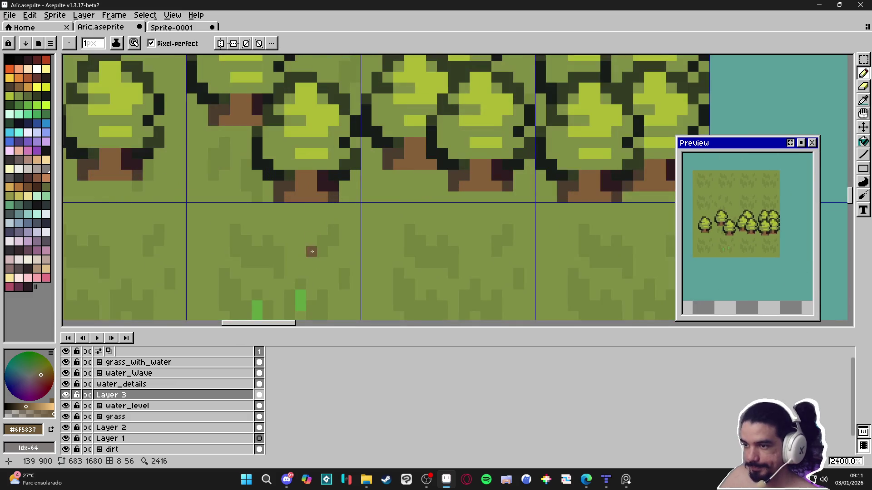
mouse_move(311, 295)
left_mouse_down()
mouse_move(311, 306)
mouse_move(311, 285)
mouse_move(300, 284)
mouse_move(289, 306)
left_mouse_up()
left_click(268, 306)
scroll(272, 291, "down", 3)
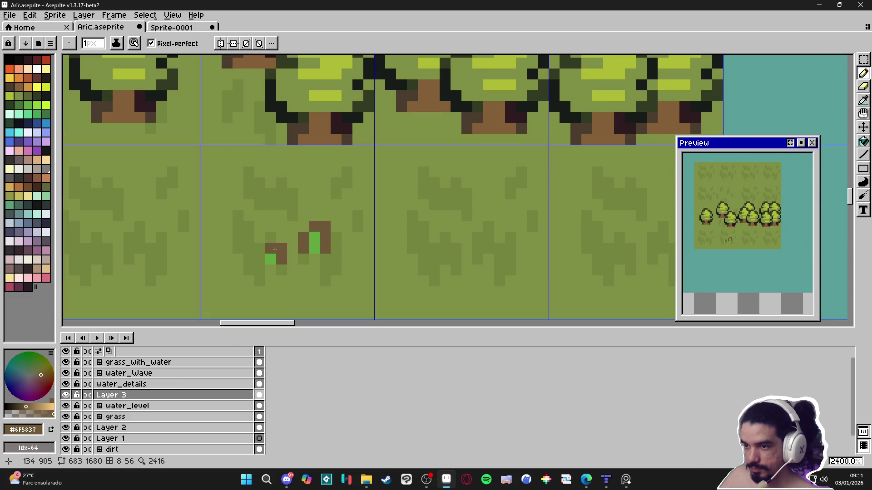
left_click_drag(264, 248, 264, 260)
scroll(307, 279, "down", 6)
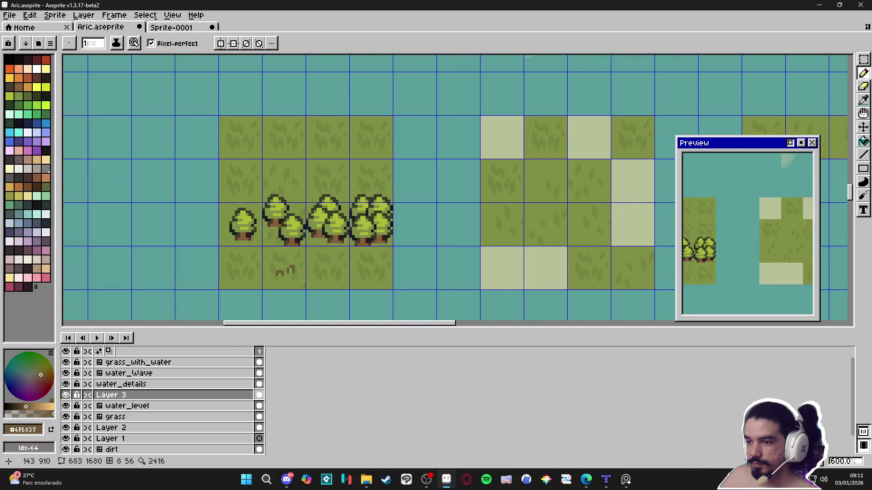
Resample leaf green and paint two green blades on the next grass tile
left_click(276, 263, "alt")
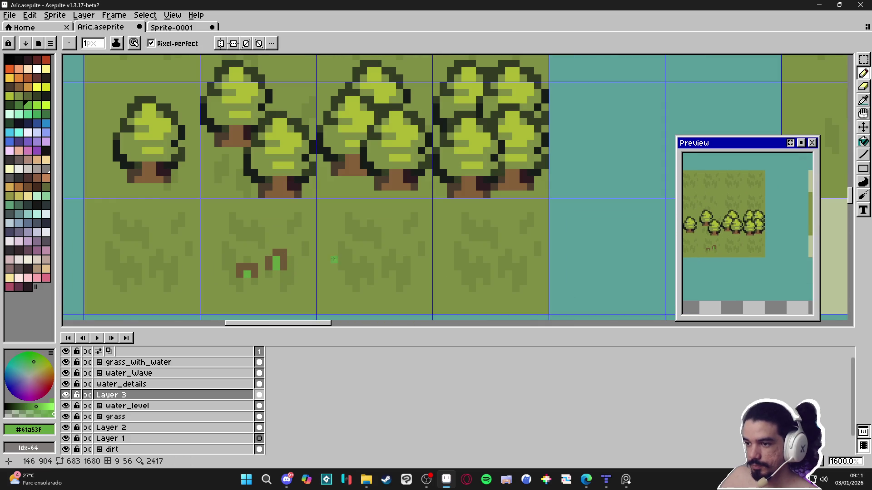
left_click_drag(362, 282, 362, 275)
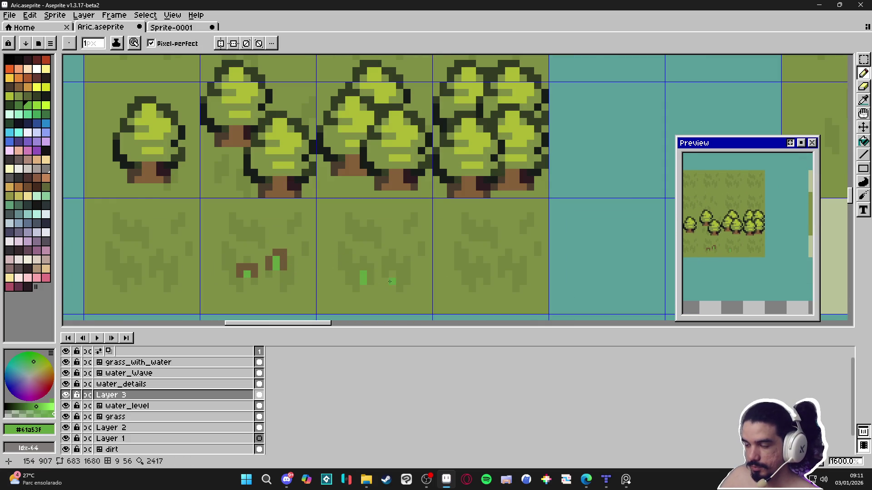
left_click_drag(384, 289, 384, 296)
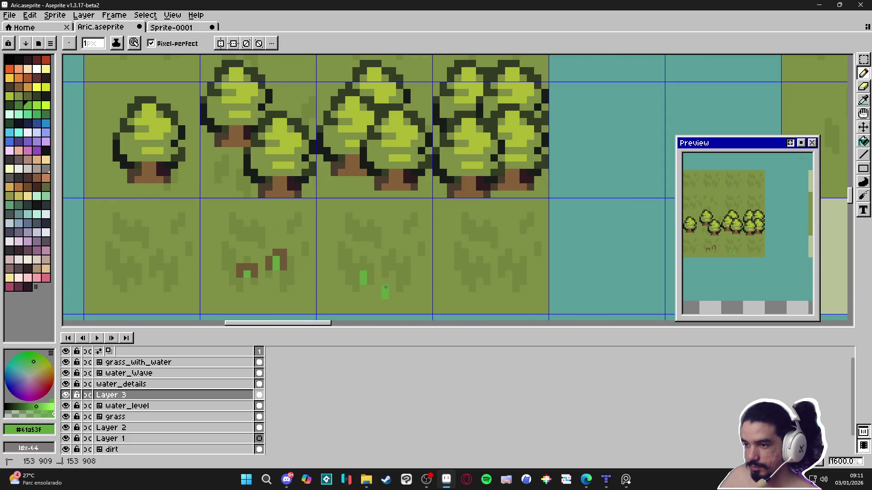
Pick brown again and build brown bases around the middle sprout's two blades
left_click(281, 260, "alt")
left_click(363, 267)
mouse_move(364, 267)
left_mouse_down()
mouse_move(371, 267)
mouse_move(356, 273)
left_mouse_up()
left_click(371, 274)
left_click(357, 278)
left_click(385, 282)
left_click(379, 288)
left_click(377, 281)
left_click(377, 295)
left_click_drag(393, 289, 392, 295)
left_click(407, 281)
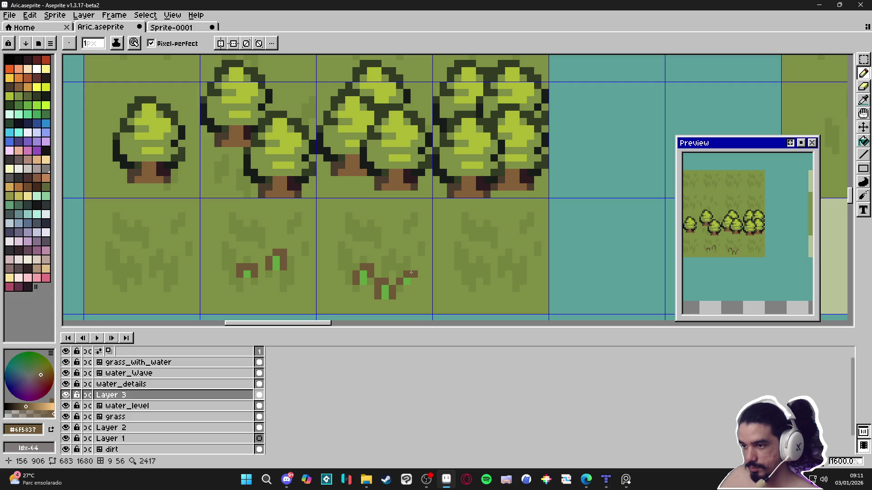
Switch back to leaf green and add green tips to the sprout blades
scroll(404, 283, "down", 4)
scroll(386, 290, "up", 3)
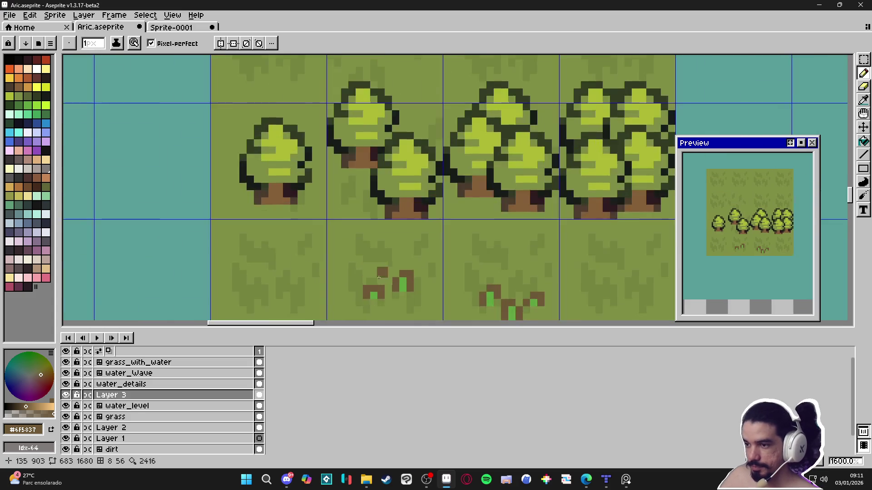
left_click(409, 272, "alt")
left_click(415, 286)
left_click(551, 301)
scroll(357, 267, "down", 2)
scroll(356, 266, "up", 3)
Paint a small green-and-brown sprout on the last grass tile, then zoom out
left_click(418, 231)
key("alt")
left_click(358, 257, "alt")
left_click(411, 233)
left_click(417, 222)
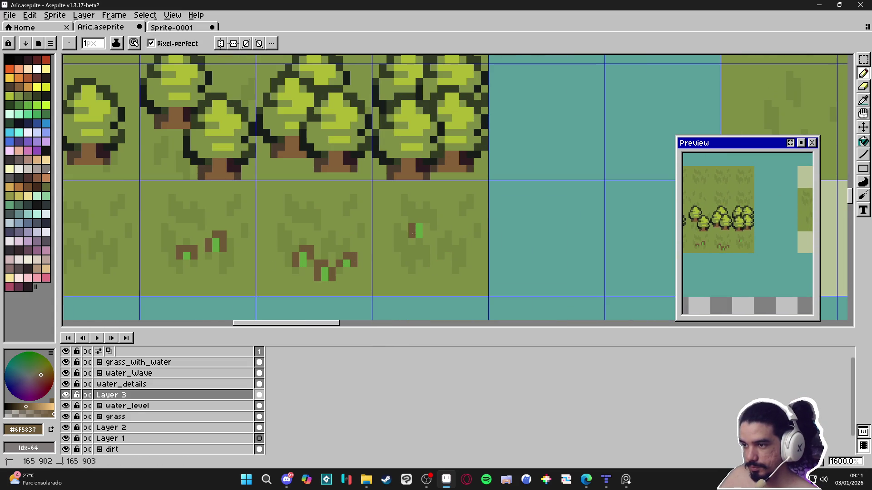
scroll(420, 227, "down", 6)
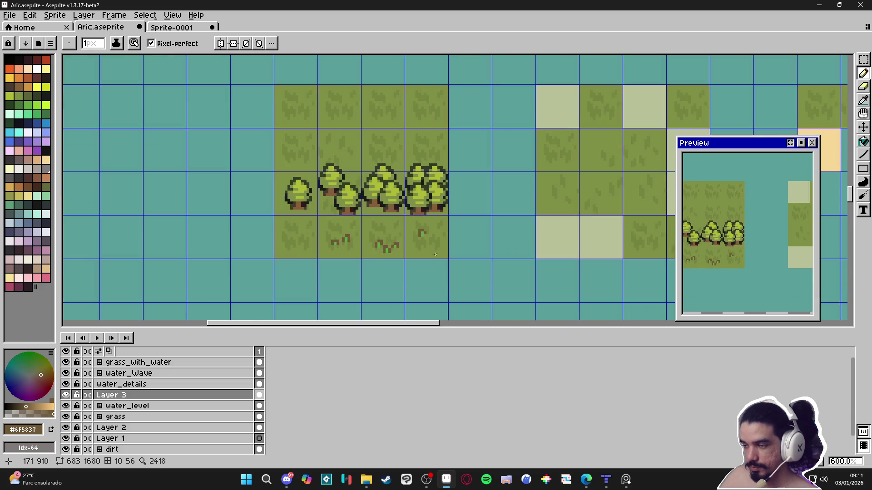
scroll(446, 270, "down", 1)
scroll(443, 258, "up", 3)
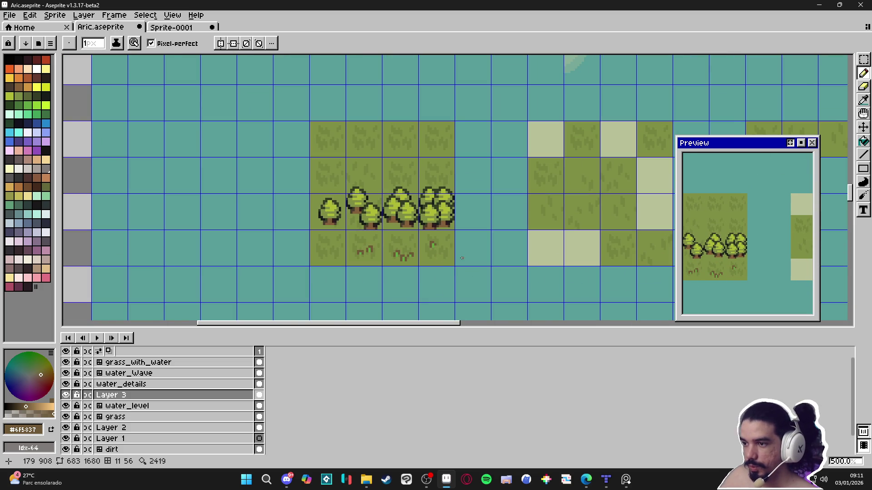
scroll(449, 260, "down", 2)
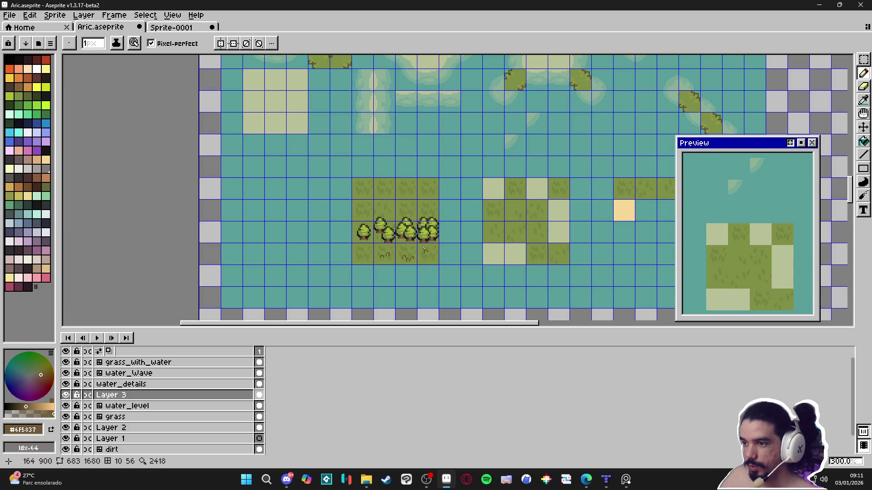
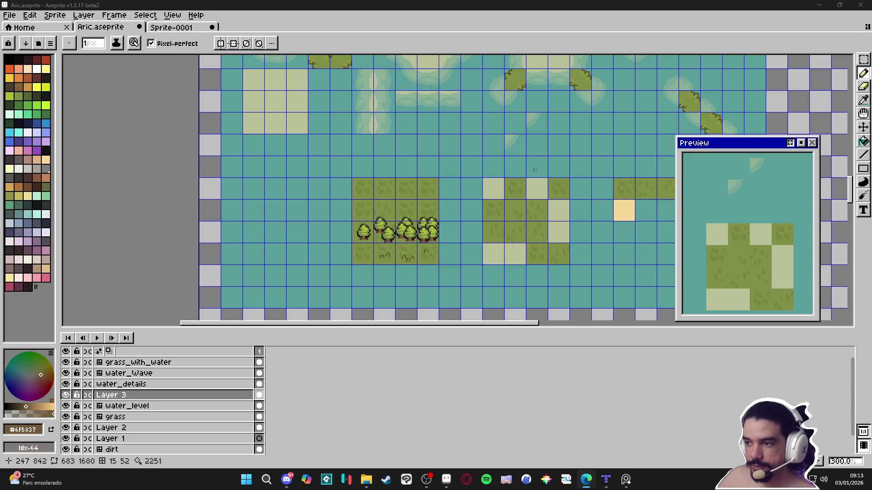
Zoom in on the grass tile above the trees, choose the beige swatch and a 2px brush
scroll(375, 233, "right", 1)
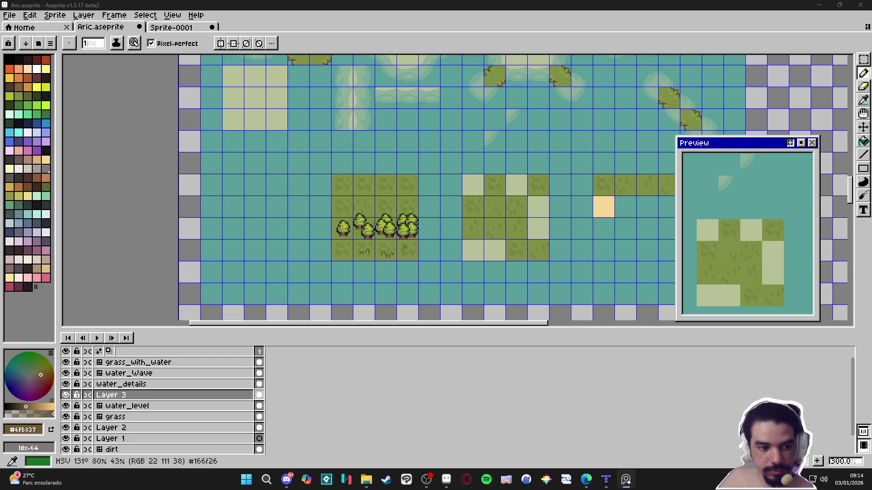
scroll(351, 202, "up", 1)
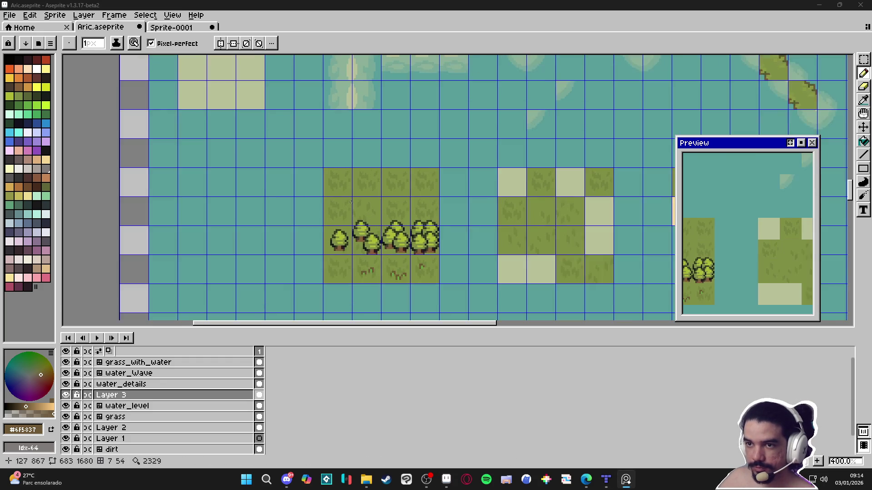
scroll(350, 202, "up", 1)
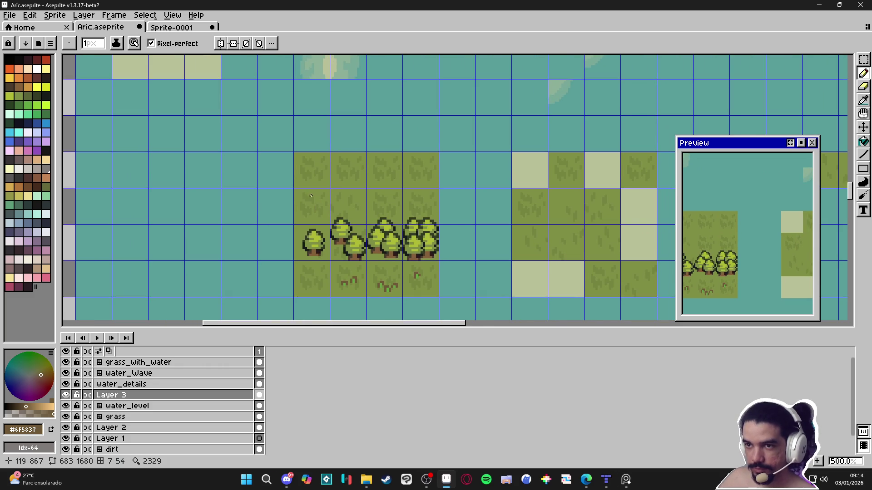
left_click(45, 70)
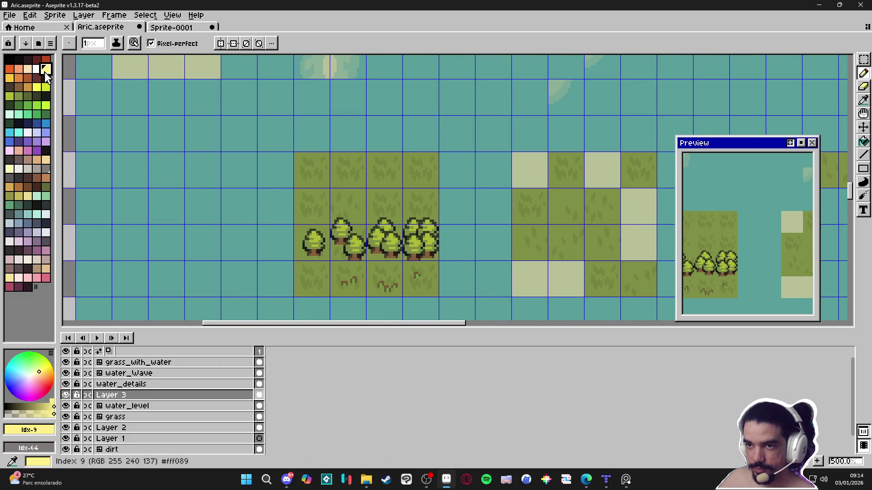
scroll(318, 198, "up", 4)
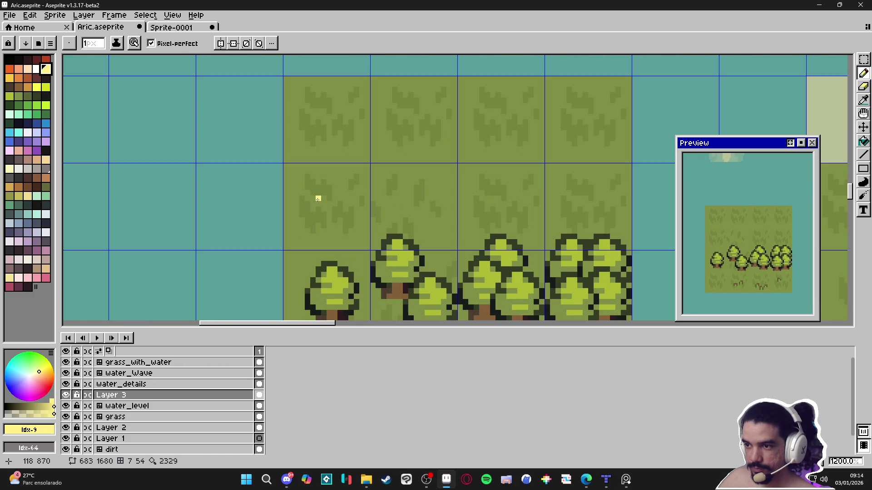
left_click(333, 276, "alt")
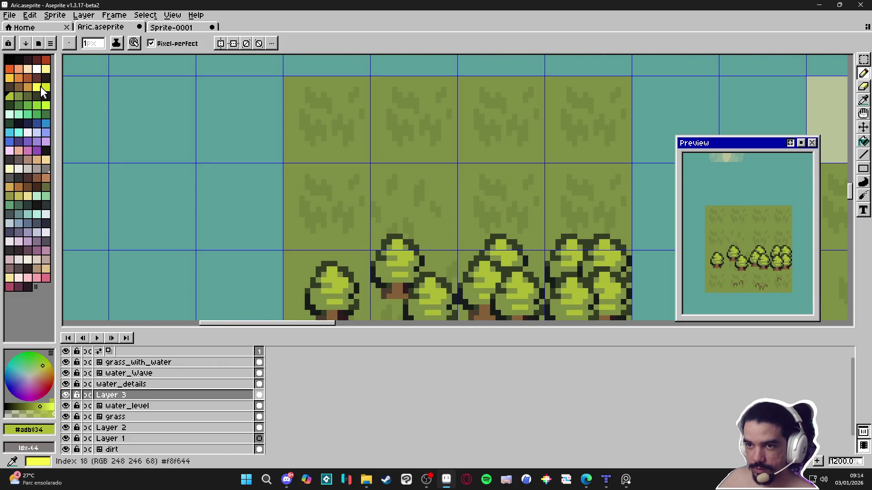
left_click(9, 78)
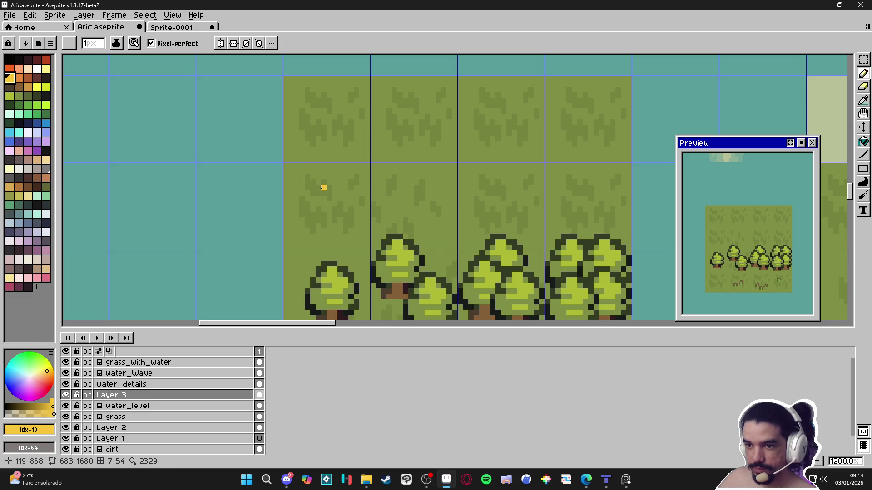
left_click(45, 268)
scroll(323, 198, "up", 1)
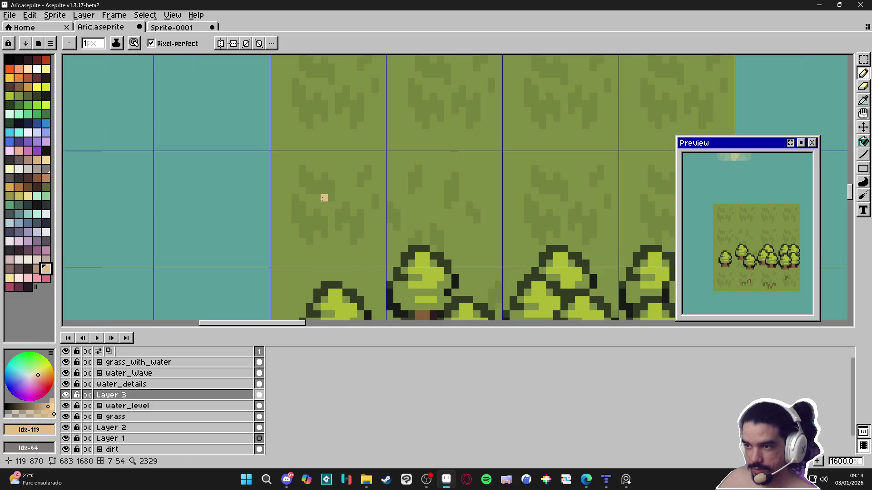
key("plus")
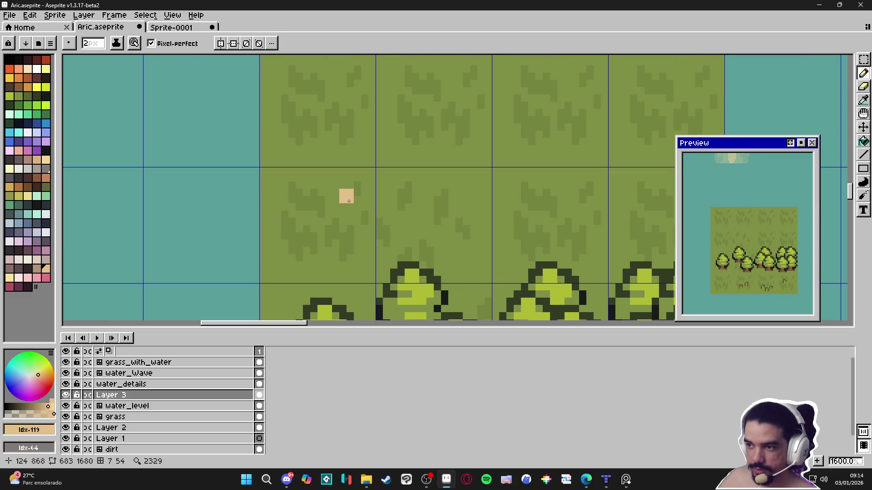
Paint the beige mushroom cap block, redrawing the first stroke
mouse_move(347, 210)
left_mouse_down()
mouse_move(338, 220)
mouse_move(332, 204)
mouse_move(321, 221)
mouse_move(318, 207)
mouse_move(331, 225)
mouse_move(321, 236)
mouse_move(338, 234)
mouse_move(334, 245)
mouse_move(344, 234)
mouse_move(307, 220)
left_mouse_up()
key("ctrl+z")
key("ctrl+z")
mouse_move(350, 238)
left_mouse_down()
mouse_move(347, 250)
mouse_move(330, 248)
left_mouse_up()
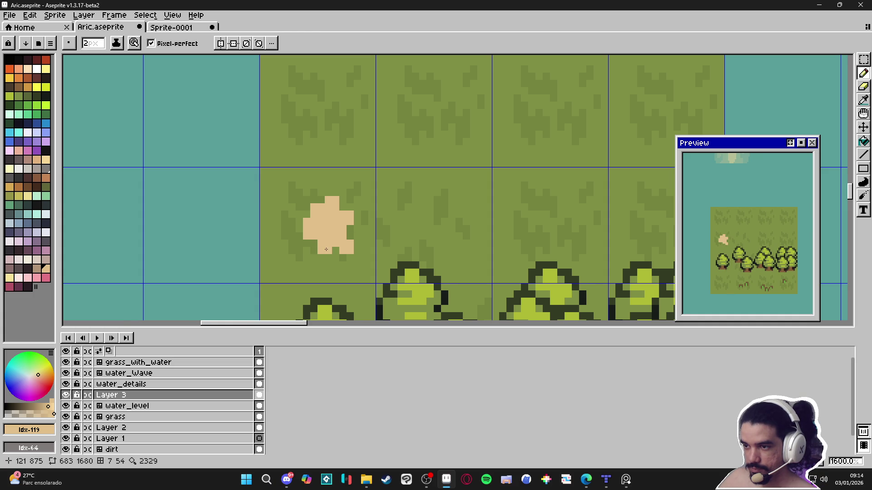
scroll(326, 250, "down", 3)
Paint a brown stem under the cap using the tree-trunk colour, capping its top with tan
left_click(313, 293, "alt")
left_click(323, 178)
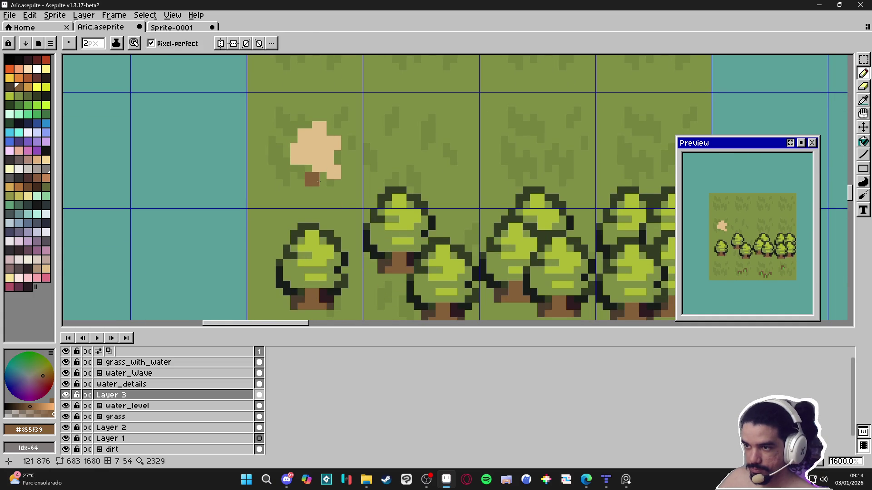
left_click(312, 190)
key("minus")
left_click(308, 169)
left_click(320, 157, "alt")
key("plus")
key("minus")
left_click(306, 174)
key("plus")
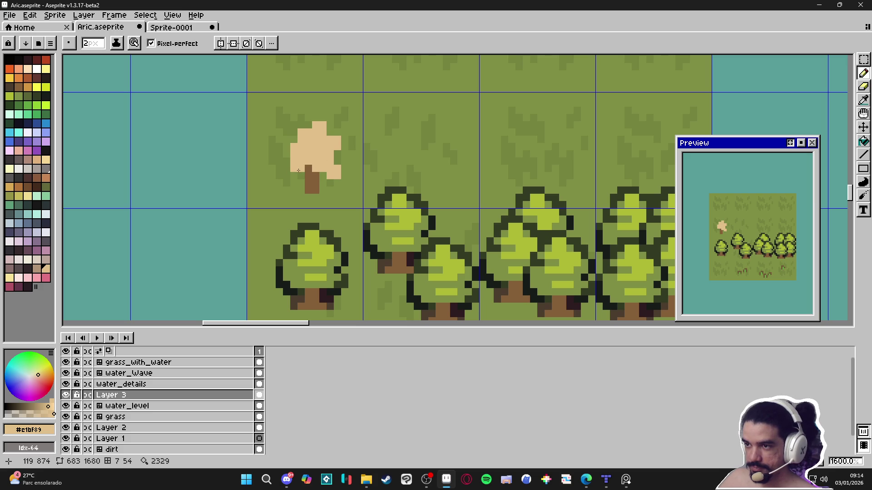
Trim the cap's lower-left edge and add more brown pixels to the stem
left_click_drag(293, 169, 309, 168)
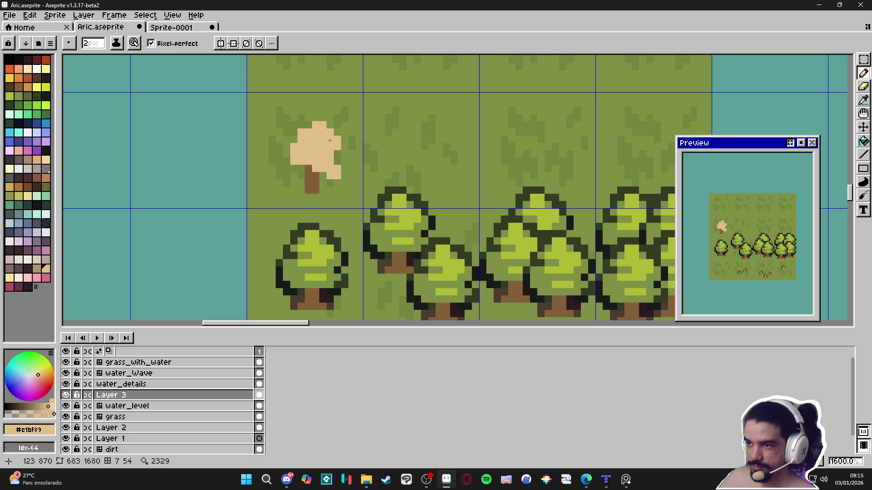
key("e")
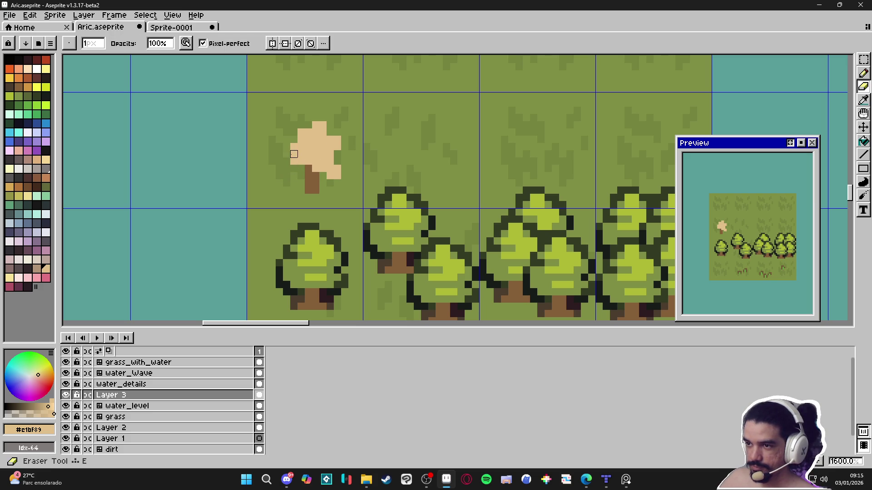
key("b")
scroll(349, 173, "down", 3)
left_click(325, 178, "alt")
left_click(336, 182)
left_click(339, 132, "alt")
left_click(75, 128)
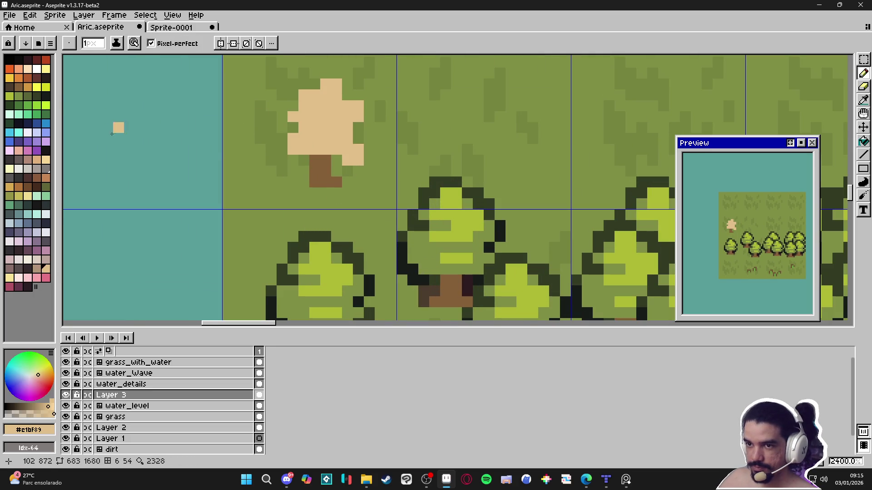
Outline the mushroom cap and stem in a dark colour
left_click(20, 272)
left_click(305, 121)
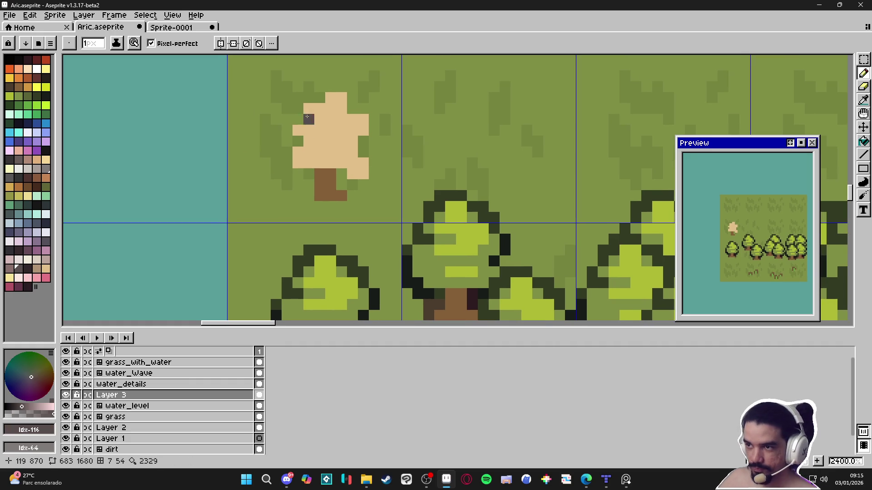
mouse_move(346, 85)
left_mouse_down()
mouse_move(352, 105)
mouse_move(374, 120)
mouse_move(364, 144)
mouse_move(374, 174)
mouse_move(357, 187)
mouse_move(342, 182)
left_mouse_up()
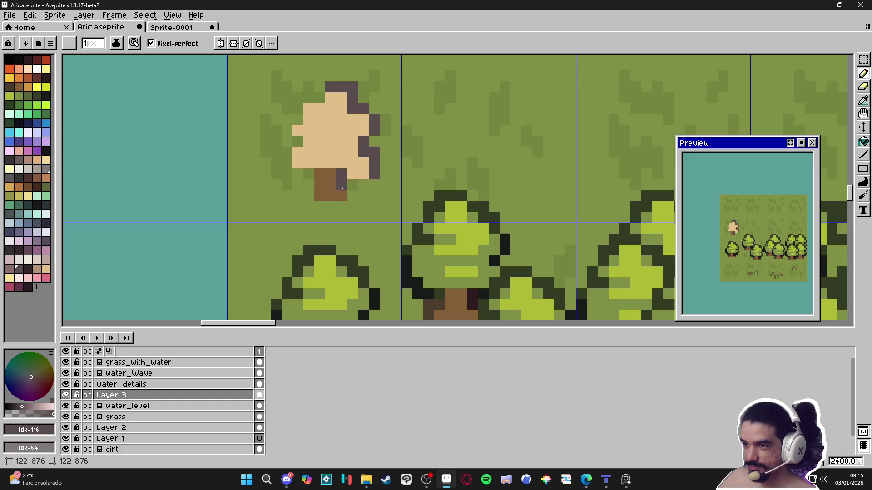
key("ctrl+z")
left_click(309, 174)
mouse_move(309, 182)
left_mouse_down()
mouse_move(309, 196)
mouse_move(286, 152)
mouse_move(298, 109)
mouse_move(316, 100)
left_mouse_up()
left_click(298, 173)
left_click(284, 173)
left_click(363, 184)
left_click(372, 184)
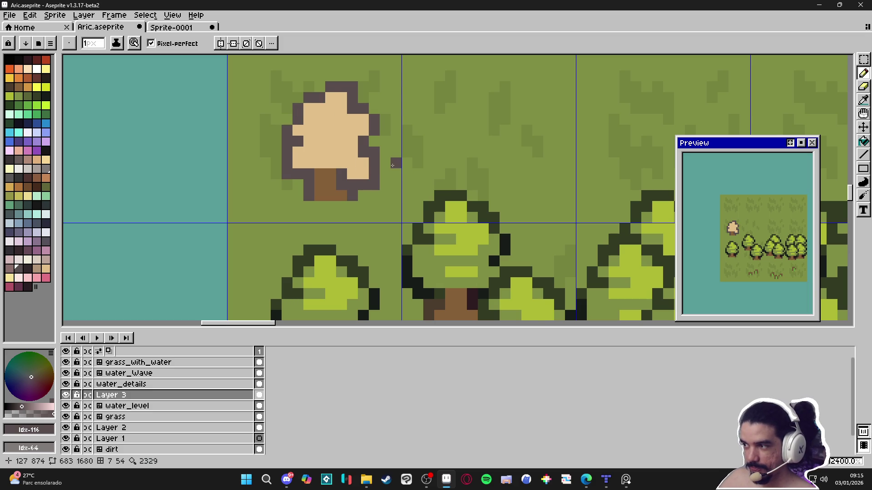
scroll(398, 166, "down", 5)
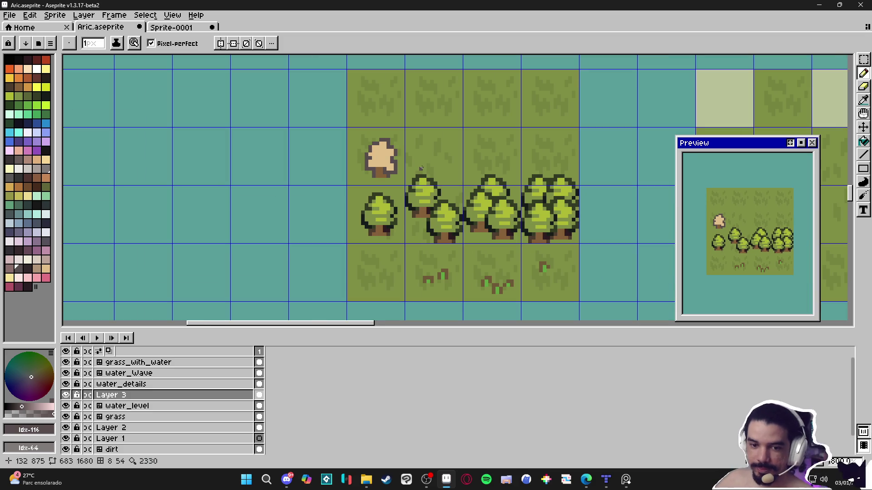
Frame the mushroom and trees in view and add a tan pixel beside the stem
left_click_drag(371, 198, 372, 209)
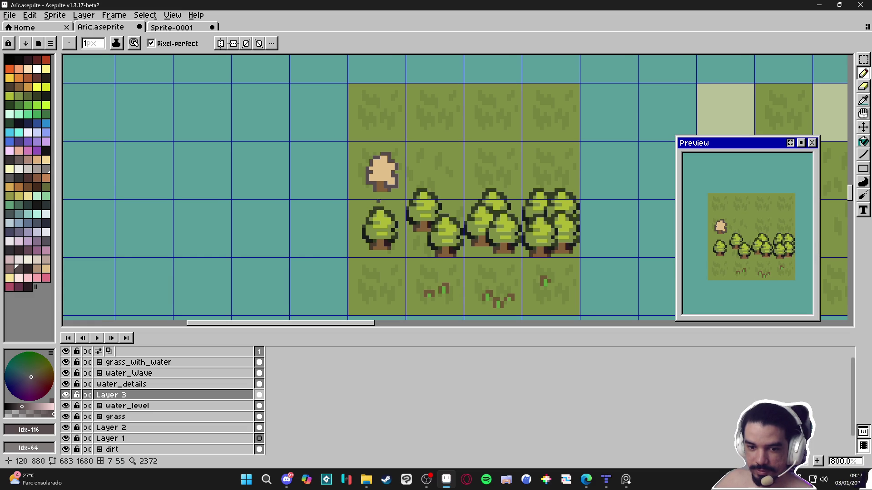
key("v")
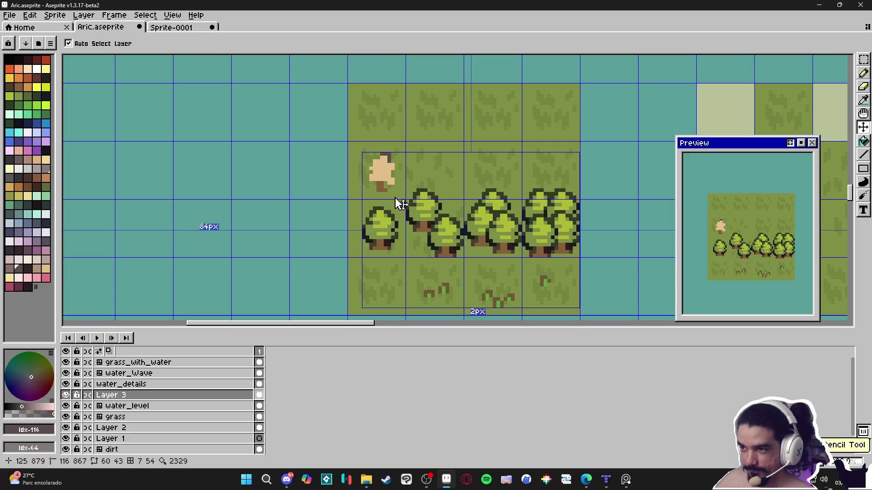
scroll(395, 198, "up", 3)
key("b")
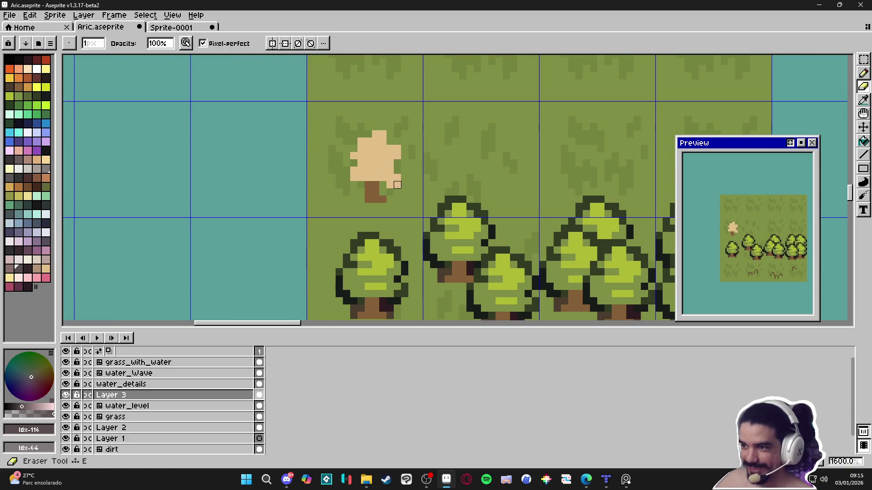
left_click(374, 164, "alt")
left_click(390, 185)
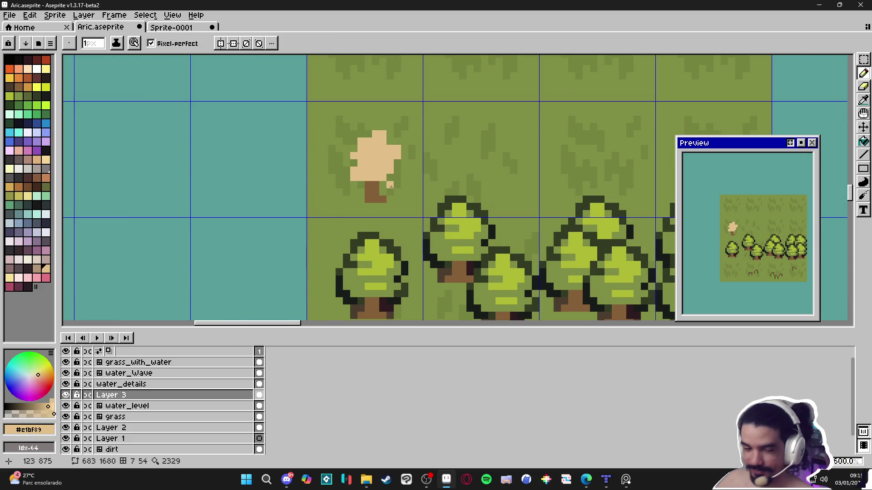
key("ctrl+z")
left_click(390, 192)
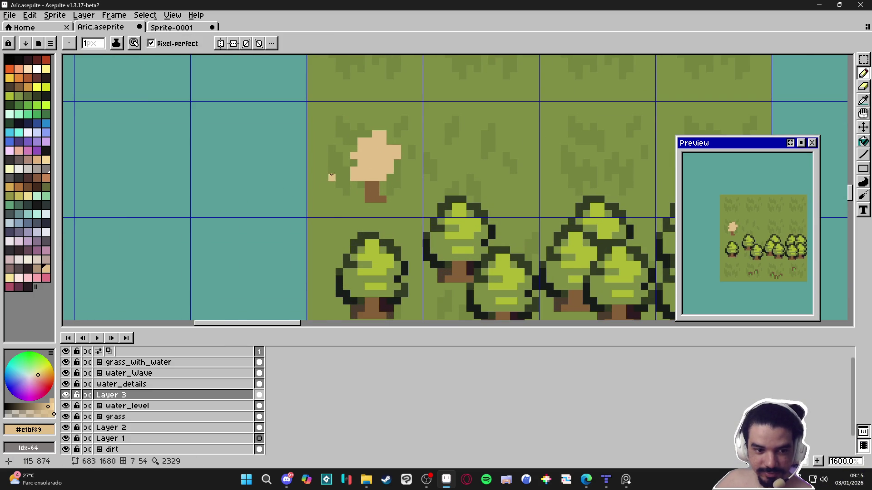
Fill the cap's lower-right notch in tan with a 2px brush and erase two stray cap pixels
key("alt+Tab")
scroll(386, 176, "up", 2)
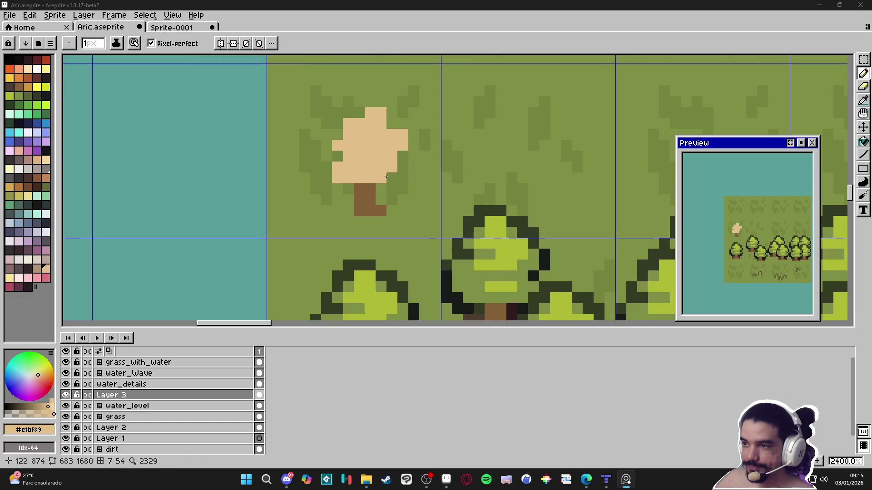
left_click(376, 178)
key("plus")
left_click(401, 179)
key("e")
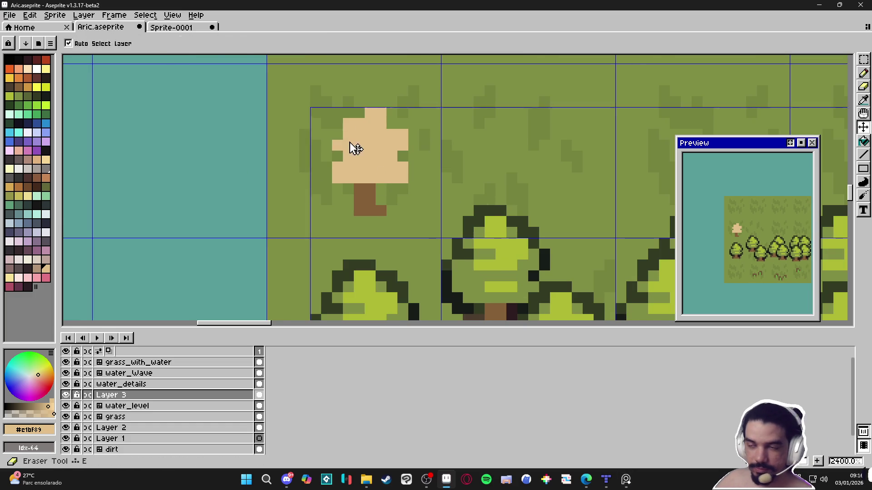
left_click(359, 156)
left_click(348, 156)
key("b")
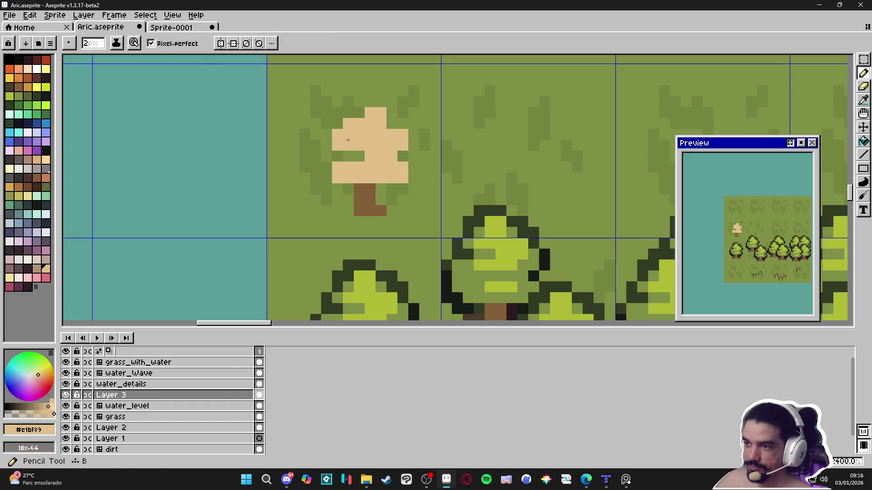
Extend the cap's top-left in tan and add a brown pixel above the stem
left_click(341, 138)
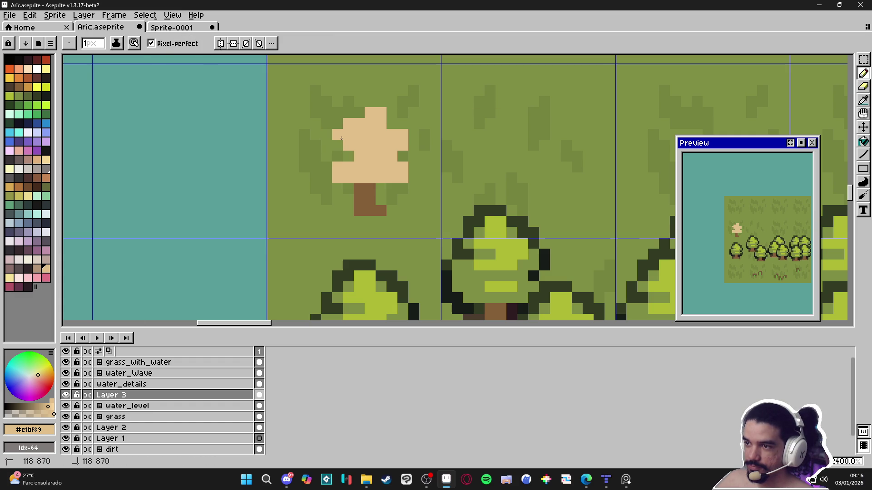
left_click(341, 128)
left_click(358, 113)
left_click(348, 114)
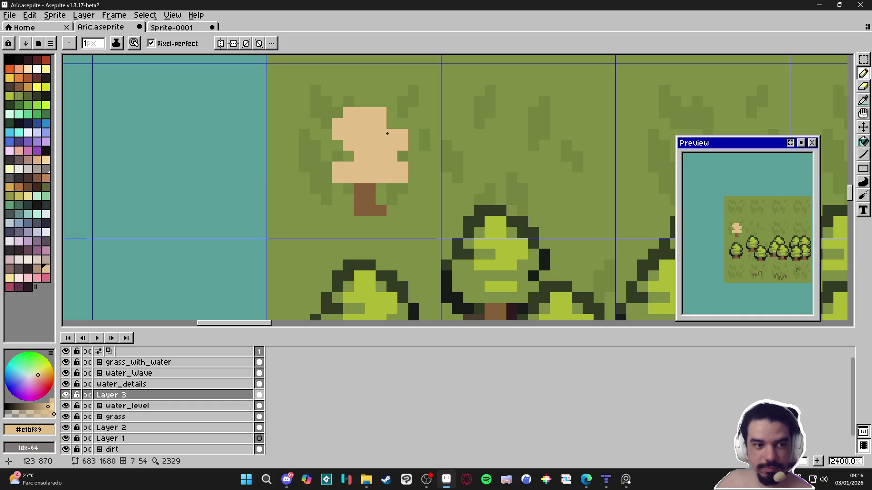
left_click(368, 195, "alt")
left_click(381, 178)
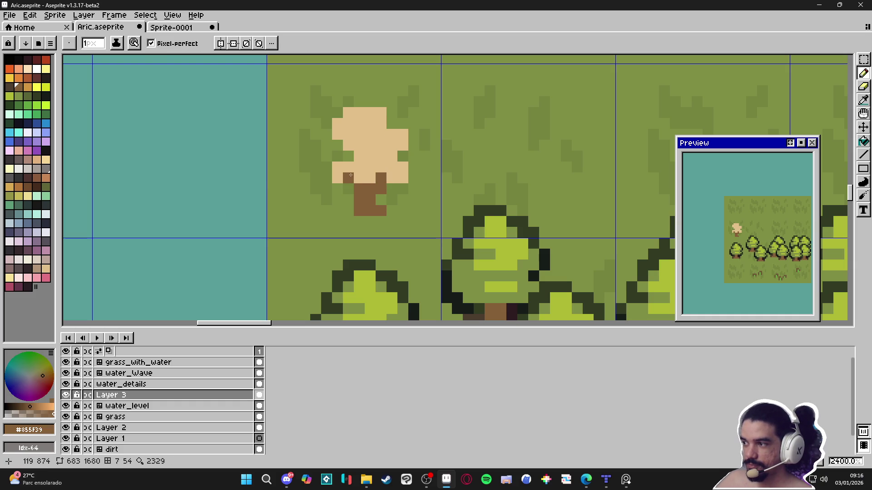
left_click(353, 155, "alt")
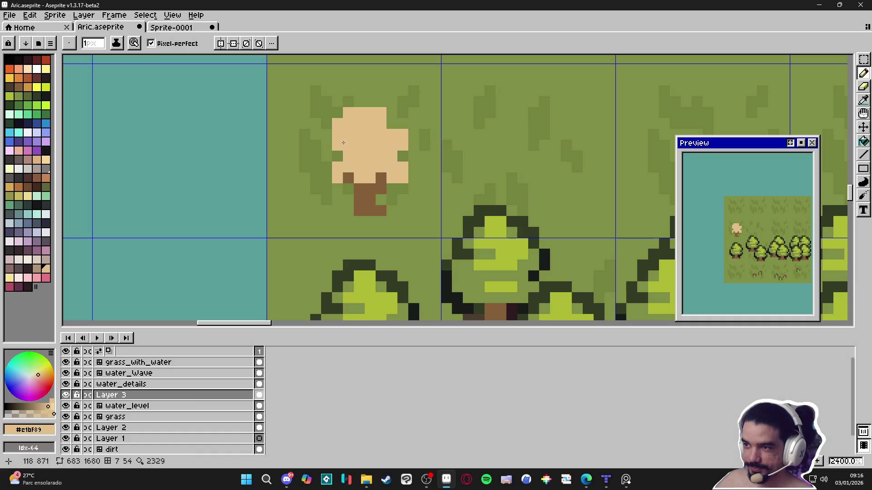
left_click(423, 484)
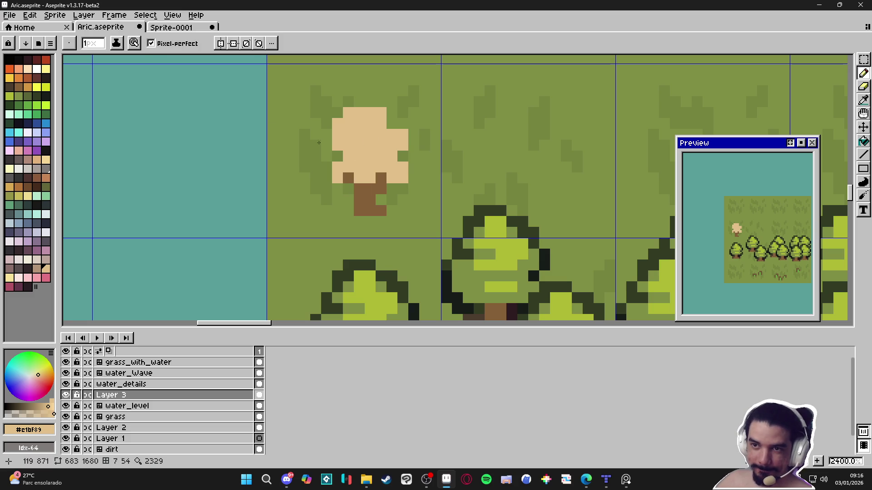
key("alt")
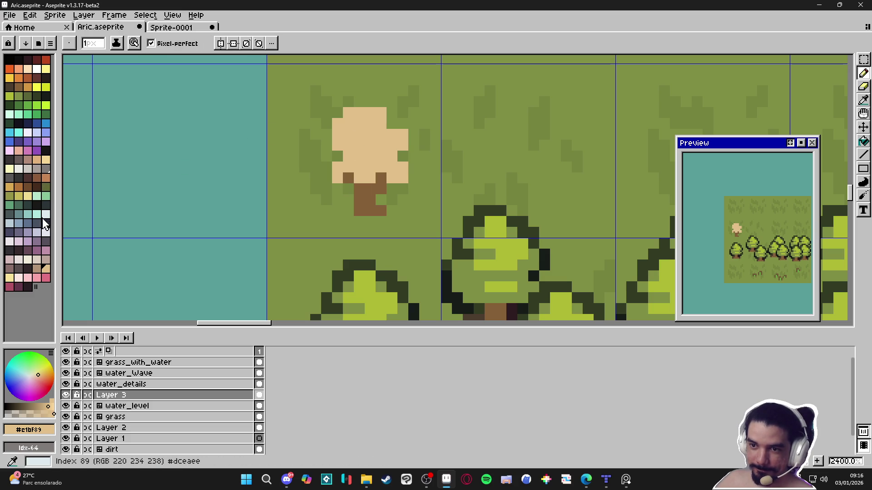
Shade the underside of the mushroom cap with taupe pixels
left_click(37, 269)
left_click(336, 177)
left_click(336, 167)
left_click(358, 167)
left_click(347, 167)
left_click(366, 176)
left_click(358, 177)
left_click(370, 167)
left_click(380, 167)
left_click(391, 166)
Extend the taupe shading to the cap's lower-right edge and add a shading row above
key("plus")
left_click(400, 171)
key("minus")
left_click(381, 155)
left_click(359, 145)
left_click(369, 145)
left_click(380, 145)
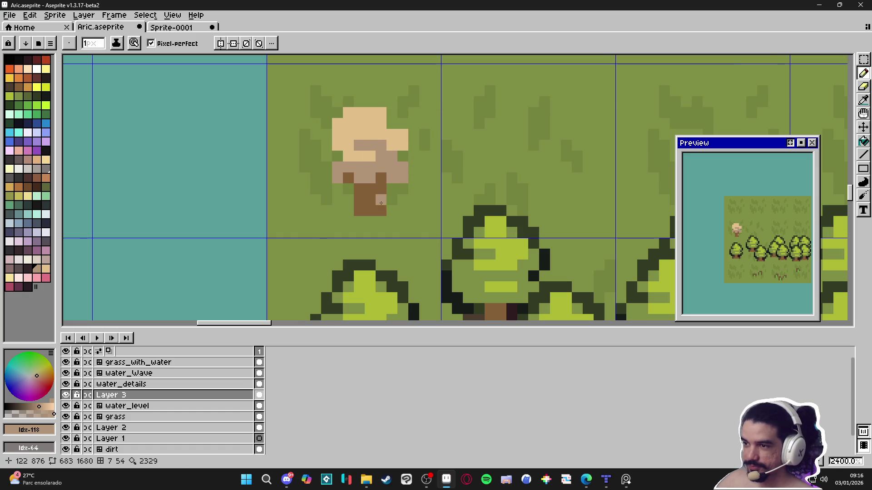
Paint dark trunk-coloured pixels on the stem, including an edge up its left side
left_click_drag(467, 281, 445, 251)
left_click(489, 284, "alt")
left_click(358, 170)
left_click(369, 159)
left_click(366, 180)
mouse_move(326, 181)
left_mouse_down()
mouse_move(325, 160)
mouse_move(342, 150)
left_mouse_up()
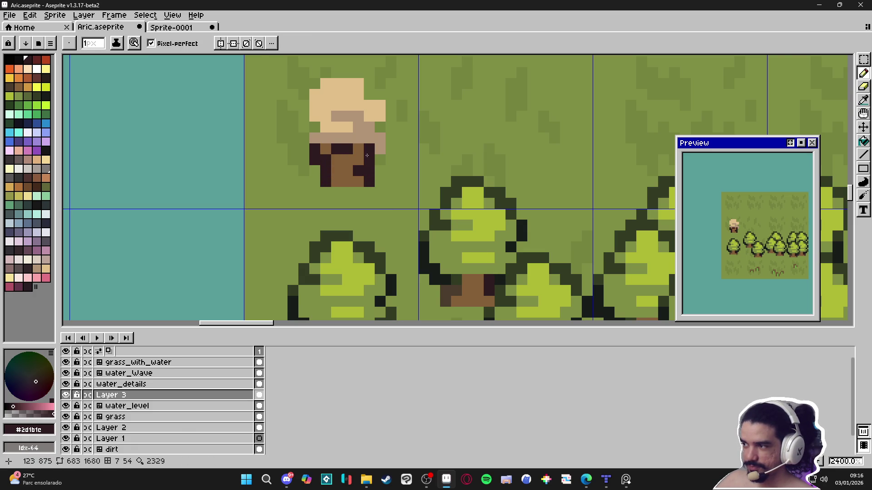
Outline the cap's right edge and top in dark grey
left_click(365, 146, "alt")
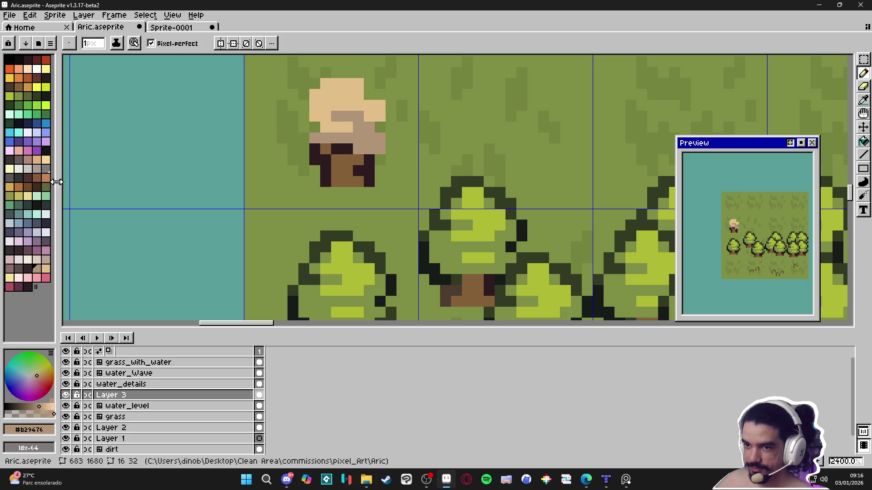
left_click(18, 269)
left_click(391, 138)
left_click_drag(403, 149, 390, 158)
key("ctrl+z")
mouse_move(380, 127)
left_mouse_down()
mouse_move(391, 103)
mouse_move(365, 90)
mouse_move(357, 72)
mouse_move(324, 73)
mouse_move(304, 118)
mouse_move(314, 127)
mouse_move(303, 138)
left_mouse_up()
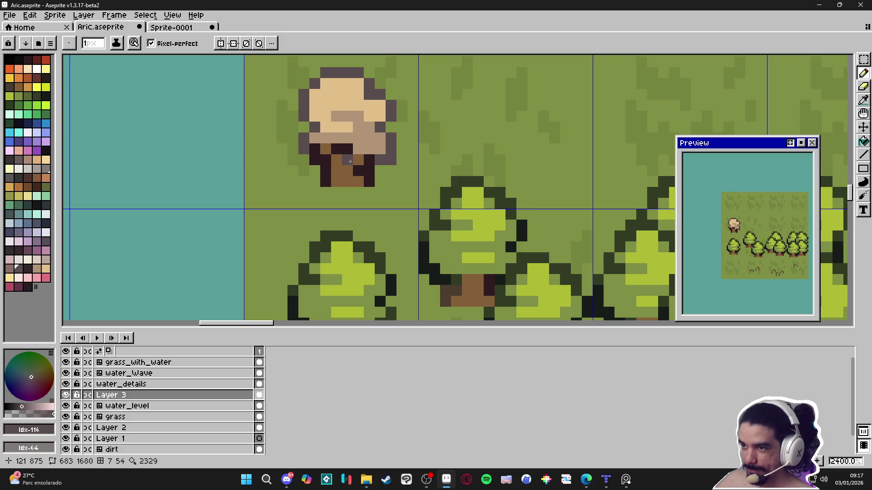
Add brown and dark pixels on the mushroom's left edge, then resample the tan cap colour
left_click(357, 159, "alt")
left_click(324, 138)
left_click(319, 139, "alt")
left_click(337, 138)
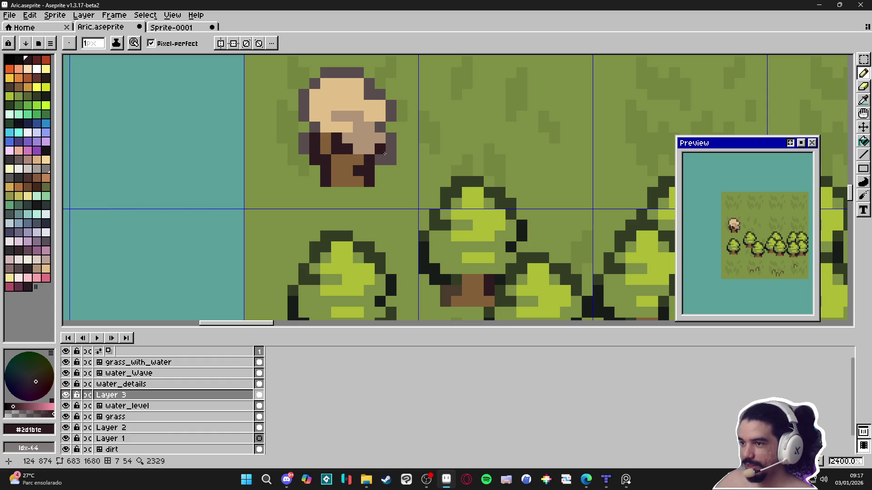
left_click(360, 159, "alt")
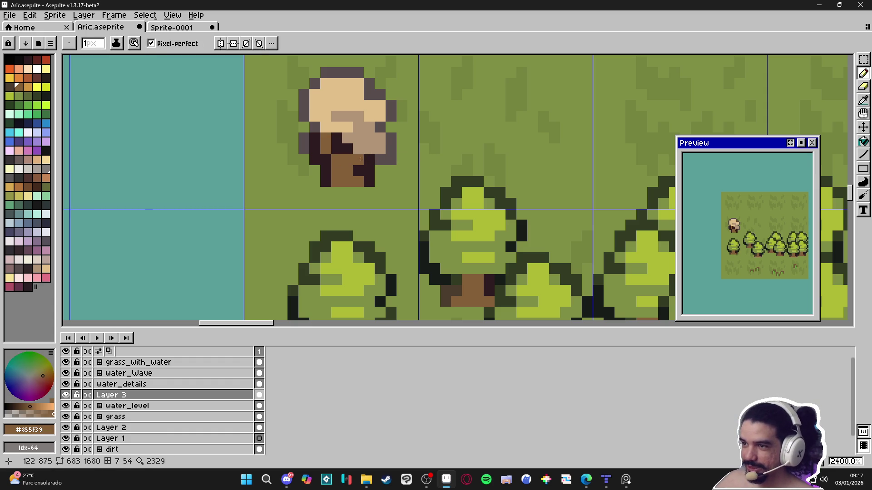
left_click(372, 156, "alt")
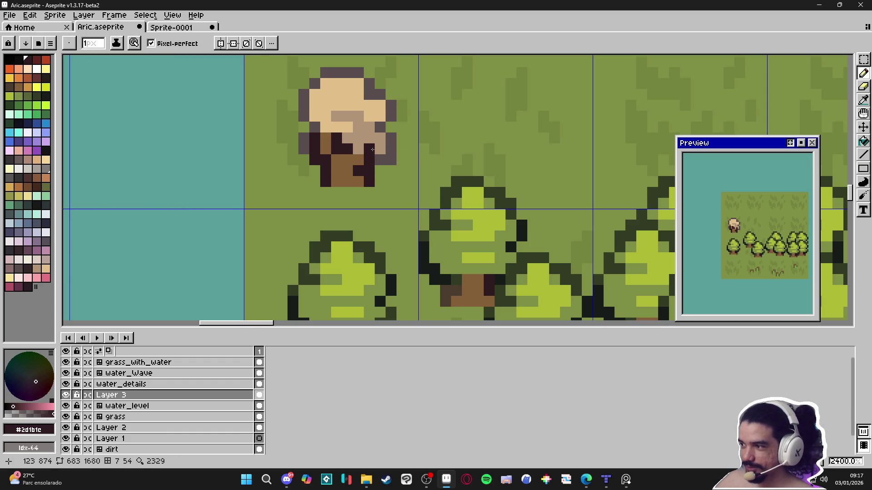
key("alt")
left_click(368, 142, "alt")
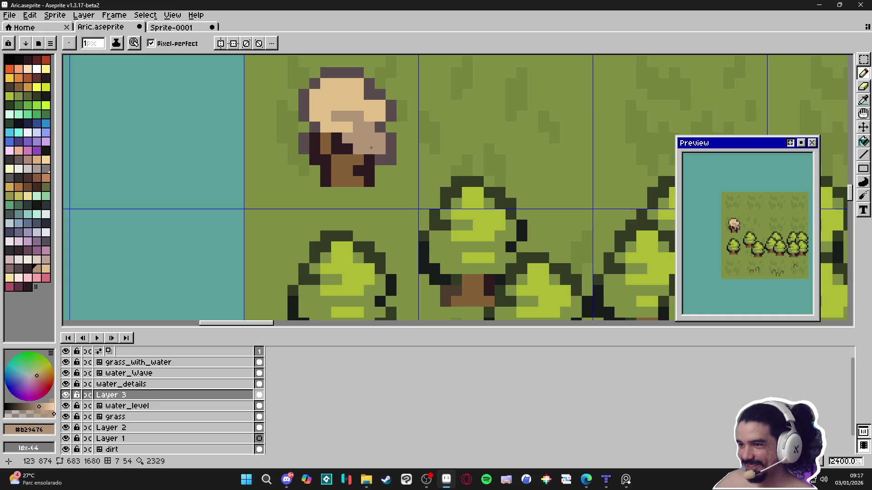
left_click(379, 160, "alt")
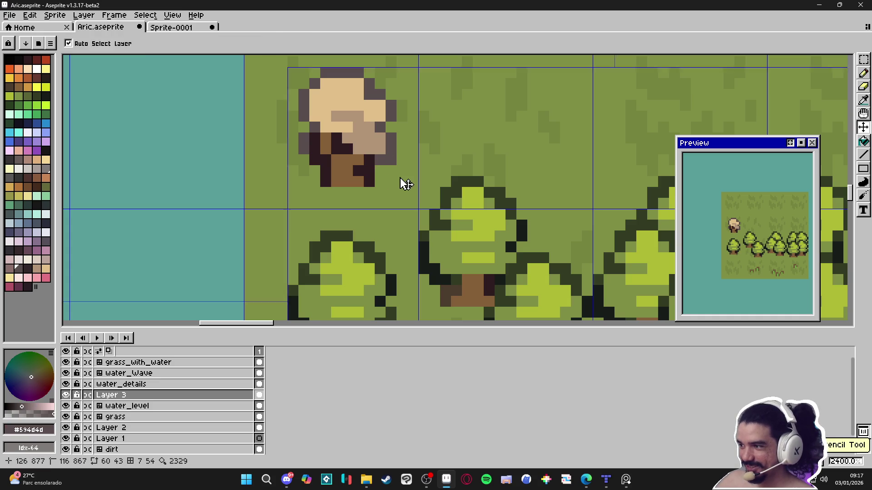
left_click(385, 129, "alt")
Add a tan cap pixel and darken the stem under the cap with a very dark colour
left_click(316, 118)
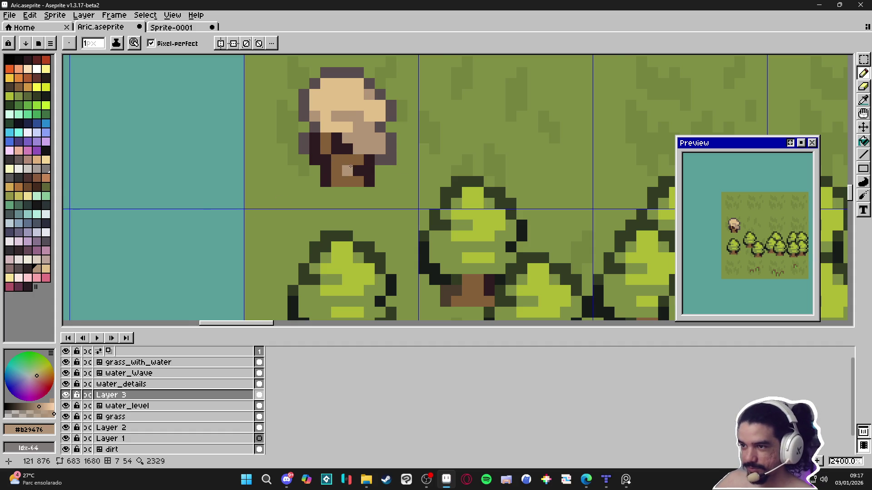
scroll(351, 167, "up", 1)
left_click(360, 171, "alt")
left_click(362, 171)
mouse_move(361, 157)
left_mouse_down()
mouse_move(330, 157)
mouse_move(318, 132)
left_mouse_up()
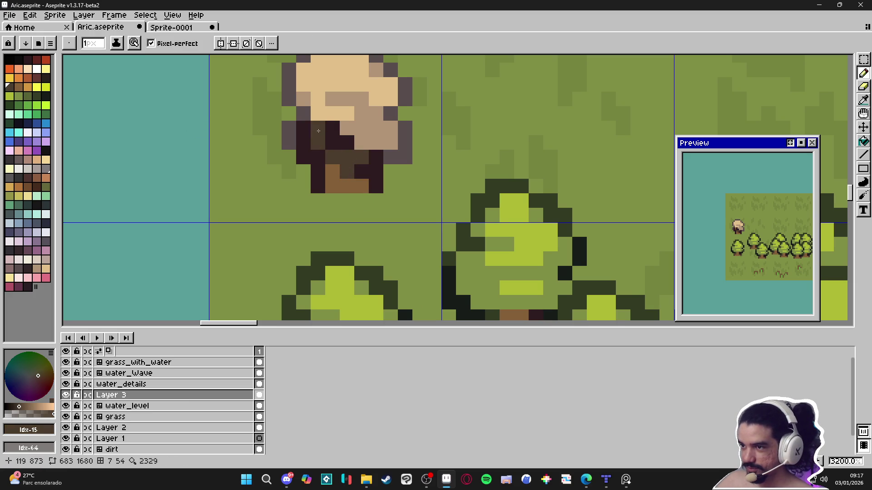
key("ctrl+z")
key("ctrl+z")
key("ctrl+z")
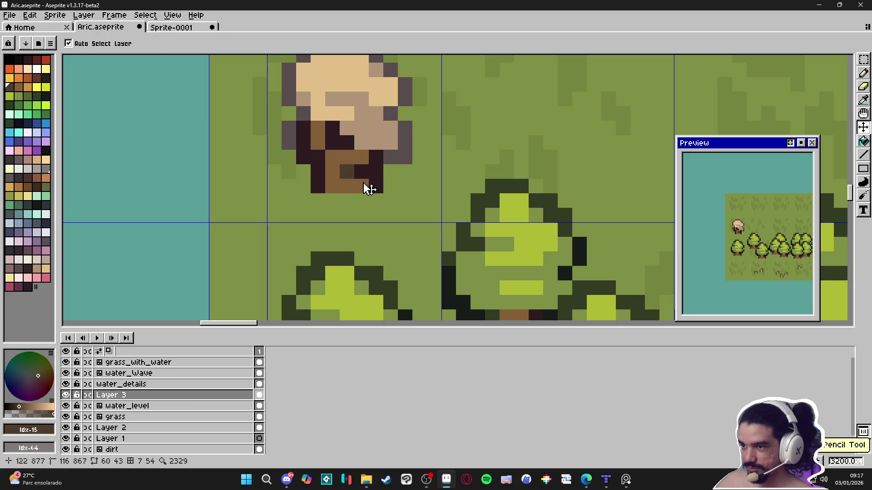
left_click(345, 174, "alt")
left_click(369, 182)
key("ctrl+z")
left_click(369, 181, "alt")
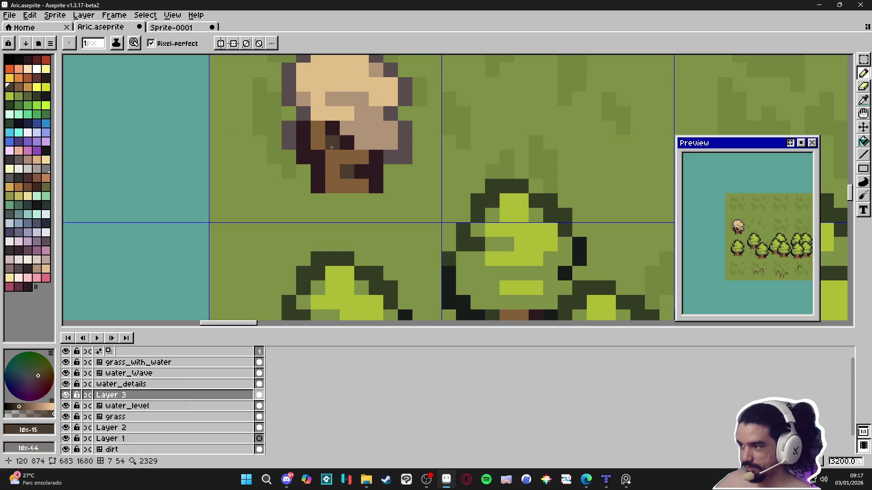
scroll(361, 151, "down", 1)
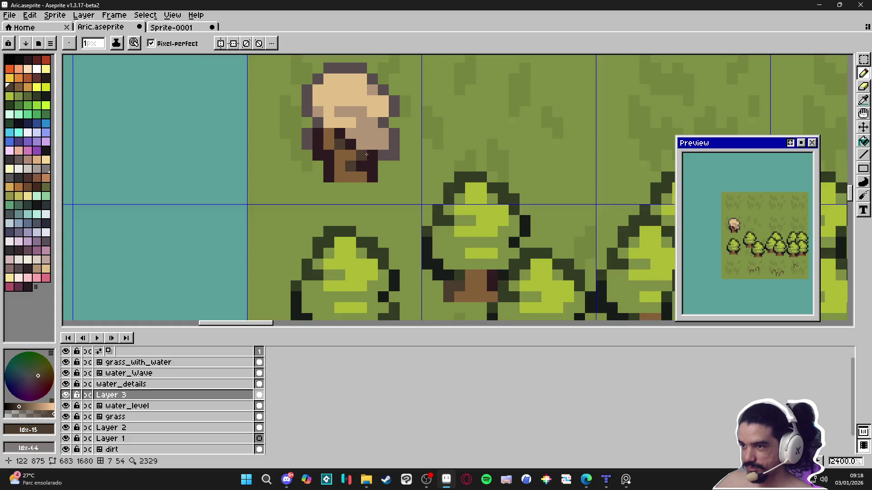
scroll(363, 151, "down", 2)
Save the file, then add darker outline pixels right of the cap and touch up shading
key("ctrl+s")
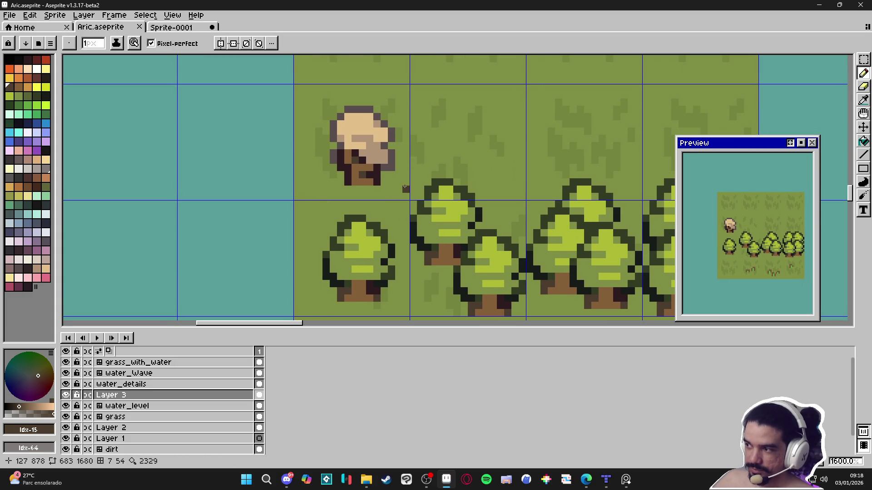
scroll(391, 160, "up", 1)
left_click(384, 146, "alt")
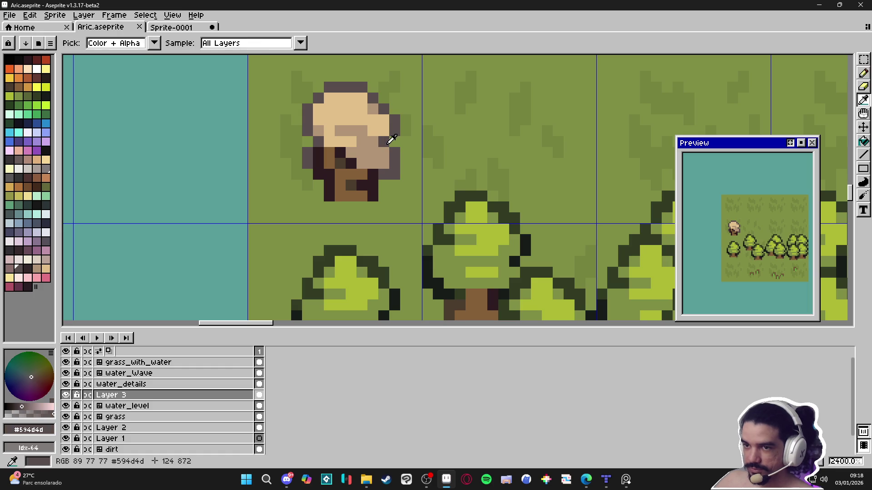
left_click(28, 268)
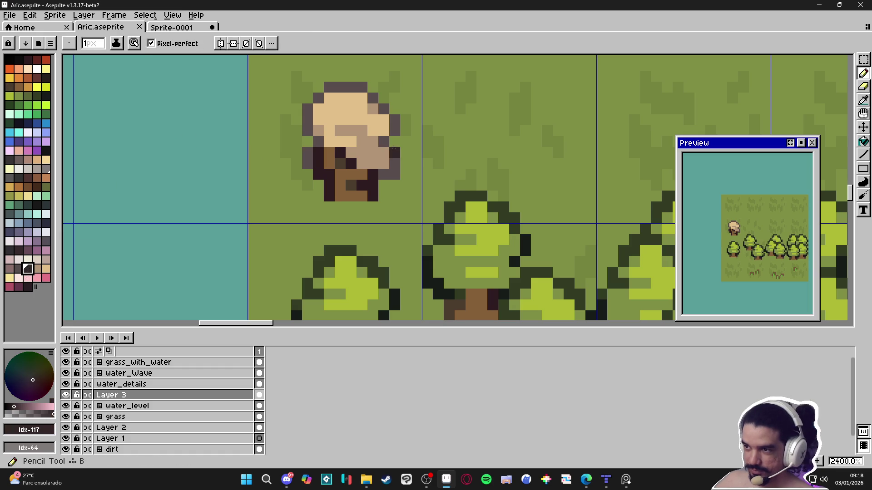
left_click_drag(387, 141, 394, 153)
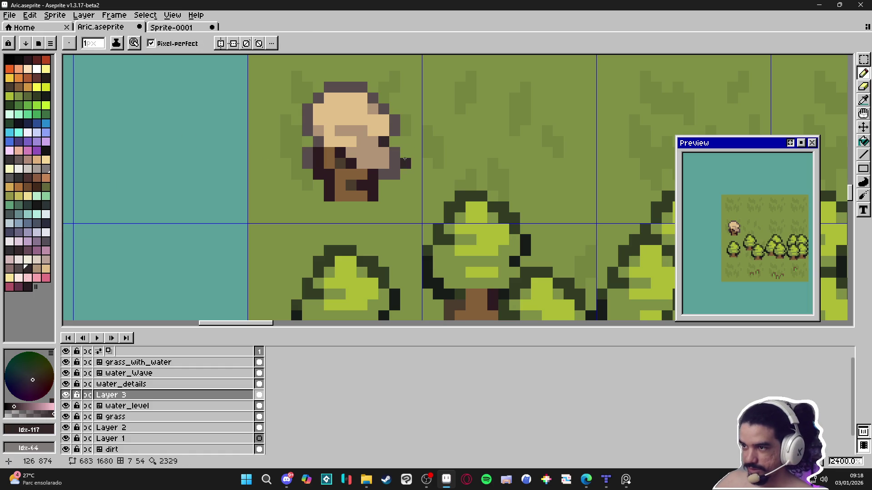
left_click(395, 141)
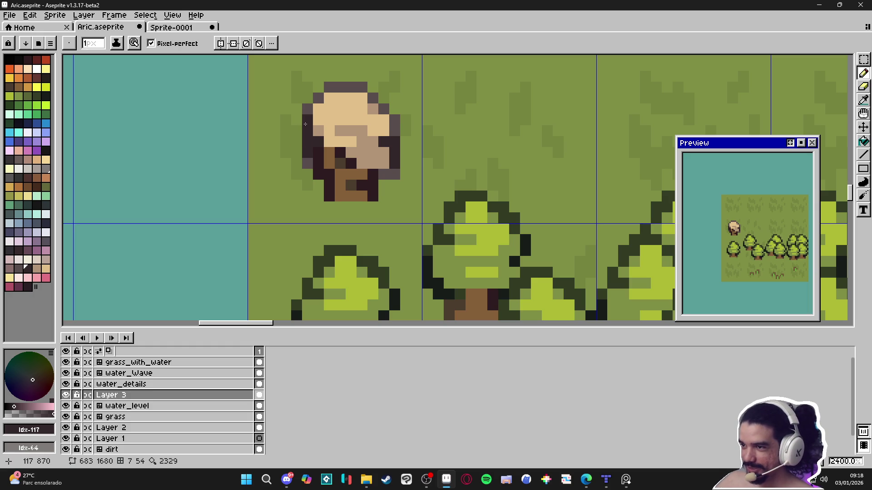
left_click(325, 152)
left_click(353, 143)
scroll(351, 143, "down", 2)
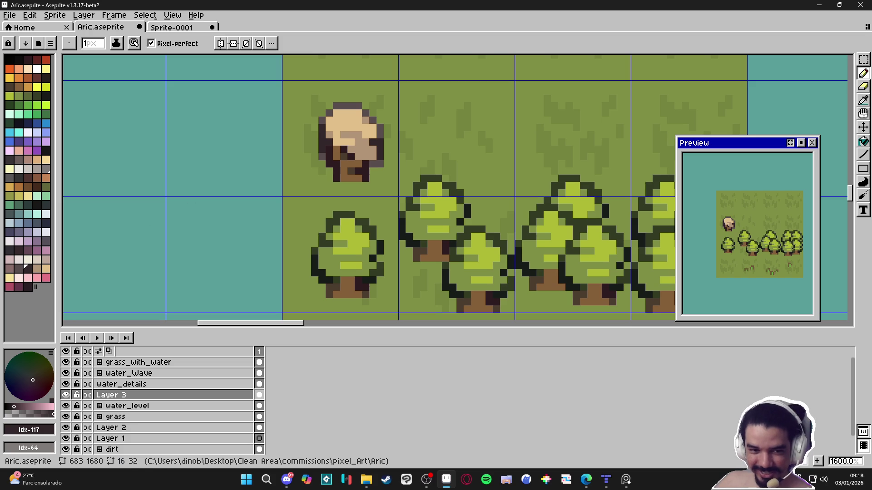
Bring the mushroom and trees into view and marquee-select the mushroom
scroll(410, 199, "down", 3)
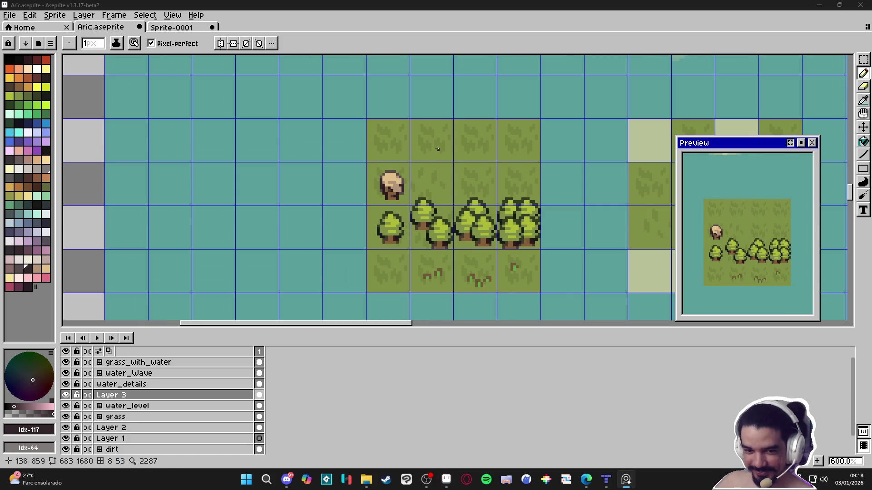
scroll(438, 149, "up", 1)
left_click_drag(486, 175, 445, 180)
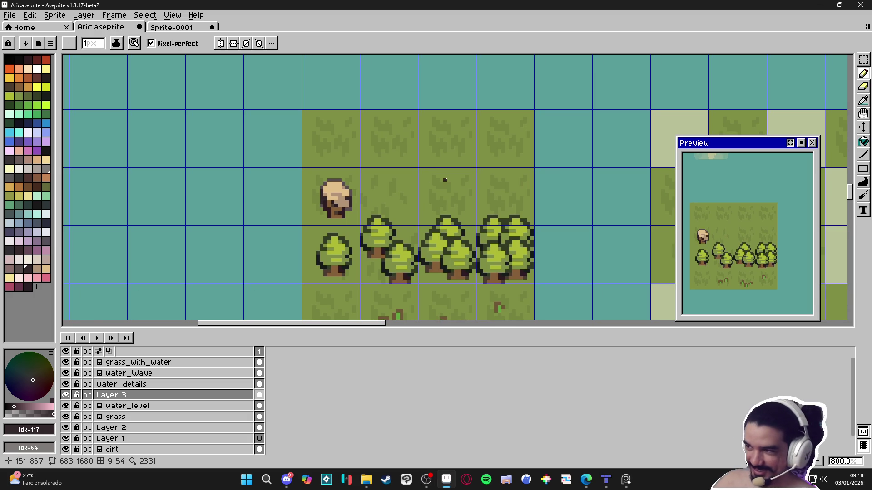
scroll(336, 207, "up", 1)
key("m")
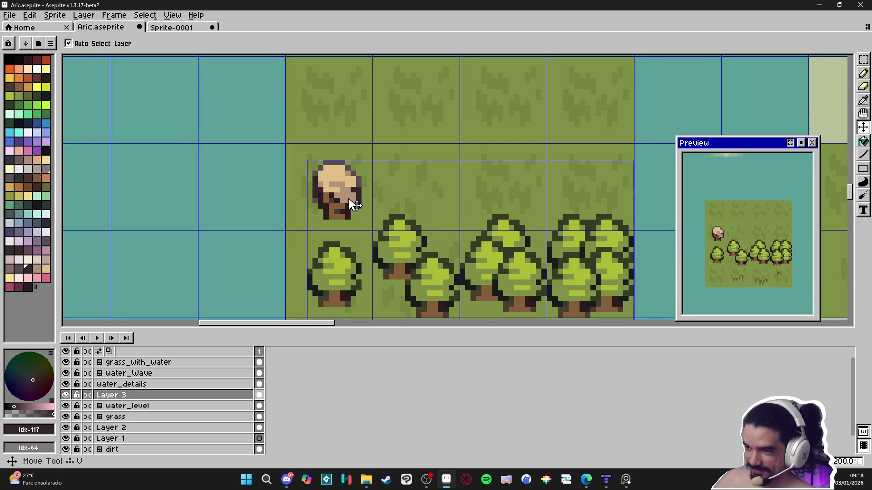
left_click_drag(310, 163, 363, 222)
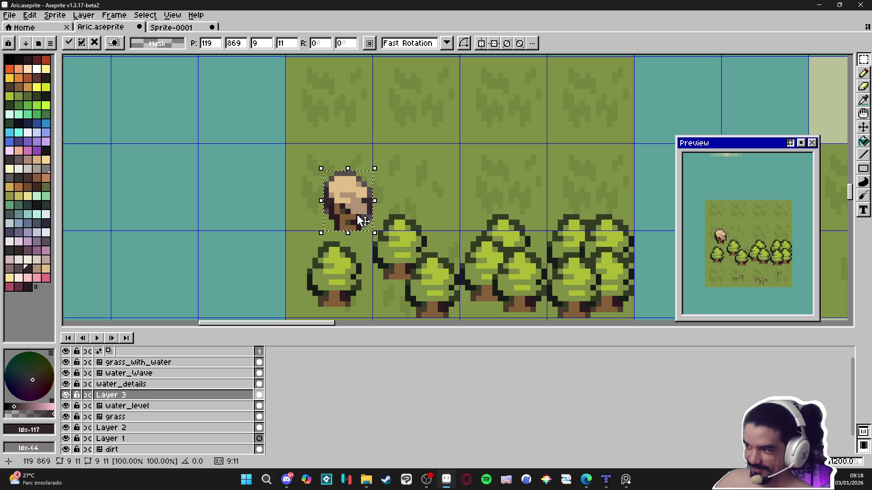
Make the mushroom a Paint-mode custom brush, undo the trial stamp, then discard the brush
key("ctrl+b")
left_click(208, 44)
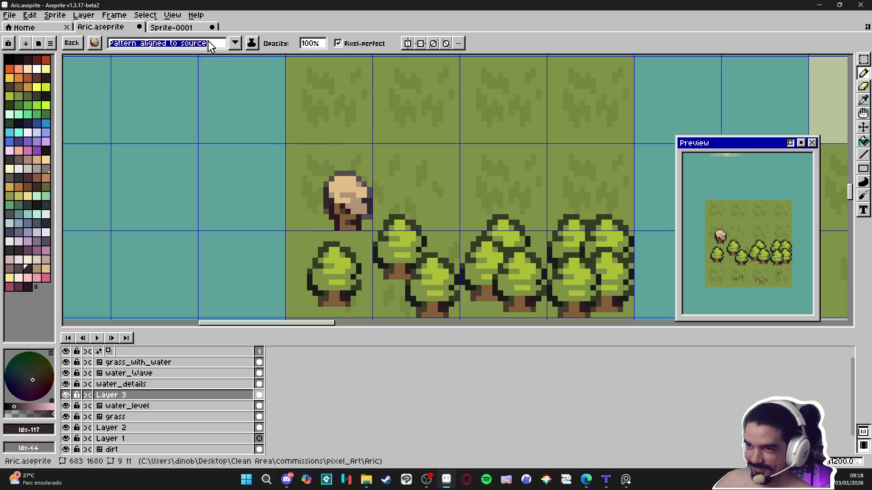
left_click(202, 75)
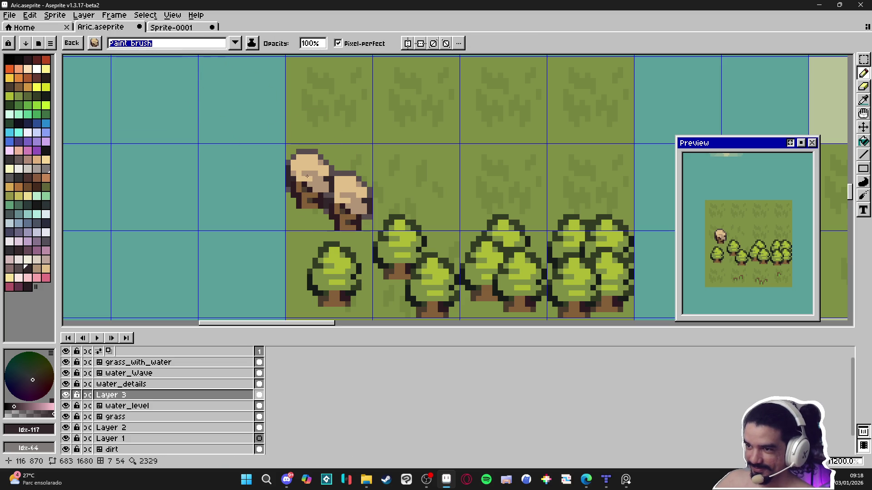
key("ctrl+z")
key("ctrl+z")
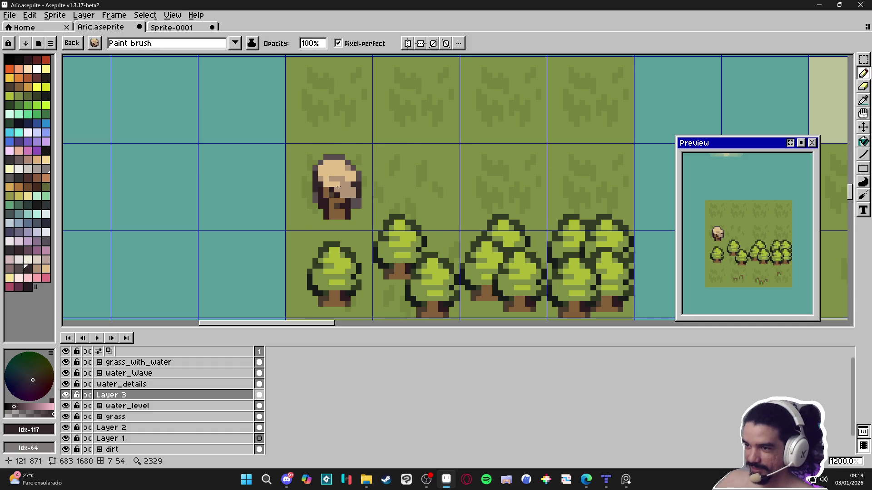
key("e")
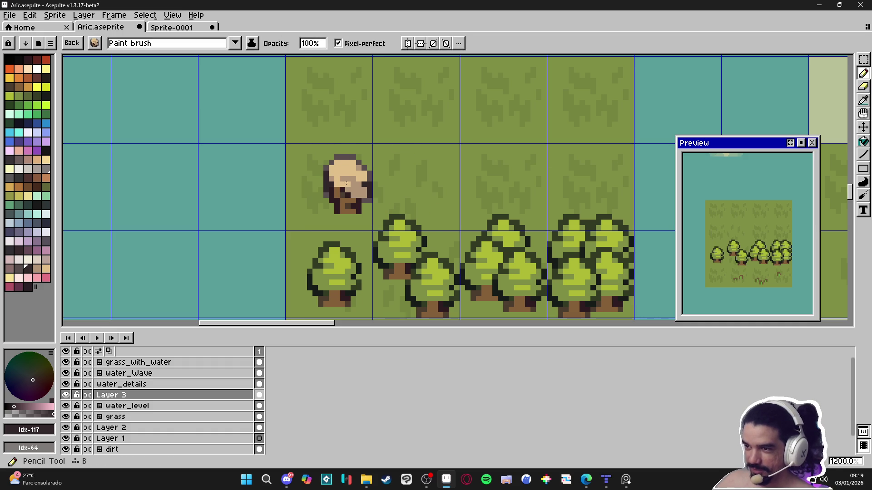
key("Escape")
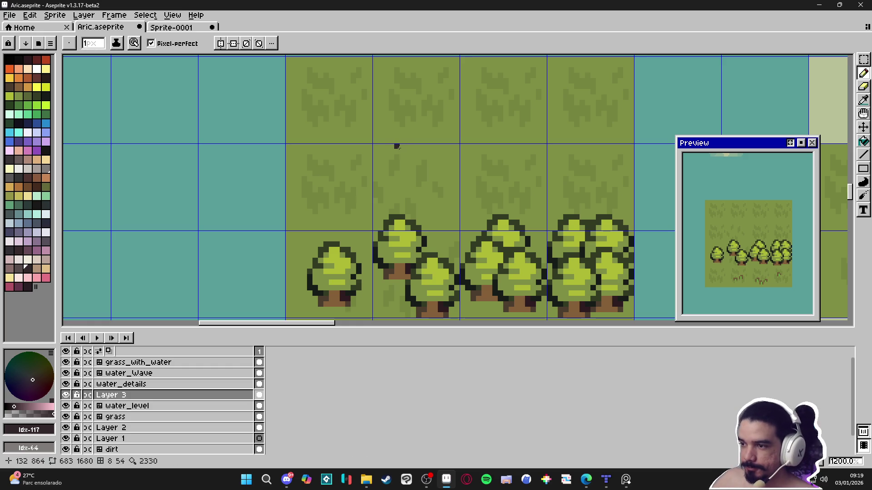
mouse_move(391, 146)
left_mouse_down()
mouse_move(375, 111)
mouse_move(386, 142)
left_mouse_up()
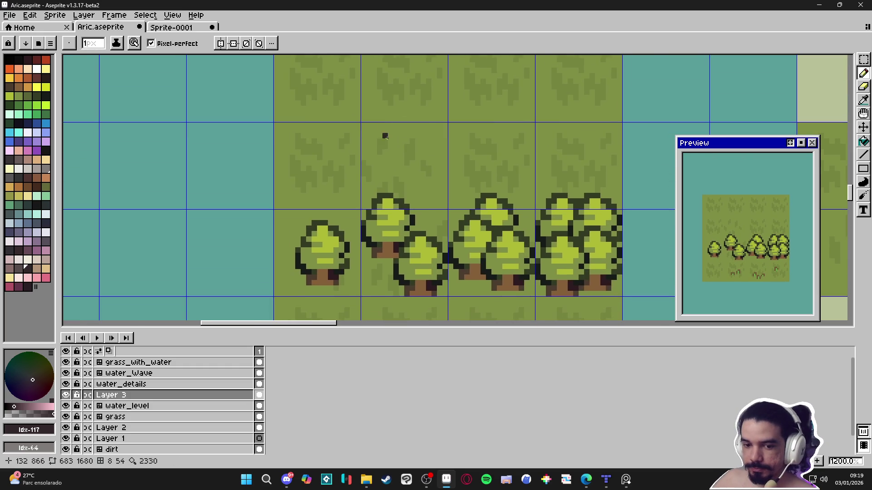
On the water_level layer, shift the grass and tree tile block four tiles left
scroll(383, 136, "down", 4)
key("v")
left_click(371, 138)
key("m")
left_click_drag(364, 131, 472, 241)
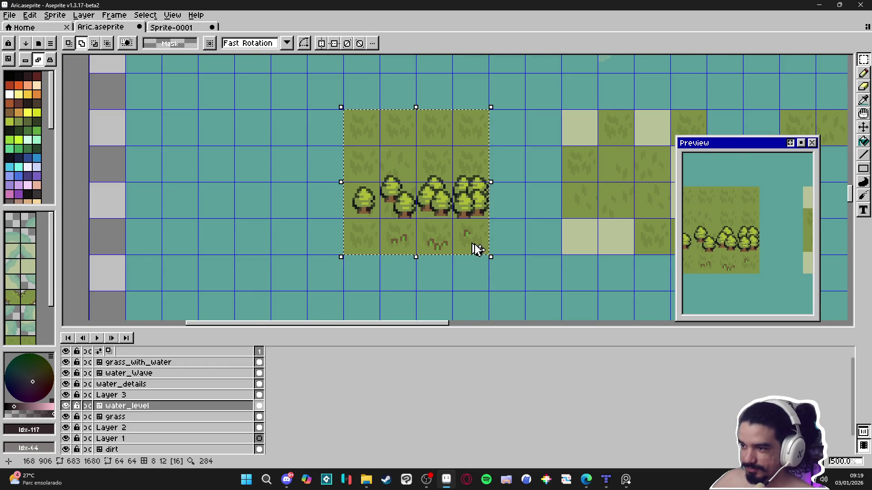
left_click(473, 242)
key("Left")
key("Left")
key("Left")
key("Right")
key("ctrl+d")
scroll(447, 198, "left", 2)
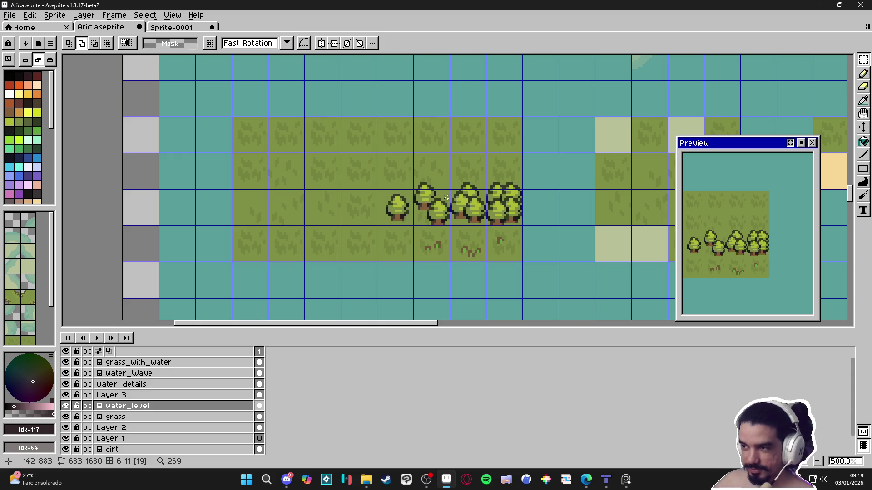
On Layer 3, pencil a trunk-brown stub above the leftmost tree
scroll(428, 198, "up", 3)
left_click(428, 198, "ctrl")
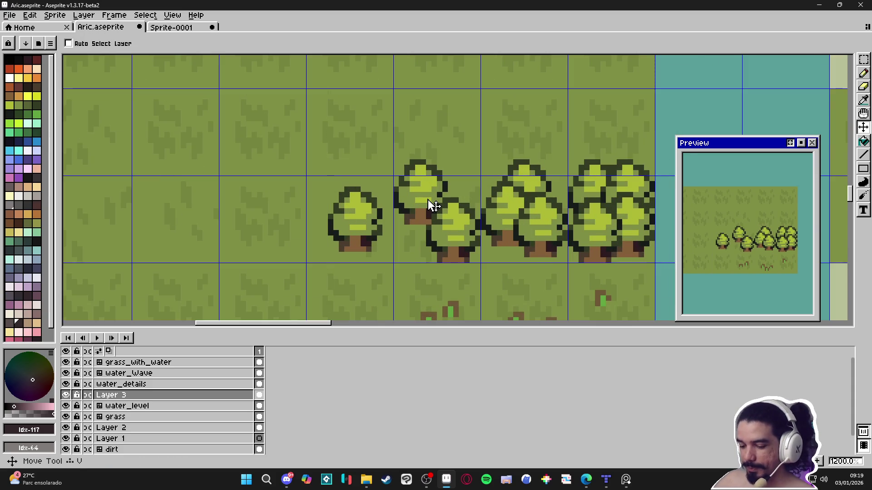
scroll(428, 199, "down", 3)
scroll(429, 198, "up", 1)
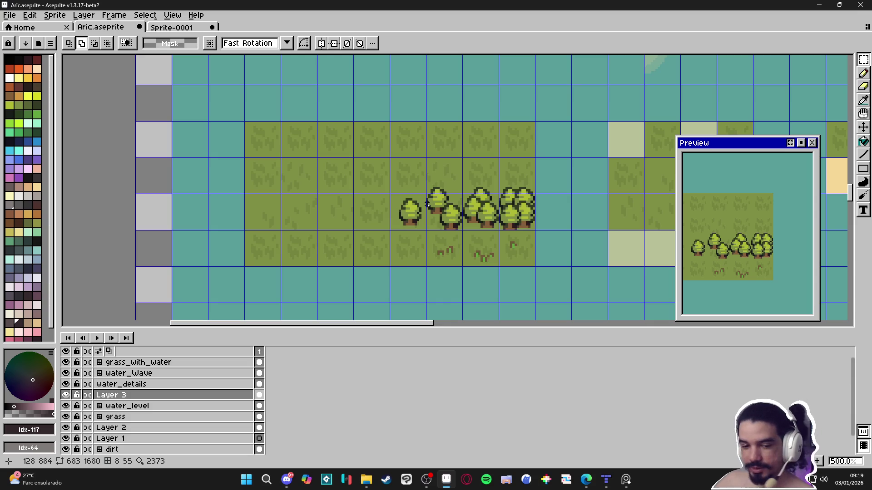
scroll(446, 200, "up", 4)
key("b")
left_click(496, 253, "alt")
scroll(406, 218, "up", 2)
left_click_drag(392, 226, 389, 218)
Add dark brown shading pixels beside the stub
scroll(407, 270, "down", 1)
scroll(416, 250, "up", 1)
left_click(467, 269, "alt")
left_click_drag(384, 194, 384, 180)
left_click(369, 185)
Extend the stub with brown pixels on top, a small branch up-right, and one at left
left_click(384, 172)
left_click(379, 183, "alt")
left_click(378, 171)
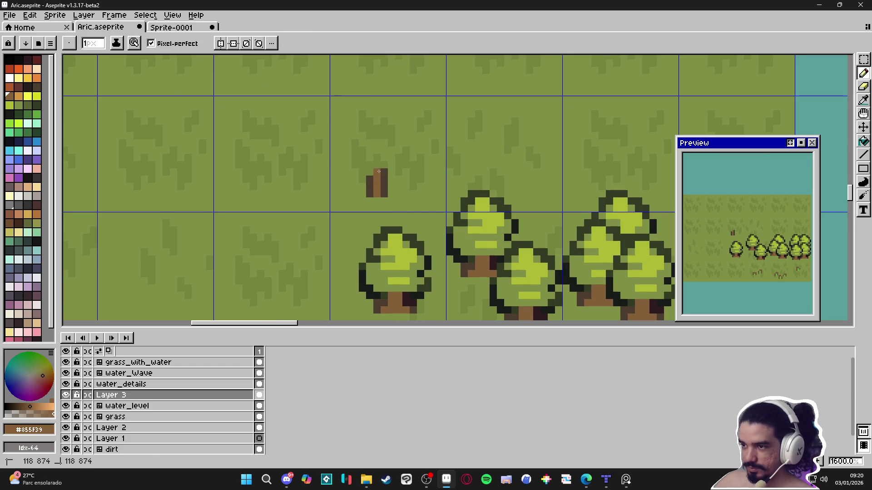
scroll(386, 187, "up", 1)
left_click(384, 170)
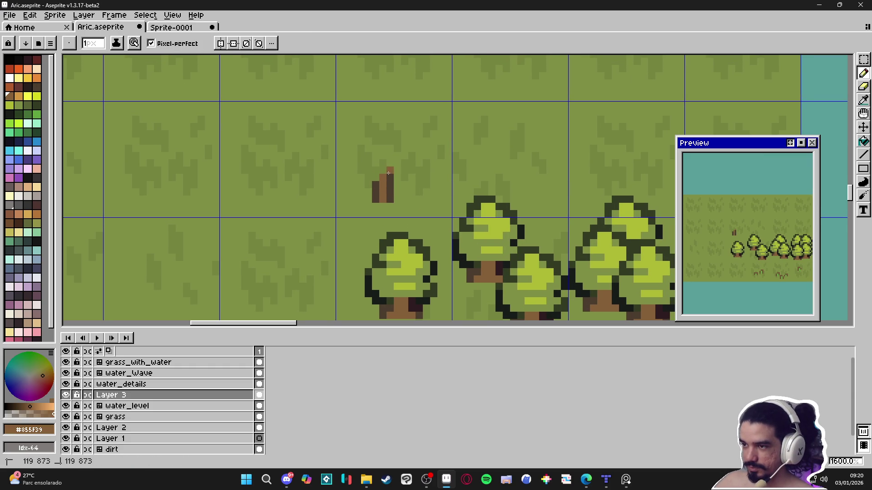
left_click(397, 163)
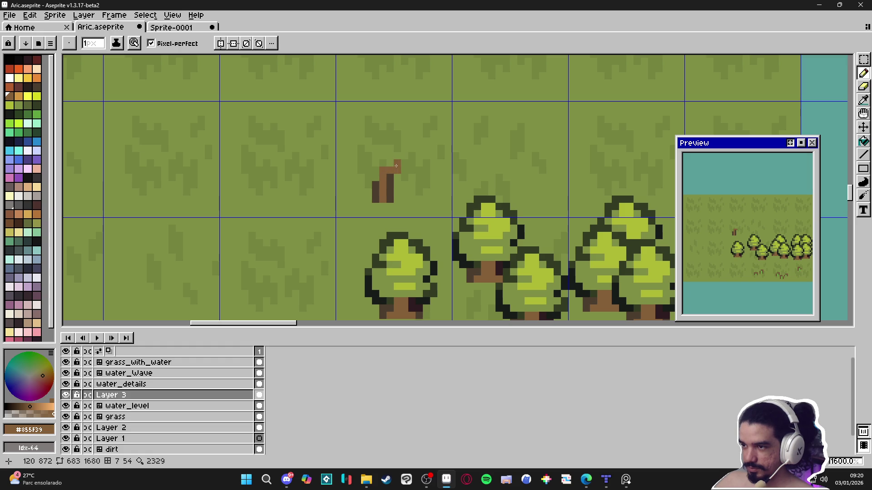
left_click(368, 178)
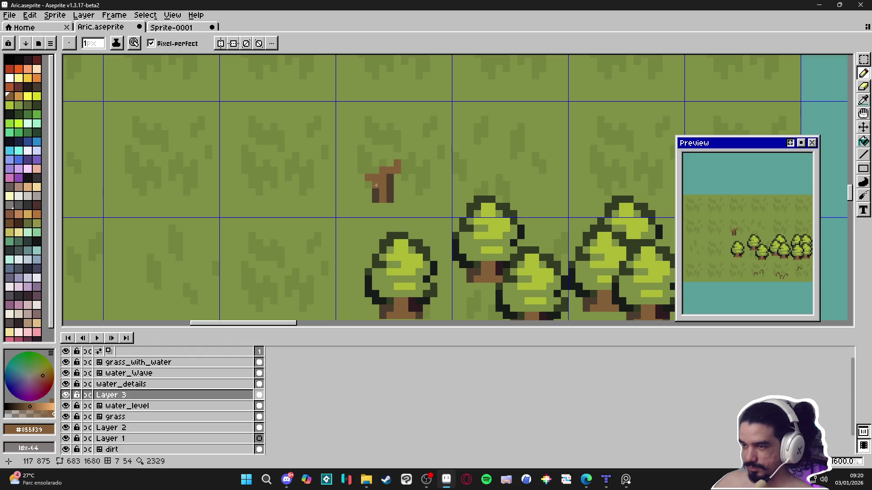
Shade the stub's top-left and right side in dark brown
left_click(377, 186, "alt")
left_click_drag(368, 177, 375, 170)
left_click(368, 170)
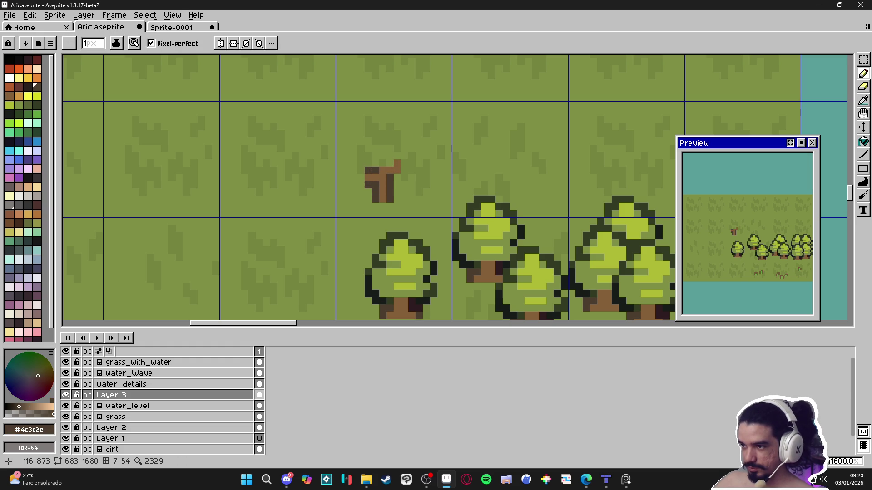
scroll(417, 189, "down", 1)
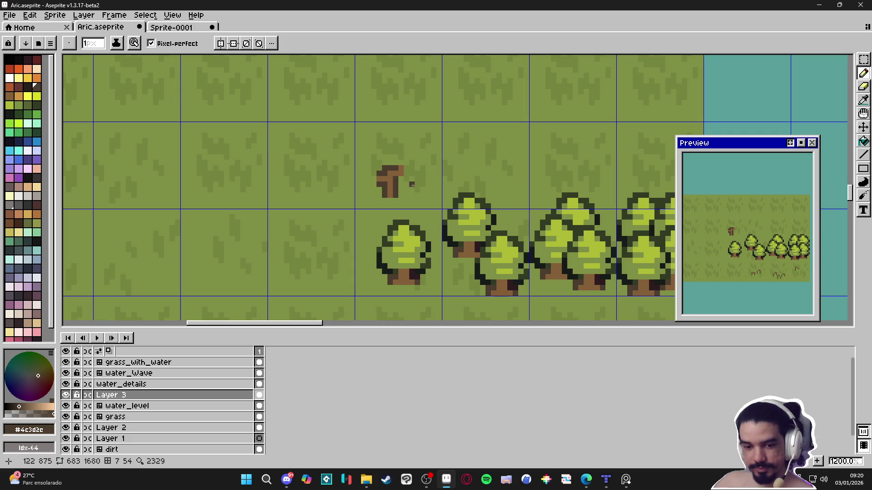
scroll(410, 183, "up", 3)
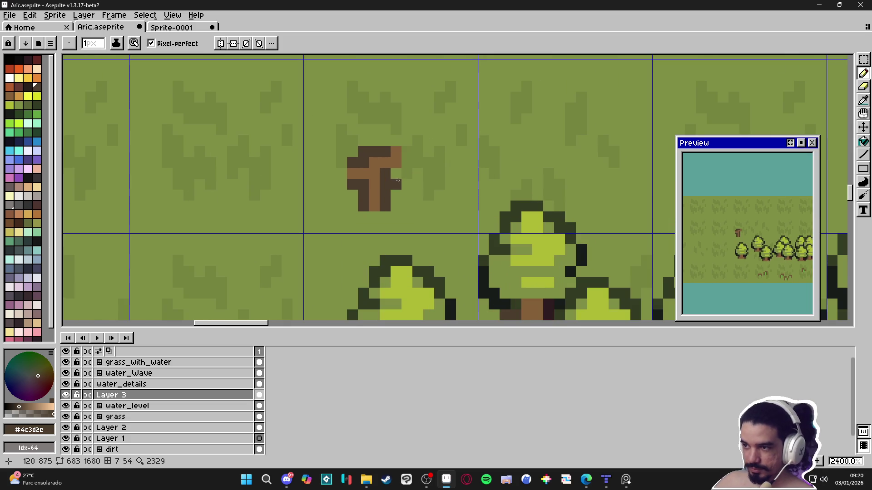
left_click(406, 170)
left_click(408, 154)
key("ctrl+z")
Shade the stub's left, right and lower-left pixels with a darker brown than #4c3d2e
scroll(395, 177, "down", 2)
scroll(382, 178, "up", 2)
left_click(382, 179, "alt")
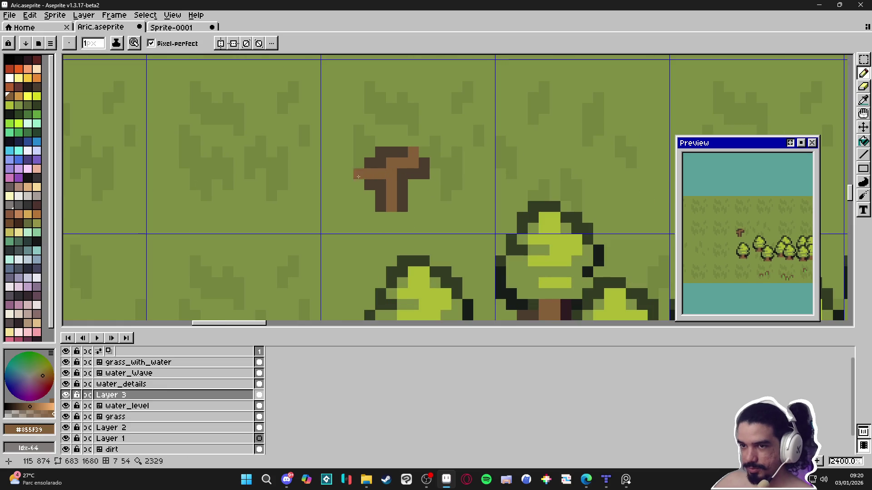
left_click(38, 89)
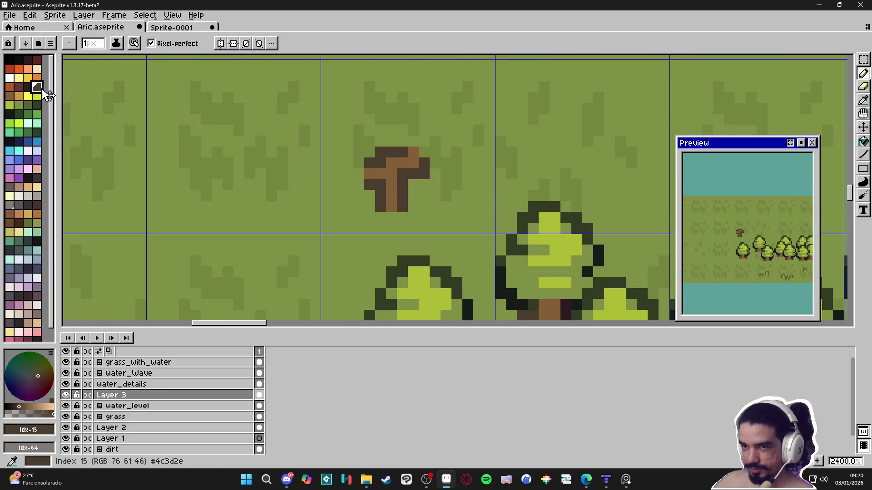
left_click(27, 87)
left_click(404, 175)
left_click(402, 185)
left_click(380, 185)
left_click(369, 185)
left_click(381, 196)
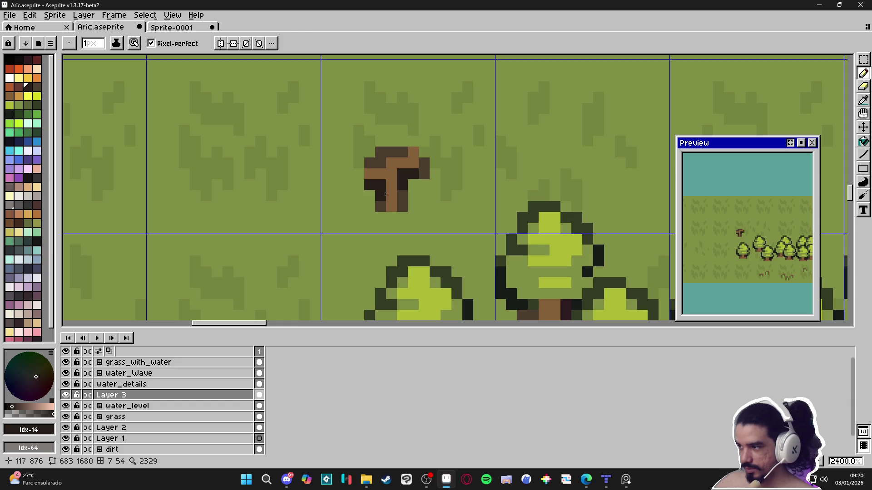
Darken the stub's top row and add a dark pixel at its top-right corner
left_click(392, 152)
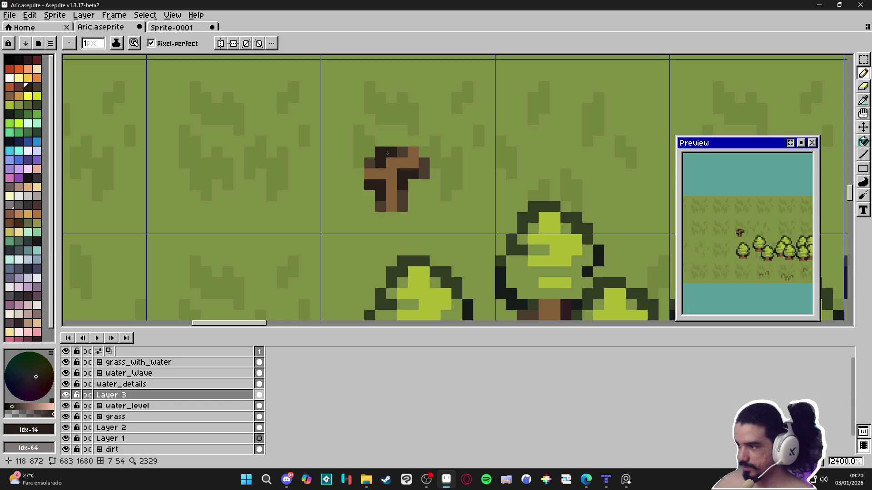
left_click_drag(387, 153, 400, 158)
left_click(439, 159)
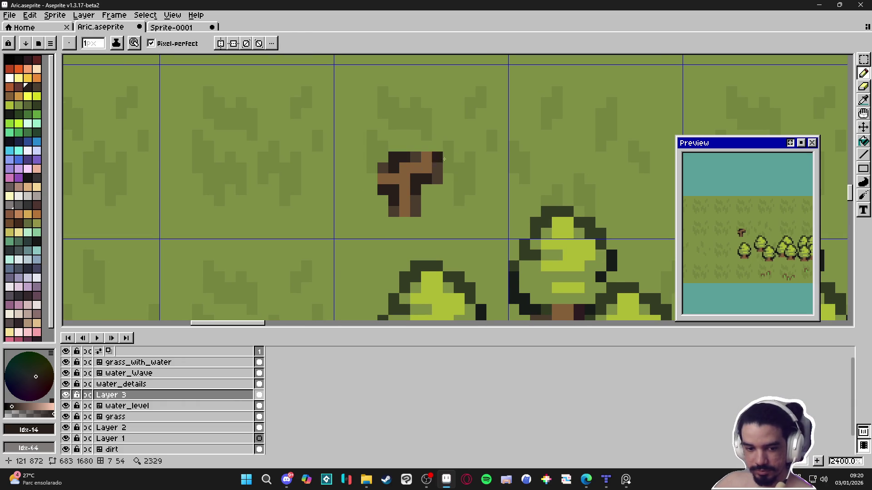
key("ctrl+z")
left_click(472, 166)
scroll(472, 167, "down", 3)
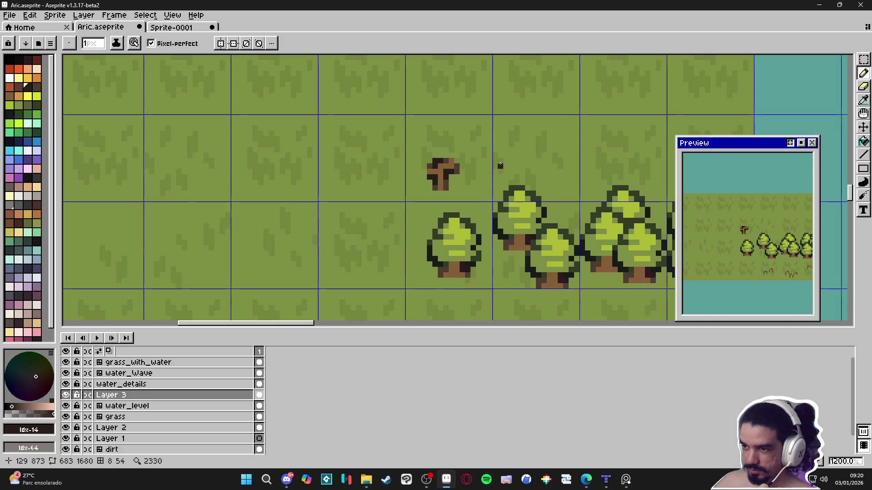
Save Aric.aseprite
key("ctrl+s")
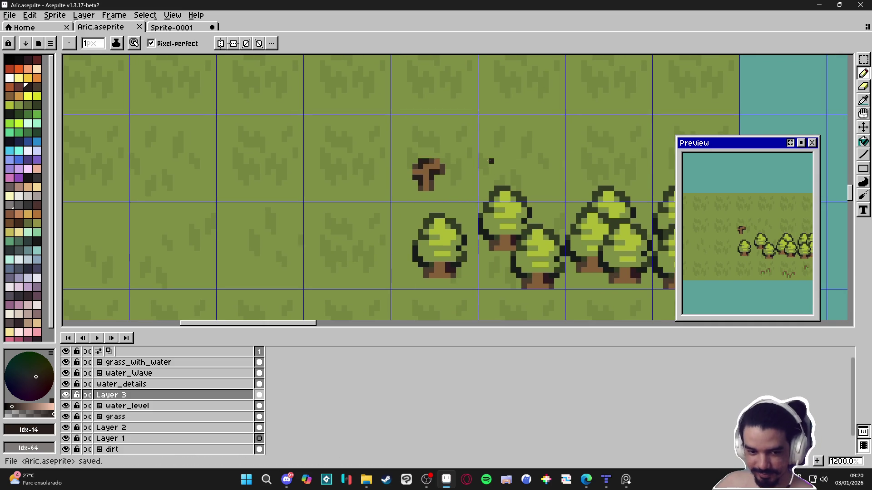
scroll(490, 161, "down", 3)
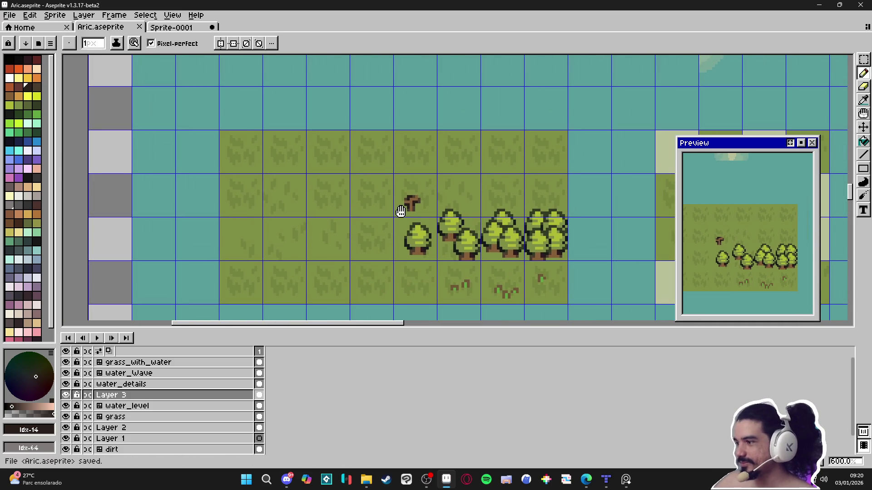
scroll(409, 202, "up", 3)
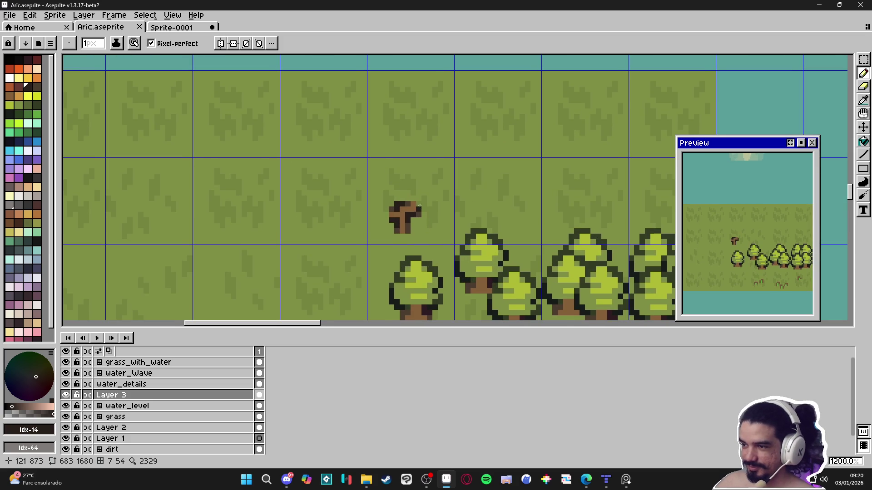
scroll(418, 220, "up", 1)
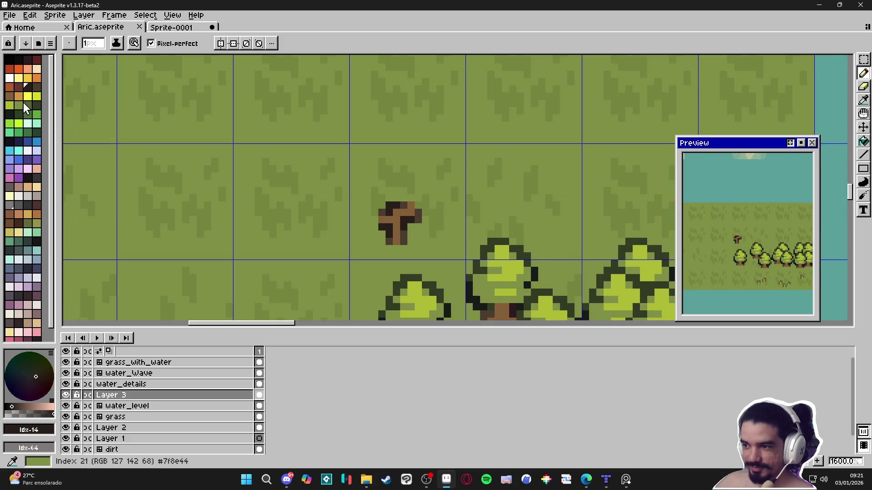
Paint a light green pixel at the stem's top-right
left_click(28, 78)
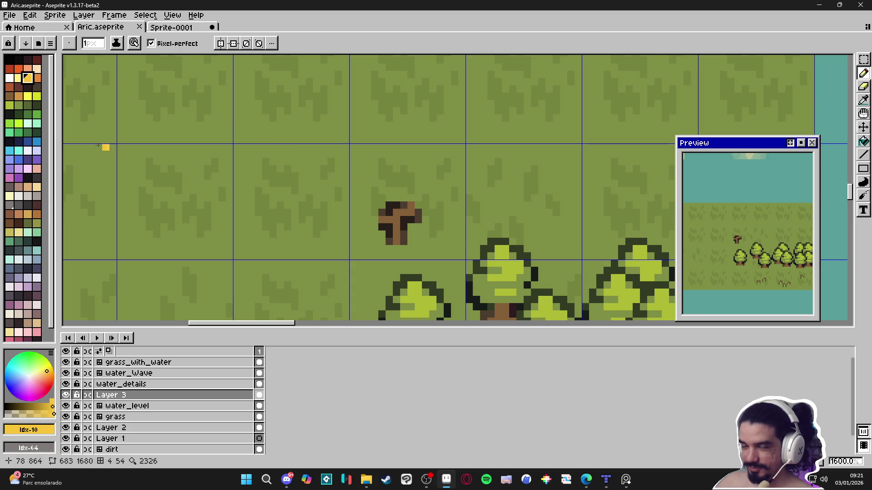
left_click(18, 96)
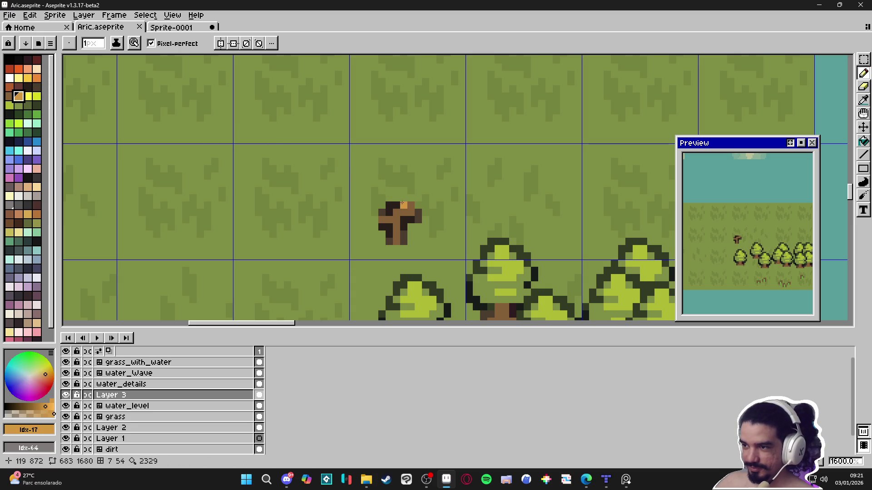
scroll(400, 198, "down", 3)
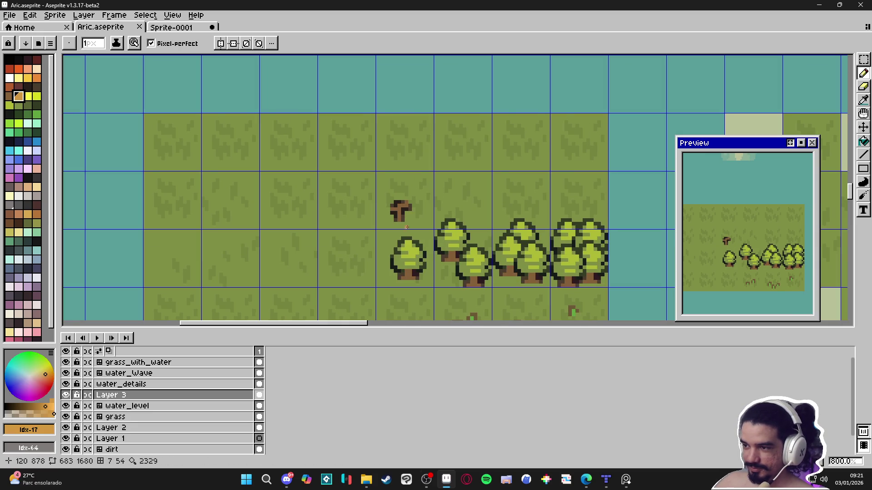
scroll(407, 222, "up", 2)
left_click(296, 175, "alt")
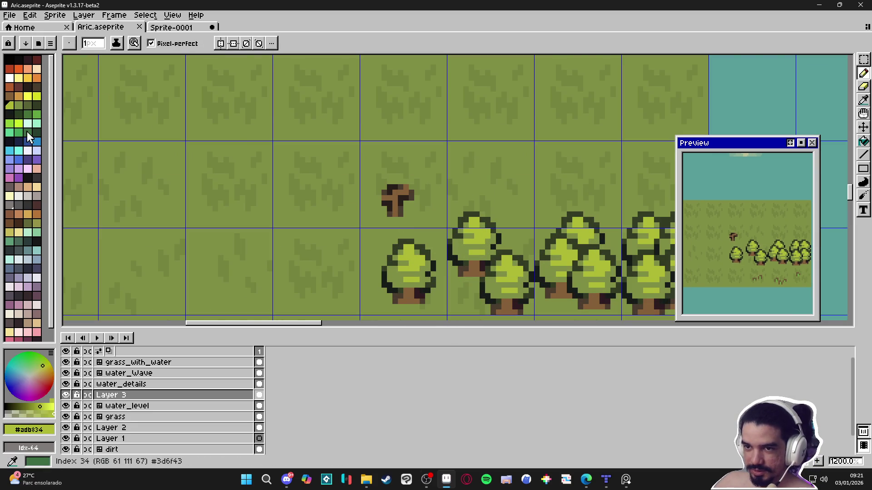
left_click(9, 123)
left_click(410, 186)
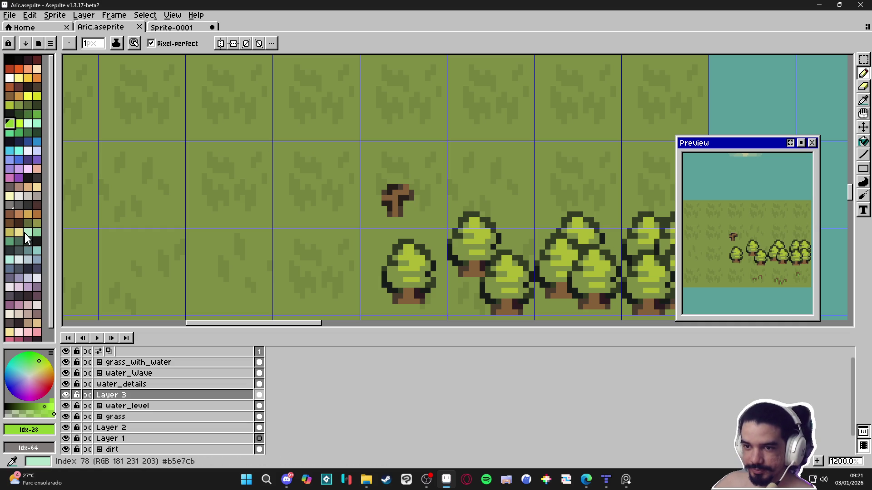
Paint a tan cap on top of the stem and extend it leftward
left_click(27, 213)
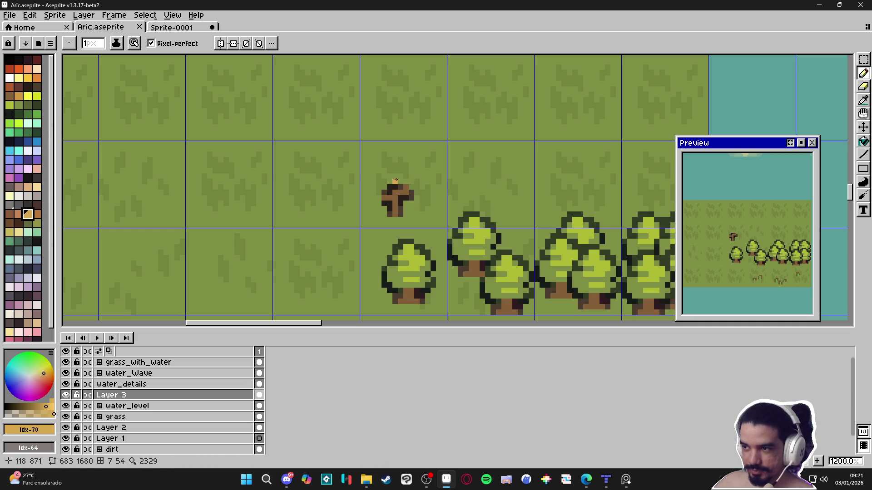
scroll(395, 180, "up", 1)
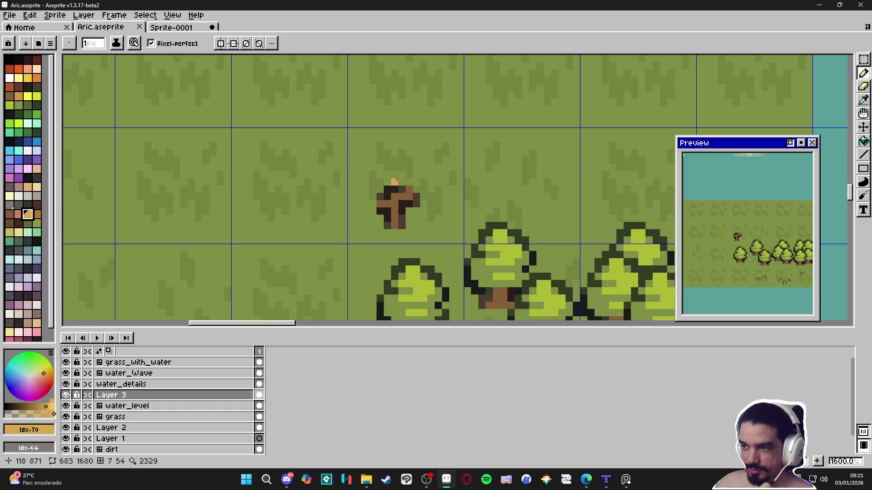
mouse_move(386, 178)
left_mouse_down()
mouse_move(410, 182)
mouse_move(426, 198)
mouse_move(431, 190)
left_mouse_up()
key("minus")
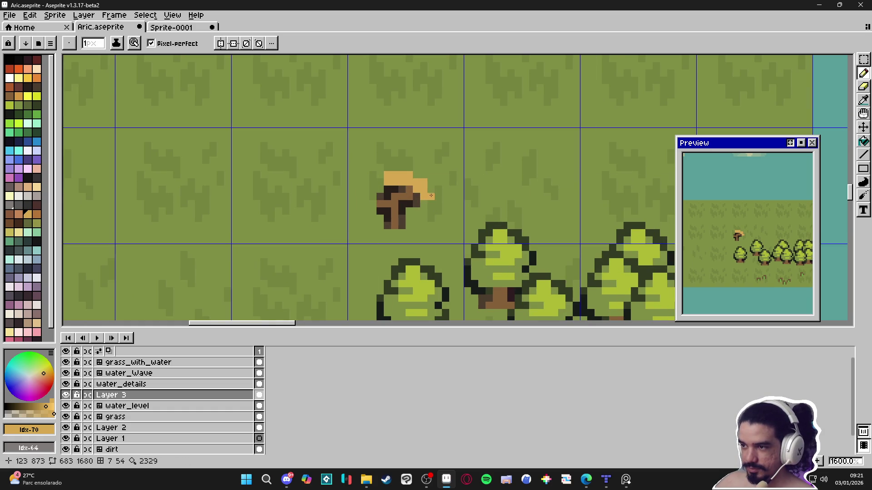
key("plus")
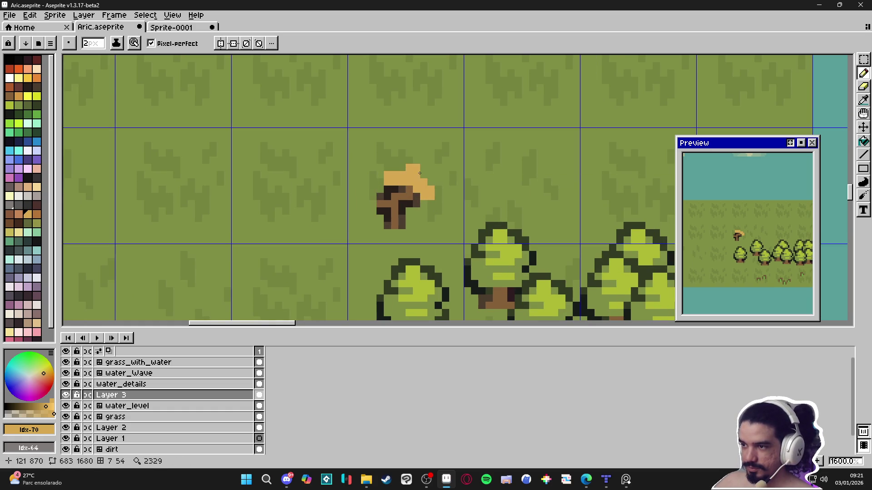
key("minus")
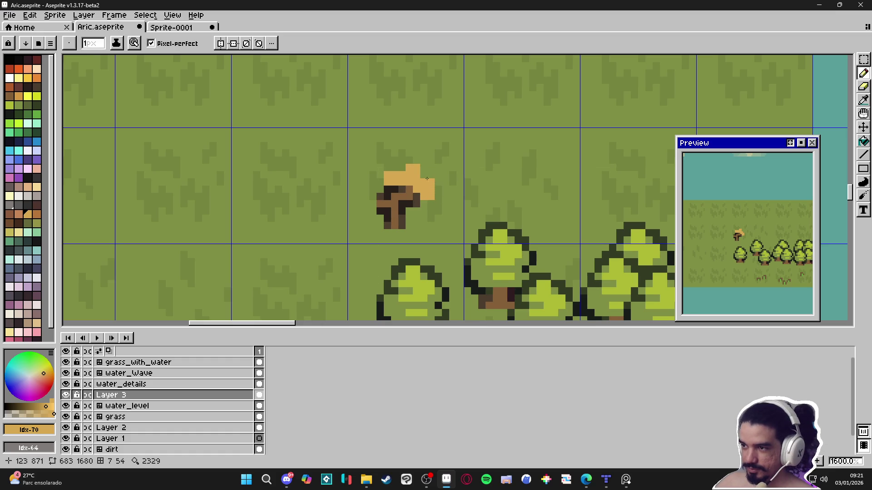
key("v")
key("b")
left_click_drag(379, 188, 364, 184)
Round out the cap's left edge and top-left bump in tan with 1px and 2px brushes
key("v")
key("b")
left_click(358, 202)
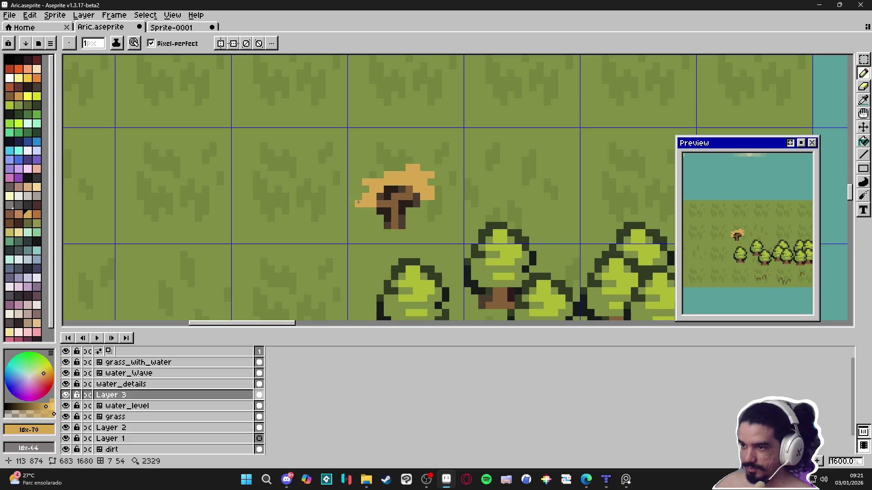
left_click(386, 168)
key("plus")
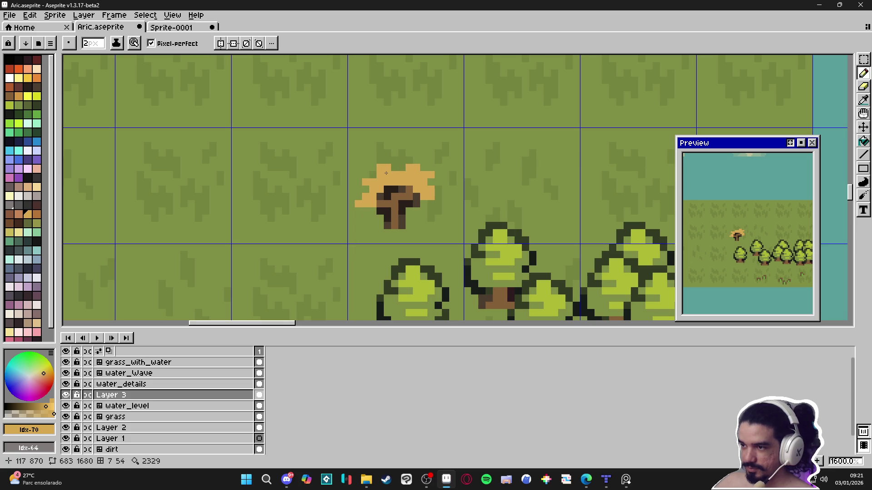
left_click(396, 162)
key("ctrl+z")
left_click(384, 167)
key("minus")
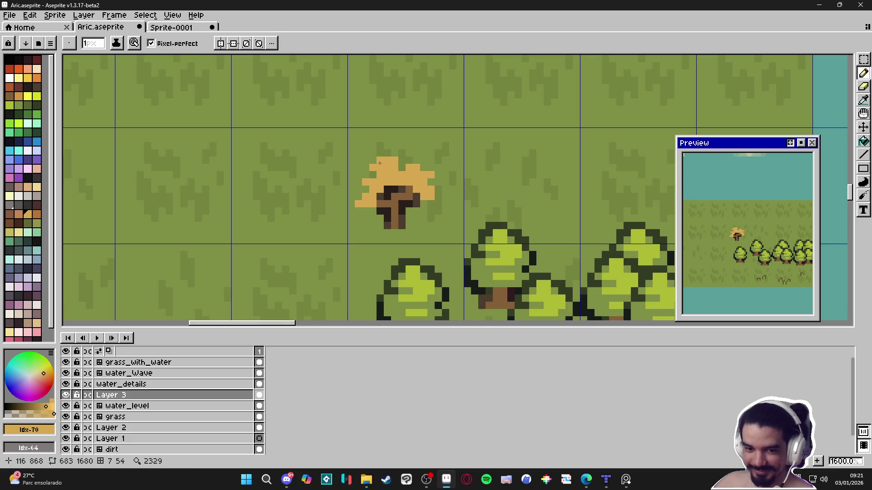
key("plus")
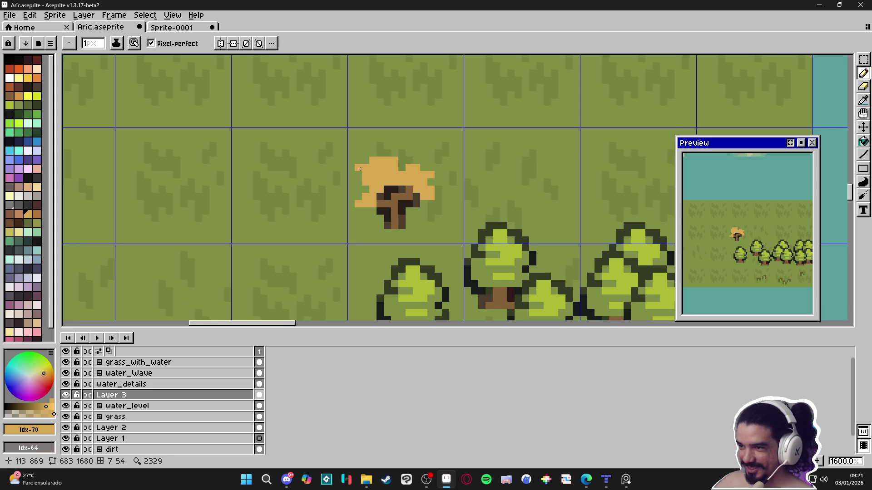
left_click_drag(358, 190, 358, 182)
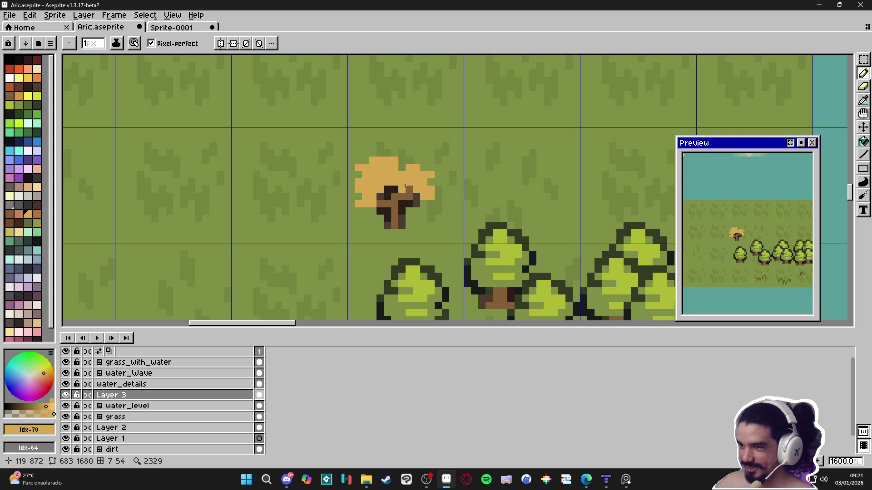
Add a 2px tan block to the top of the cap
key("plus")
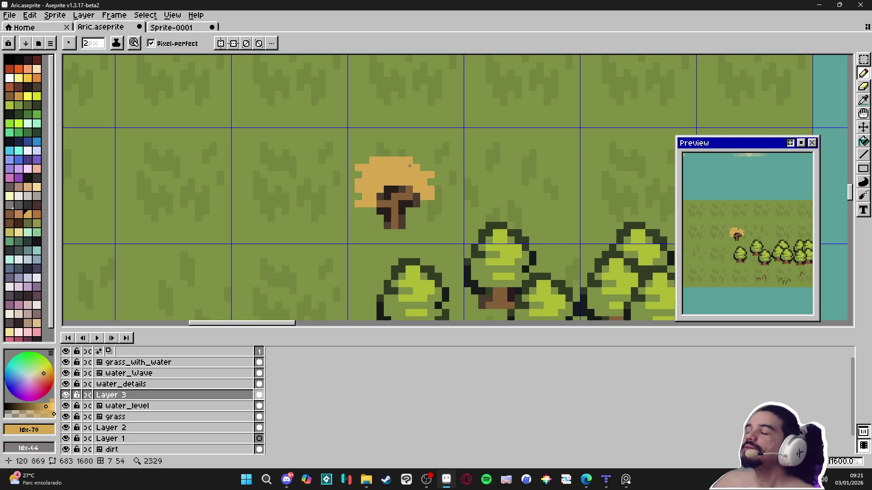
key("minus")
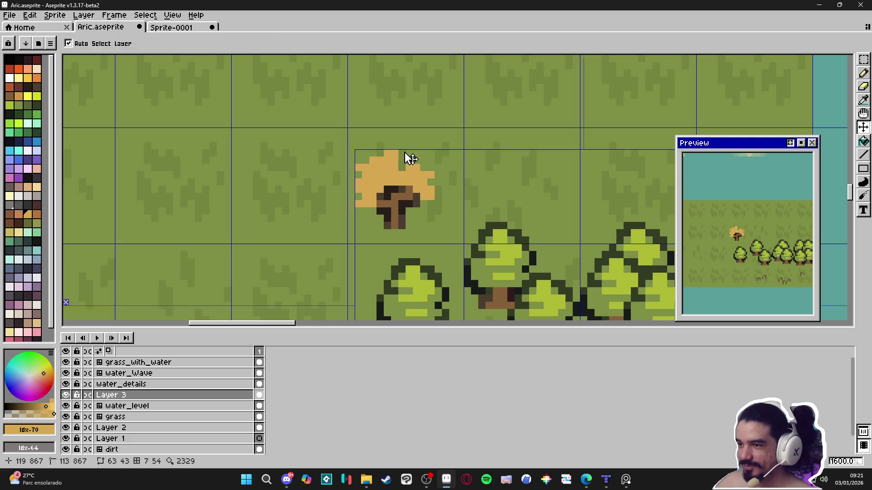
key("ctrl+z")
key("plus")
left_click(413, 168)
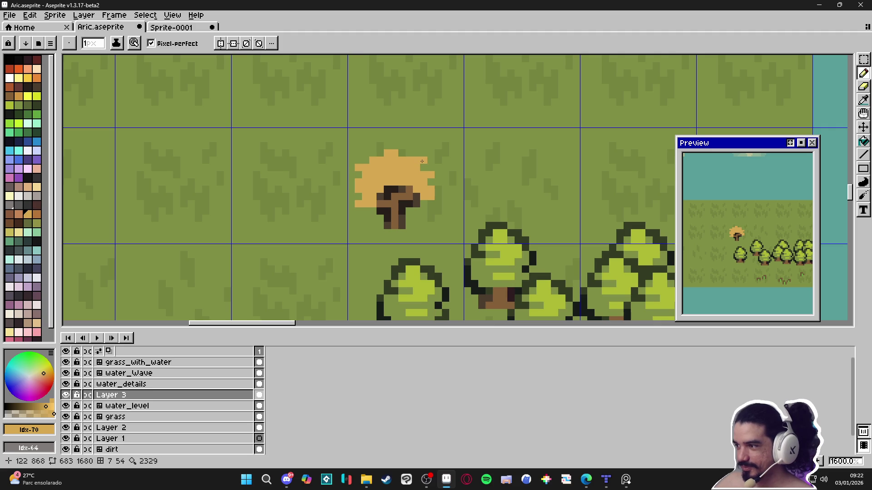
Paint two stem-brown pixels inside the tan cap
scroll(422, 161, "down", 3)
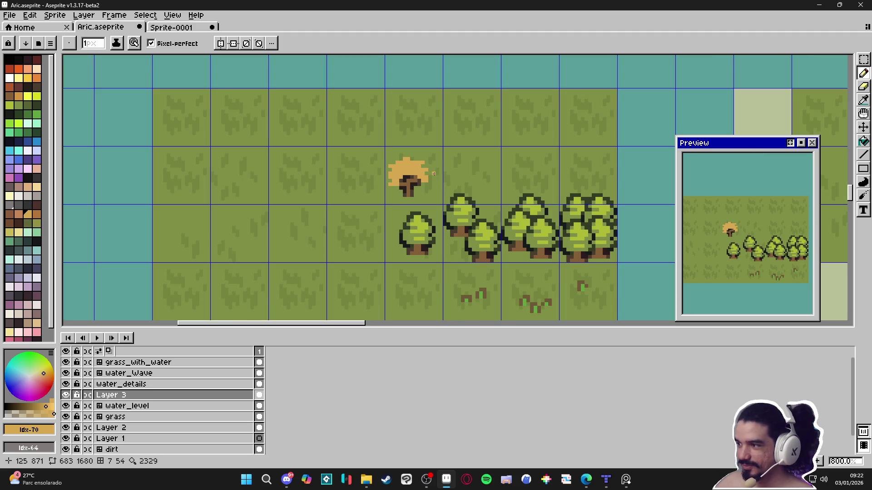
scroll(408, 162, "up", 3)
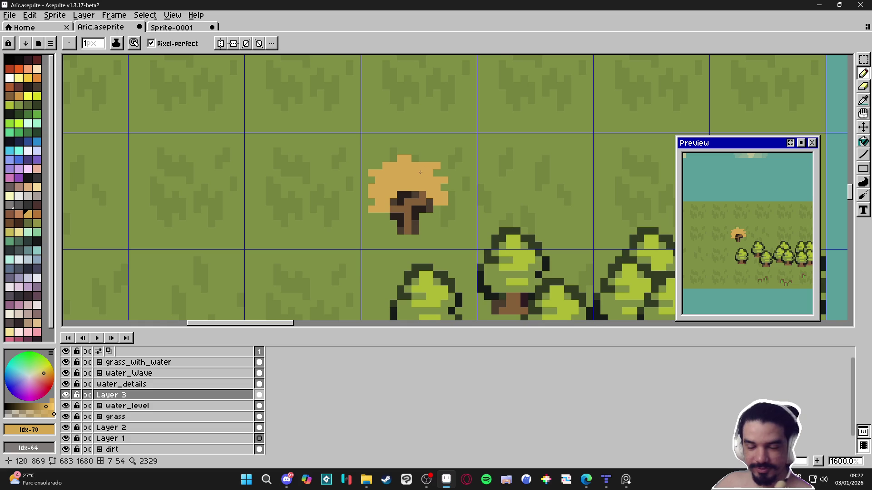
scroll(421, 171, "up", 2)
left_click(405, 223, "alt")
left_click(401, 177)
left_click(407, 166)
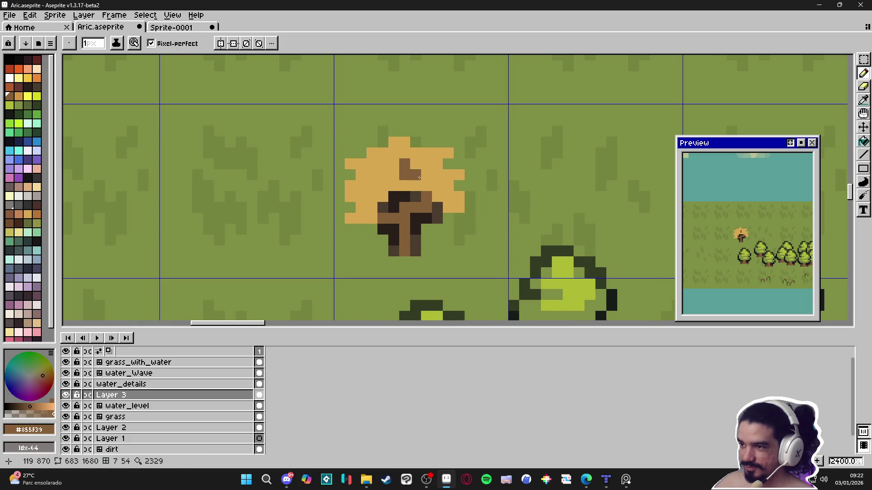
Try short brown strips on the cap and undo them
key("ctrl+z")
left_click(416, 175)
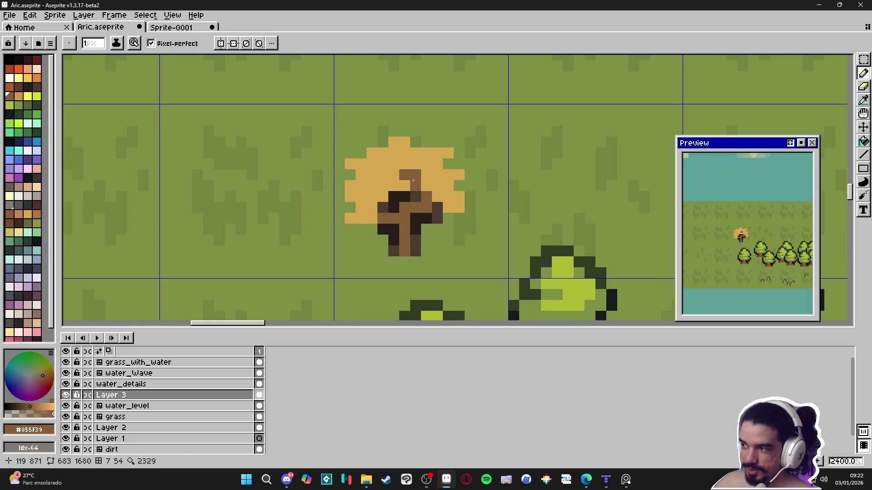
key("ctrl+z")
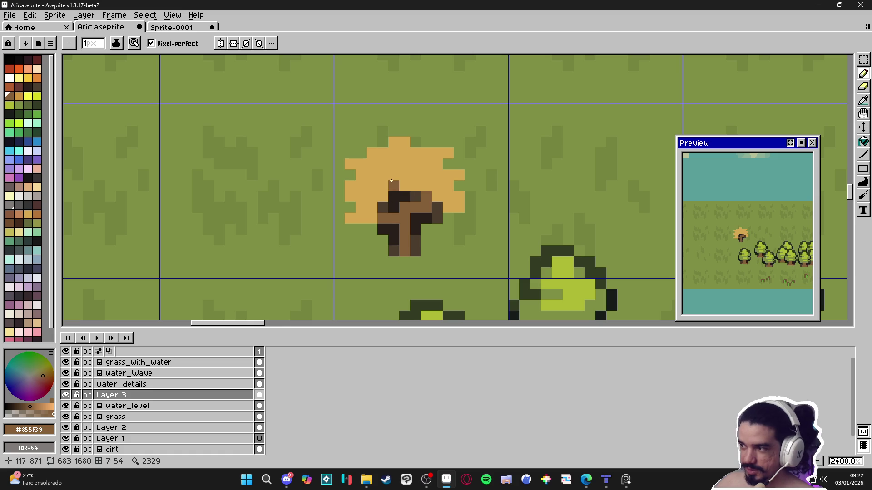
left_click_drag(379, 186, 377, 186)
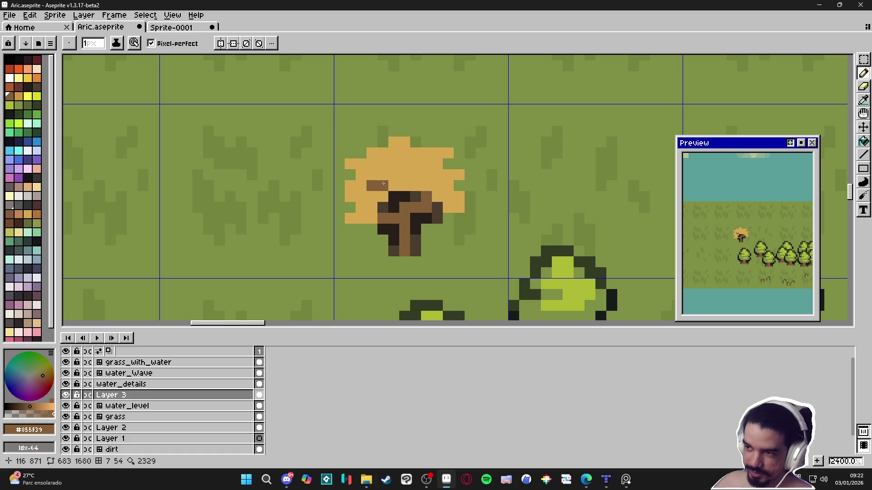
key("ctrl+z")
Sample the dark outline colour and draw a 1px outline around the whole cap
key("i")
left_click(422, 213)
key("b")
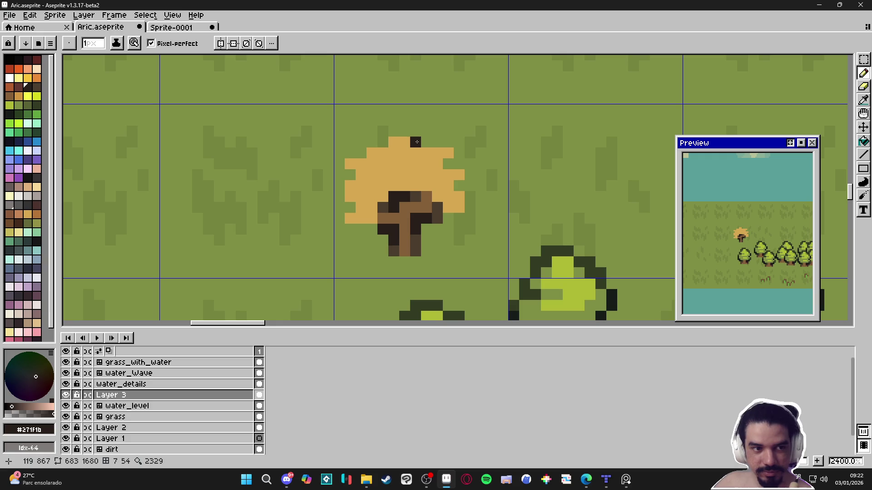
mouse_move(417, 130)
left_mouse_down()
mouse_move(347, 155)
mouse_move(339, 177)
mouse_move(350, 186)
mouse_move(339, 198)
mouse_move(350, 204)
mouse_move(344, 226)
mouse_move(373, 230)
left_mouse_up()
left_click(339, 230)
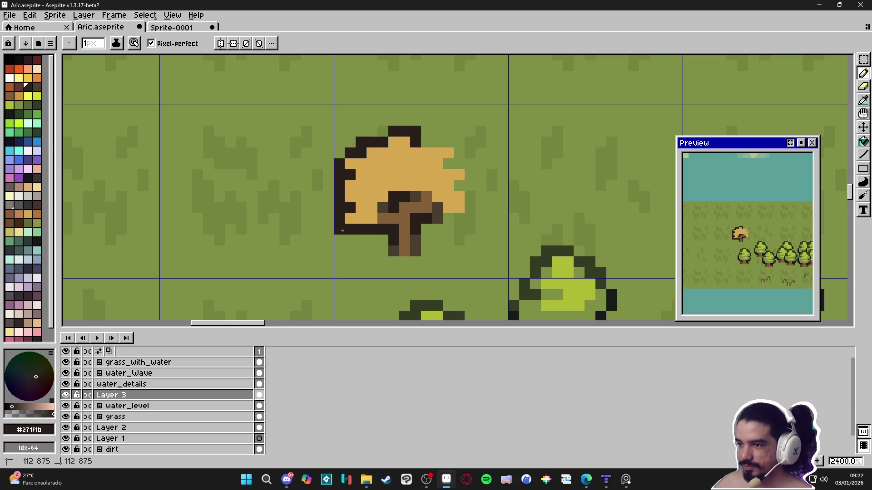
mouse_move(420, 141)
left_mouse_down()
mouse_move(449, 142)
mouse_move(459, 154)
mouse_move(448, 165)
mouse_move(469, 176)
mouse_move(460, 187)
mouse_move(470, 210)
mouse_move(448, 218)
left_mouse_up()
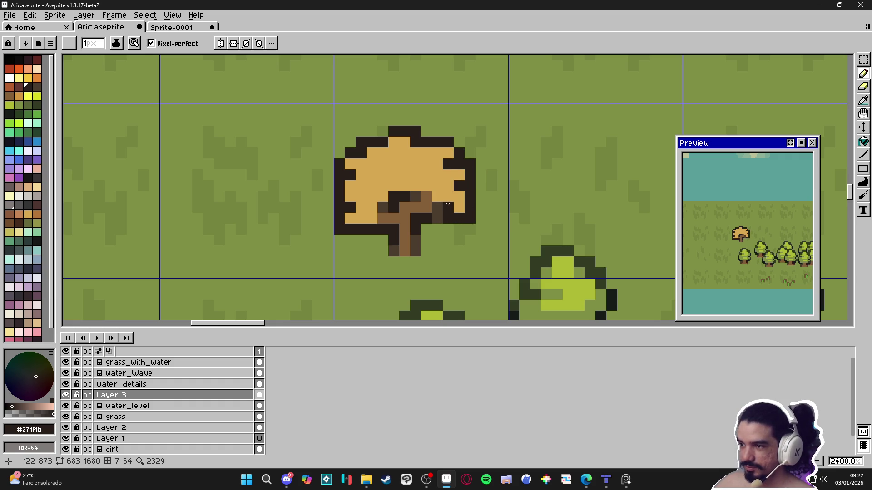
Start a medium orange-brown shading patch at the cap's lower left
left_click(414, 208, "alt")
left_click(37, 214)
left_click(338, 209)
key("ctrl+z")
left_click_drag(361, 207, 369, 218)
key("plus")
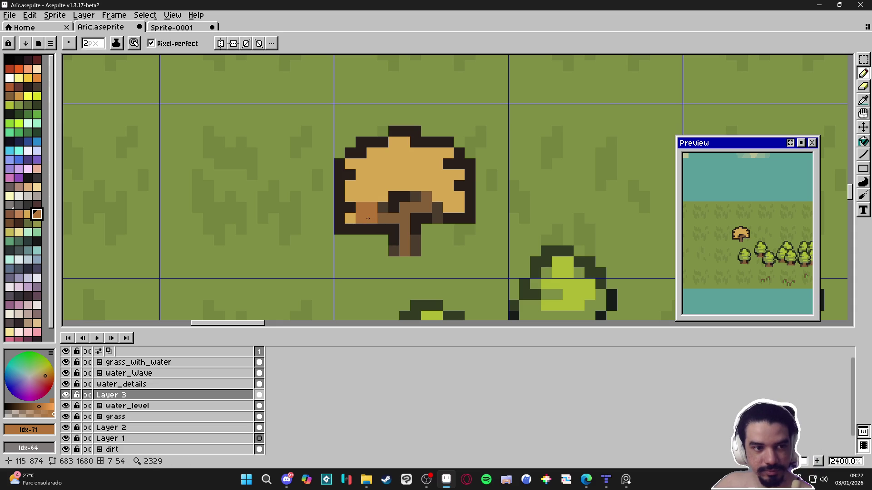
Undo the brown block and switch to a medium brown with a one-pixel pencil
key("ctrl+z")
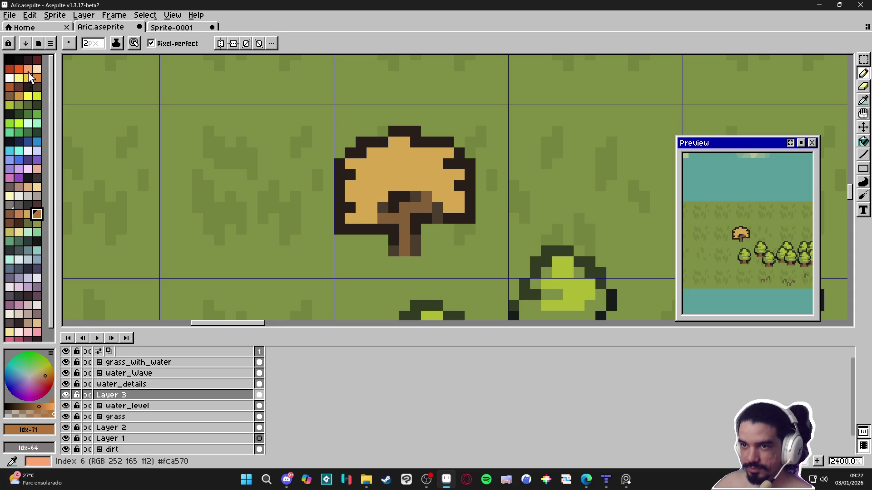
left_click(10, 69)
left_click(378, 220)
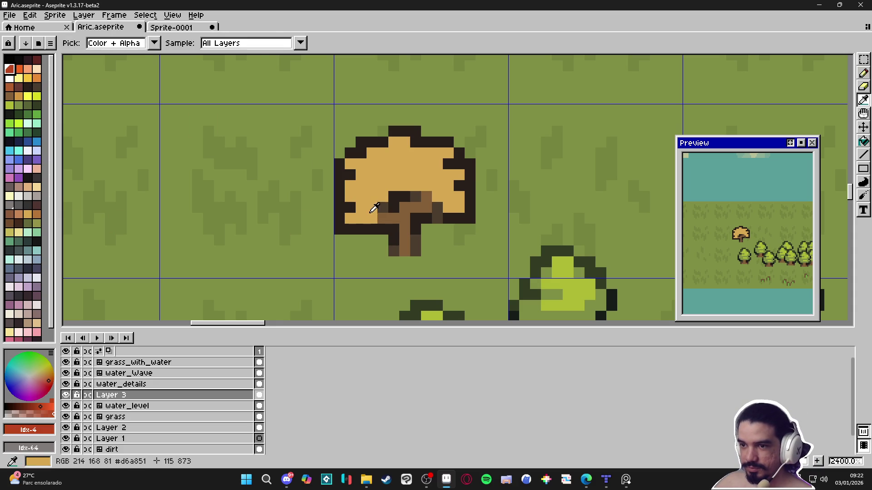
left_click(369, 208, "alt")
left_click(36, 214)
key("minus")
Add brown shading pixels and a short shading line across the lower cap
left_click(349, 218)
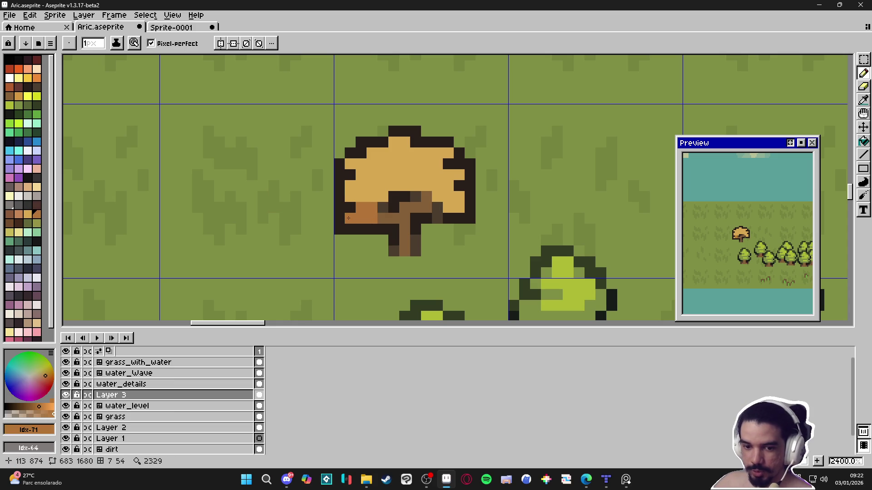
left_click(382, 185)
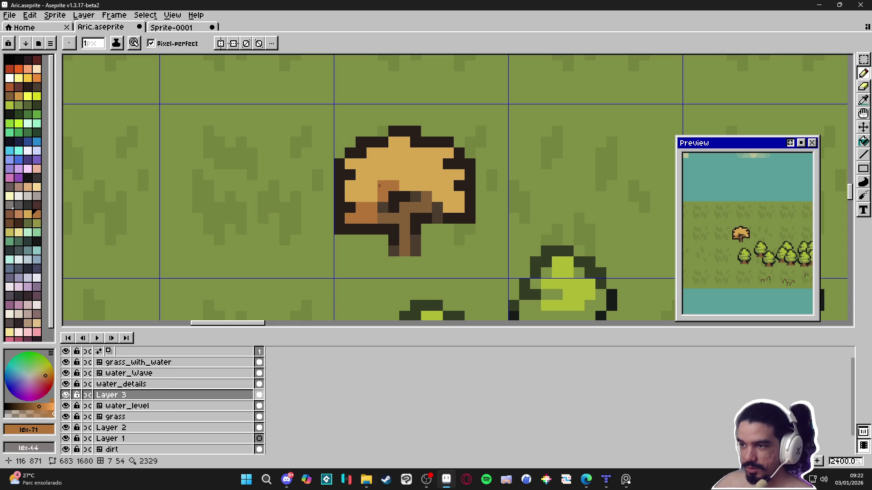
left_click(434, 185, "shift")
left_click_drag(448, 185, 443, 200)
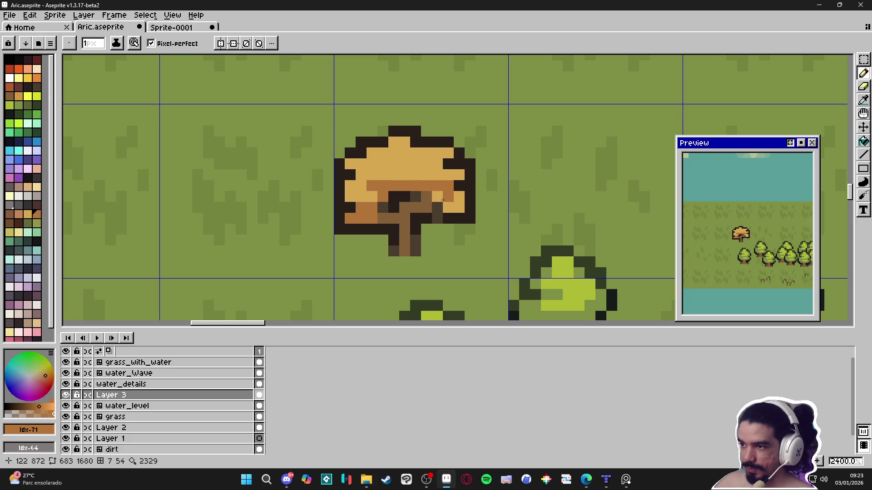
With a two-pixel brush, shade the cap's right side in brown, then sample the dark outline colour
key("ctrl+plus")
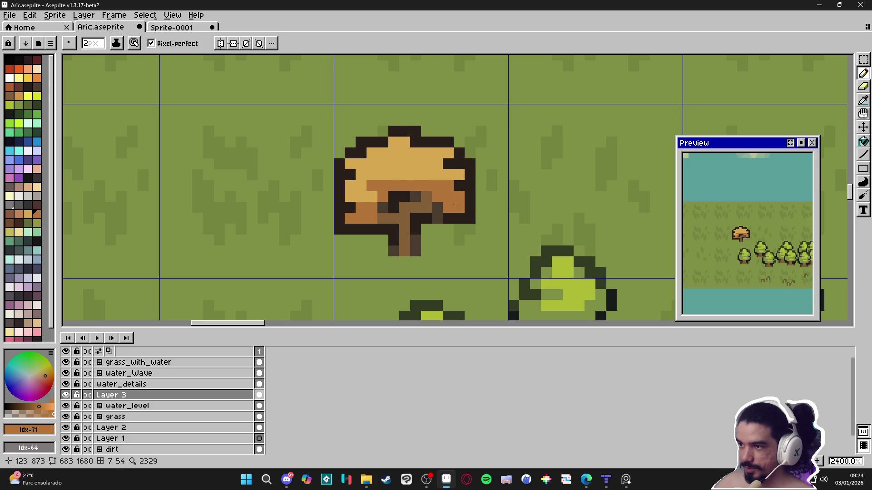
mouse_move(432, 167)
left_mouse_down()
mouse_move(372, 175)
mouse_move(375, 185)
left_mouse_up()
left_click(358, 177)
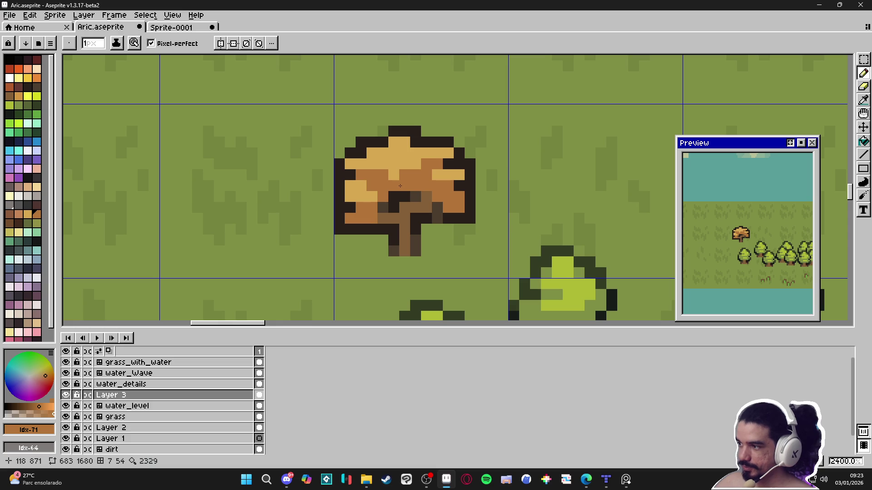
left_click(416, 193)
scroll(416, 192, "down", 1)
scroll(416, 192, "up", 1)
left_click(368, 178, "alt")
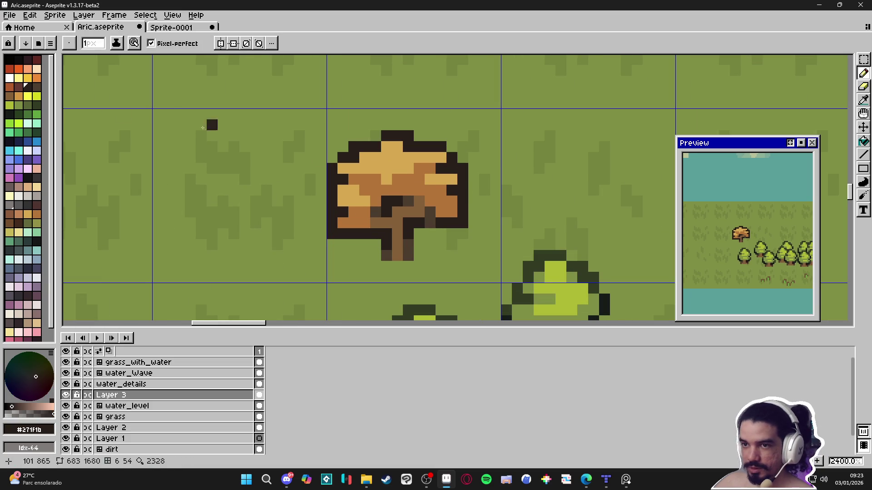
Pick a slightly lighter brown and recolour the cap's top-left and top outline pixels
left_click(367, 178, "alt")
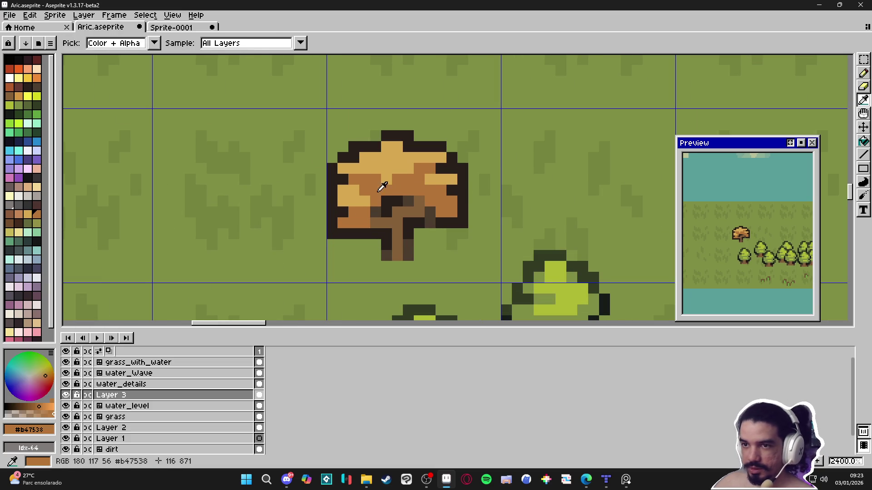
left_click(12, 223)
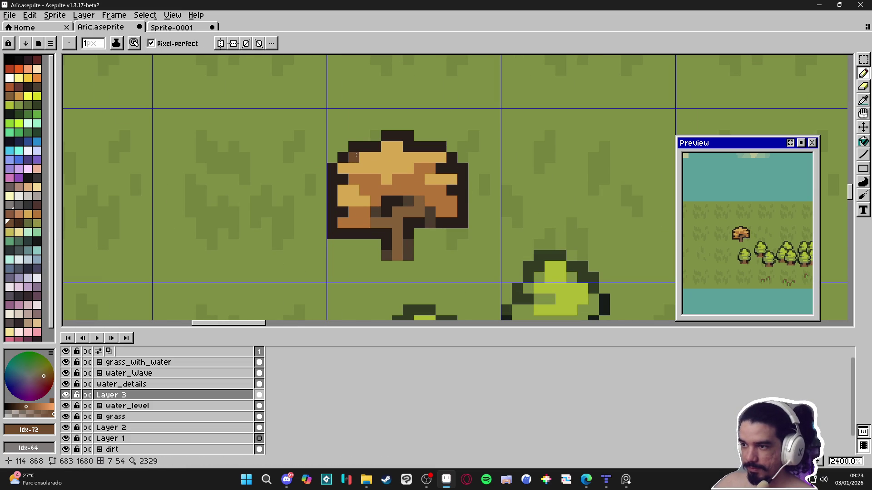
left_click(18, 223)
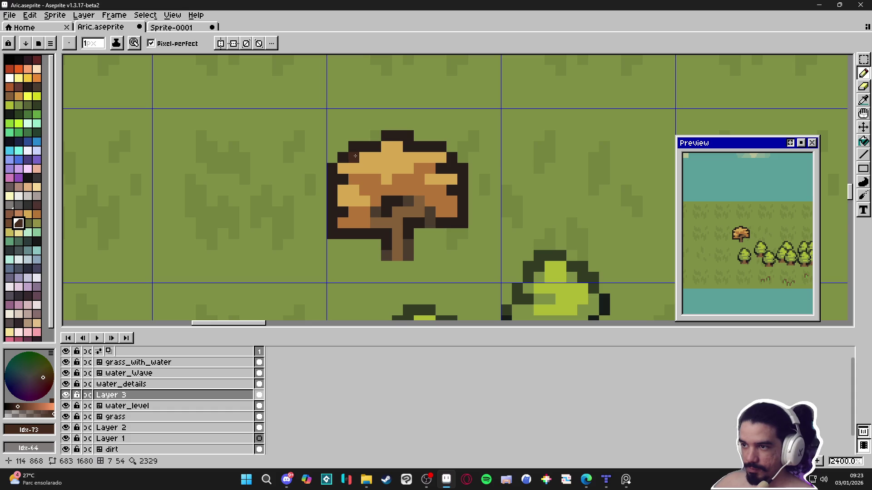
left_click(343, 158)
left_click(365, 148)
left_click(355, 147)
left_click(398, 137)
left_click(409, 136)
left_click(408, 147)
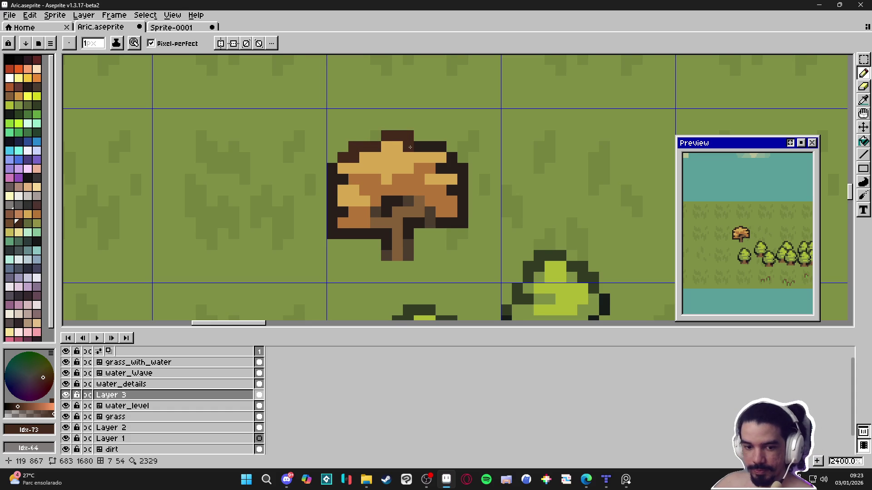
key("ctrl+z")
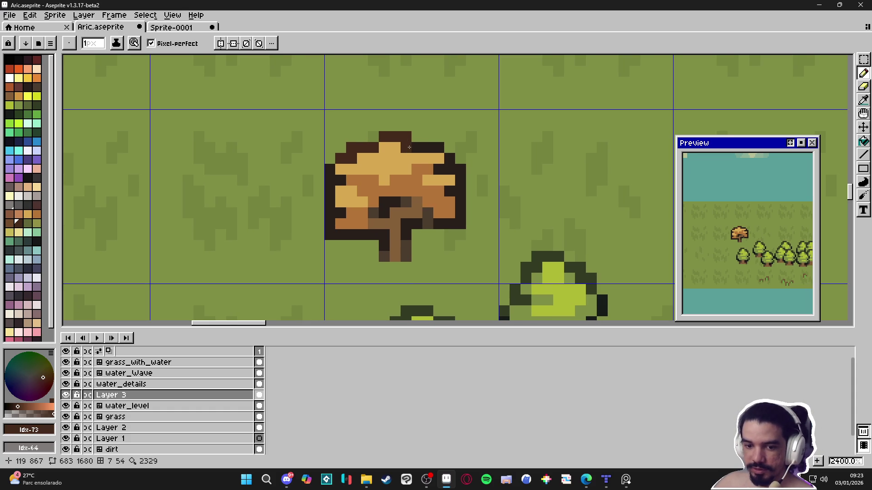
Lighten the cap's right and left outline, and add a dark pixel below its lower right
mouse_move(417, 147)
left_mouse_down()
mouse_move(438, 147)
mouse_move(441, 169)
left_mouse_up()
left_click(450, 158)
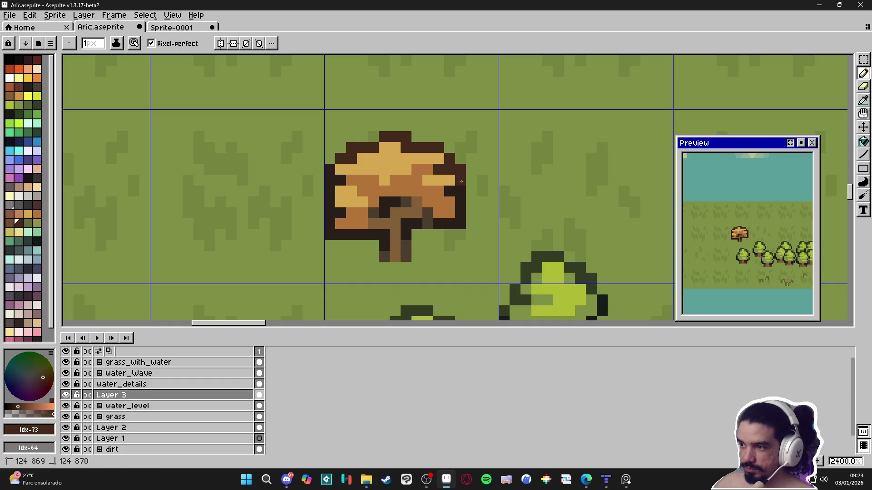
left_click_drag(333, 175, 333, 182)
scroll(352, 189, "down", 1)
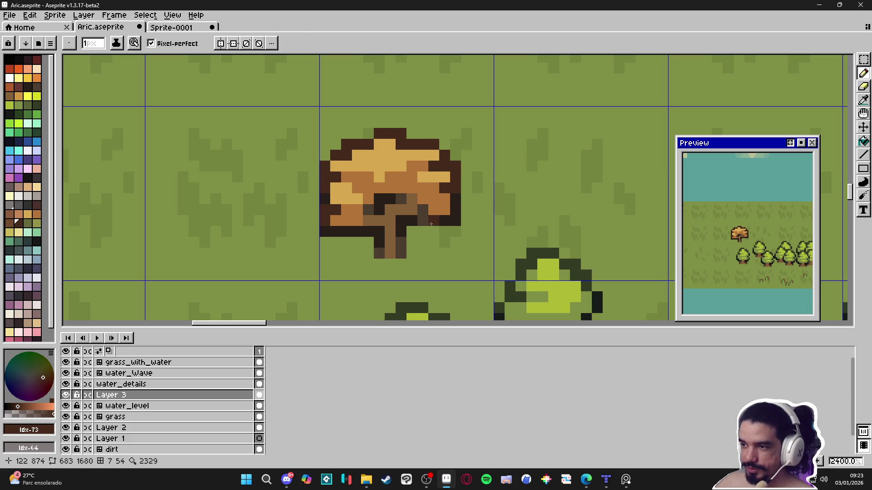
left_click(409, 219, "alt")
left_click(433, 231)
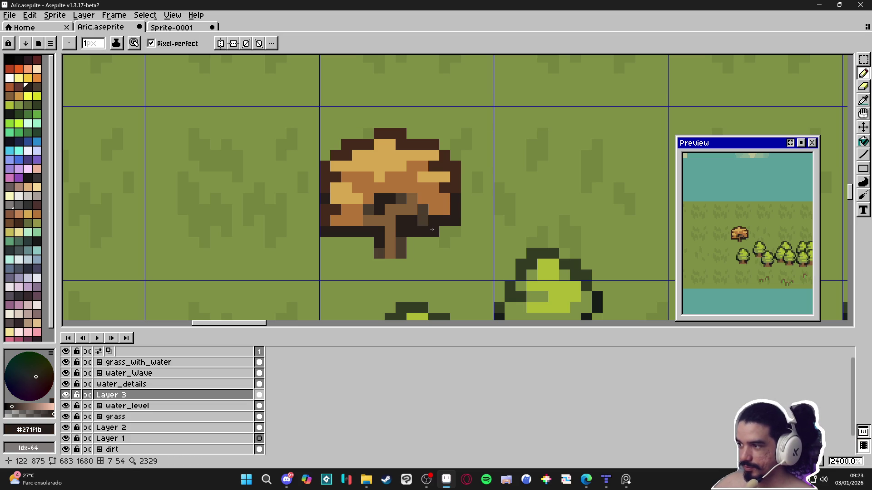
scroll(443, 247, "down", 5)
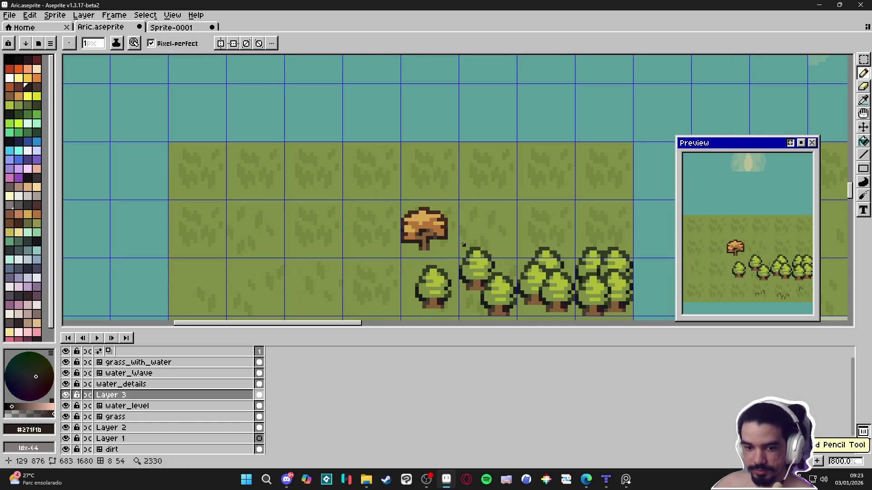
Save the Aric tile set file with Ctrl+S
left_click_drag(456, 244, 445, 235)
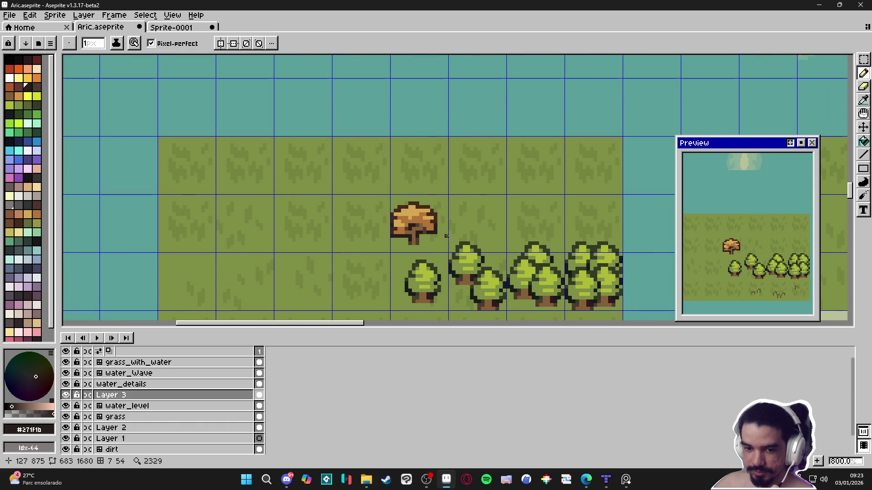
scroll(446, 236, "up", 2)
key("ctrl+s")
scroll(405, 242, "up", 2)
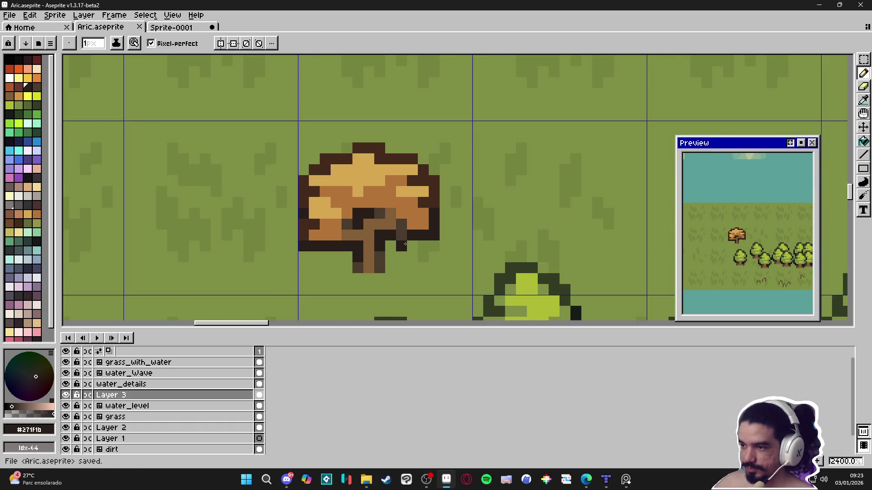
scroll(416, 242, "down", 4)
Select the grid tile holding the mushroom tree and save again
key("v")
mouse_move(401, 207)
left_mouse_down()
mouse_move(397, 192)
mouse_move(409, 200)
mouse_move(428, 182)
left_mouse_up()
key("m")
key("ctrl+s")
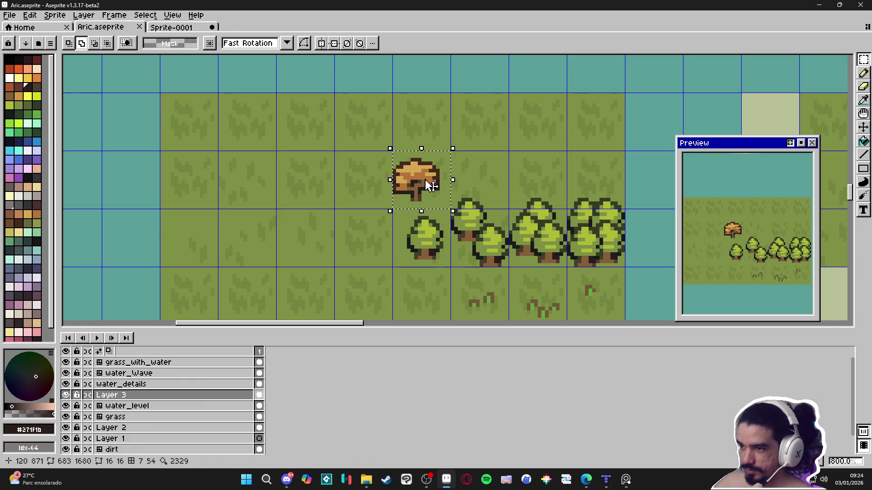
Move the selected mushroom tree four tiles left, place a copy to its right, and make it a brush
mouse_move(430, 185)
left_mouse_down()
mouse_move(455, 120)
mouse_move(490, 137)
mouse_move(515, 186)
left_mouse_up()
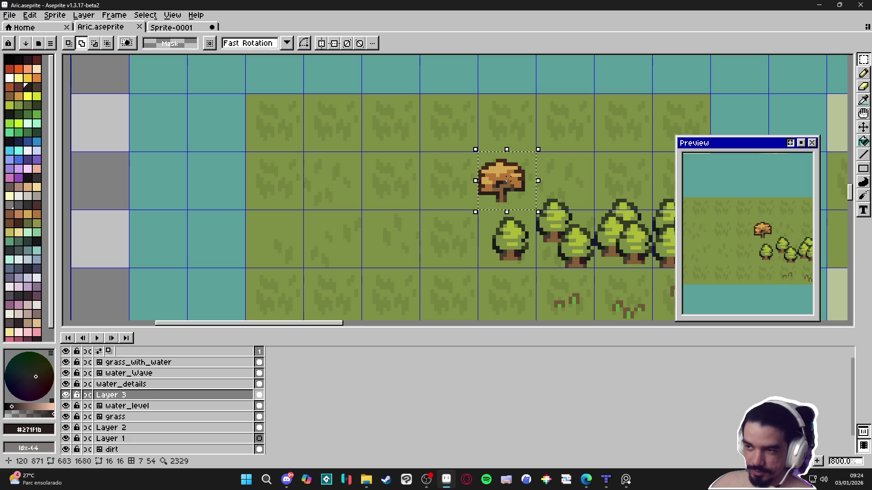
key("shift+Left")
key("shift+Left")
key("shift+Left")
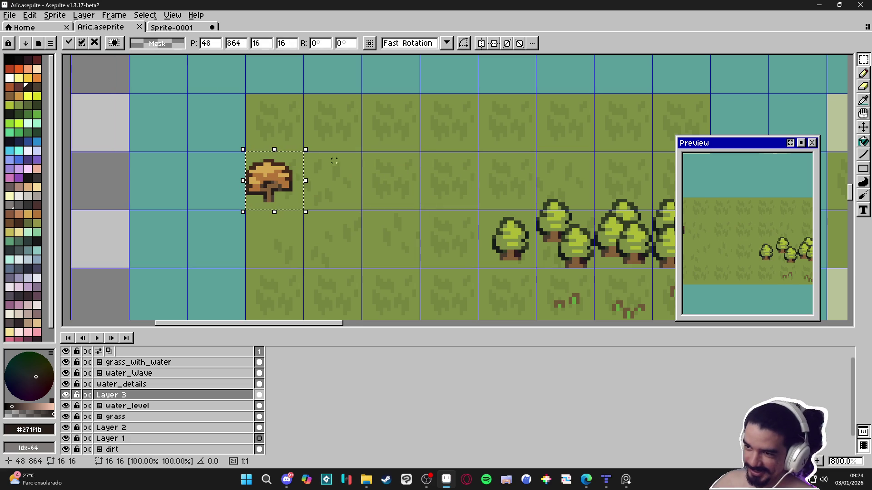
mouse_move(275, 183)
left_mouse_down()
mouse_move(331, 182)
mouse_move(323, 194)
mouse_move(341, 181)
mouse_move(326, 190)
left_mouse_up()
key("Return")
key("b")
Stamp mushroom trees onto the grass, undo the extras, and reactivate the mushroom brush
left_click(326, 189)
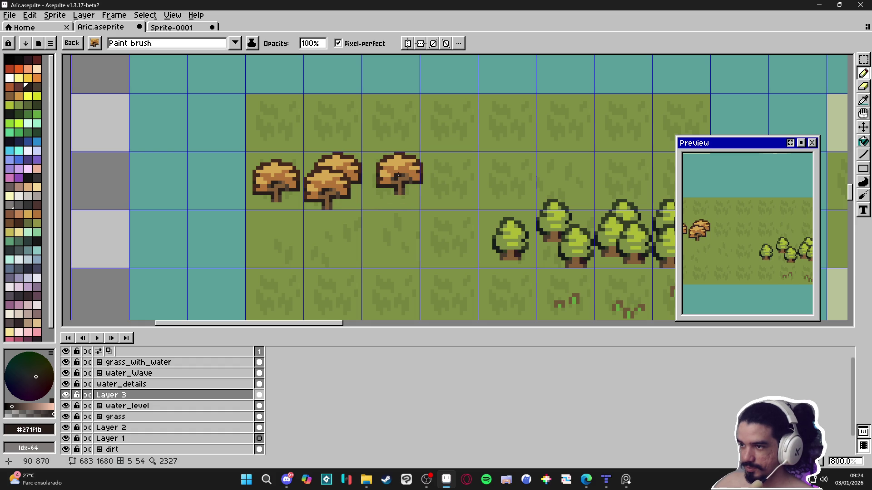
left_click(394, 175)
left_click(386, 182)
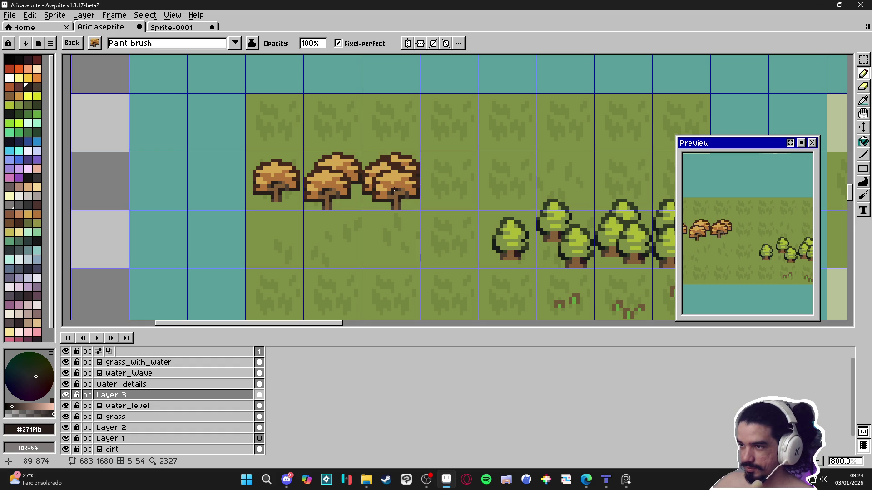
key("ctrl+z")
key("ctrl+z")
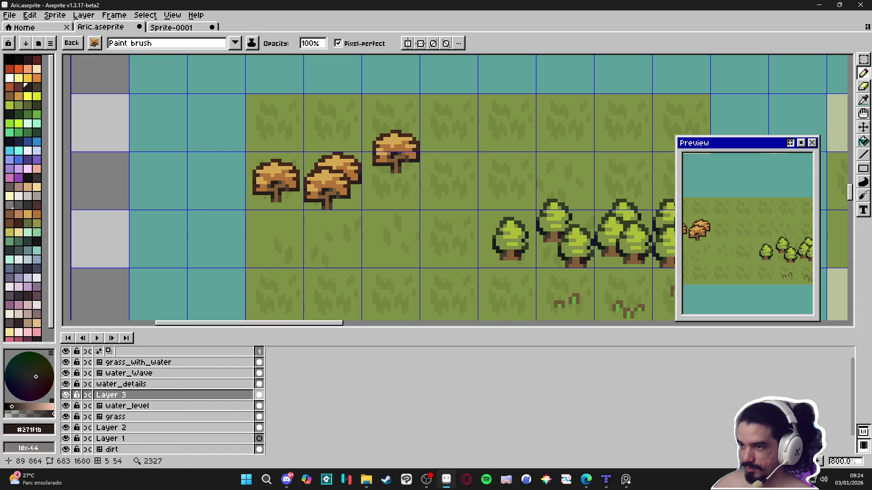
key("ctrl+z")
key("ctrl+z")
key("ctrl+b")
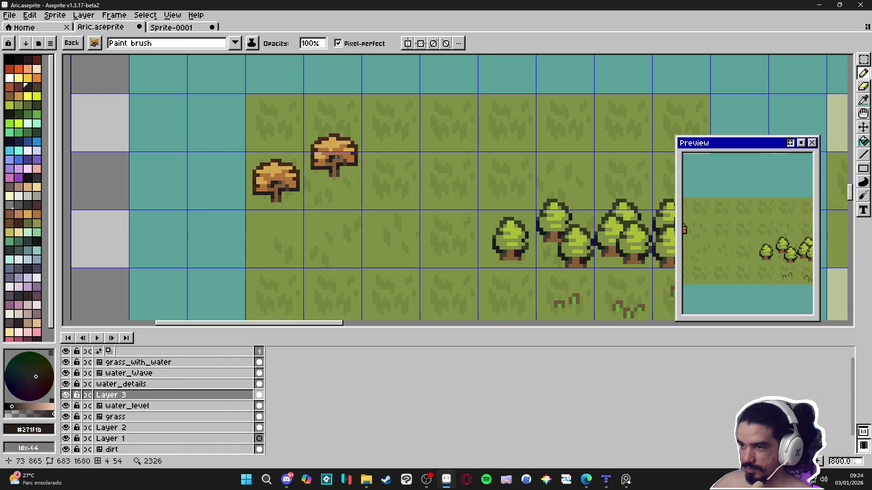
Stamp overlapping mushrooms above and right of the first pair, undoing misplaced stamps
left_click(325, 158)
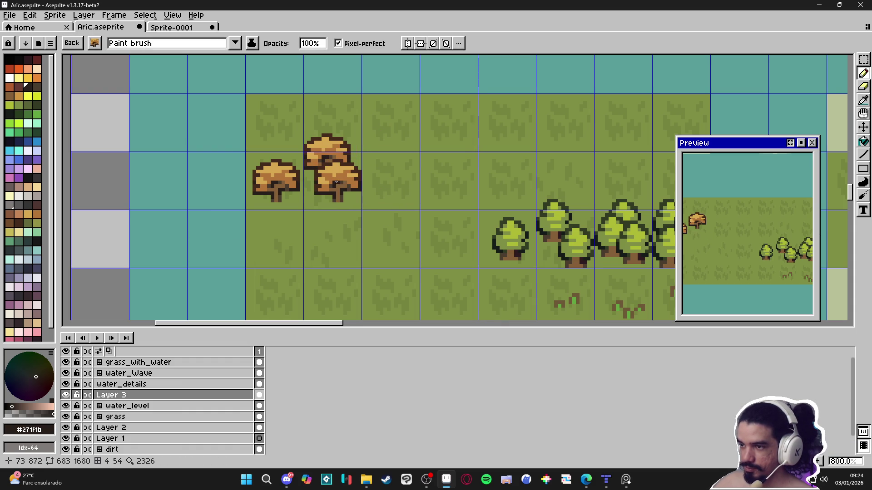
left_click(339, 185)
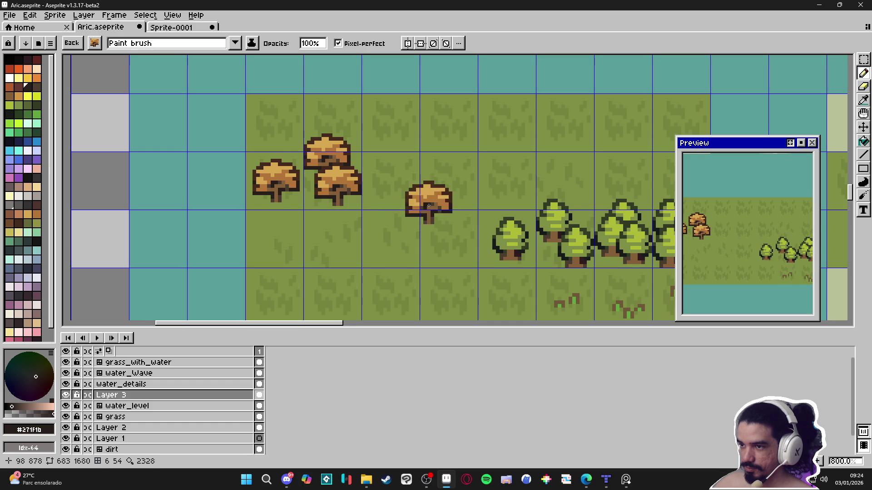
scroll(424, 194, "right", 1)
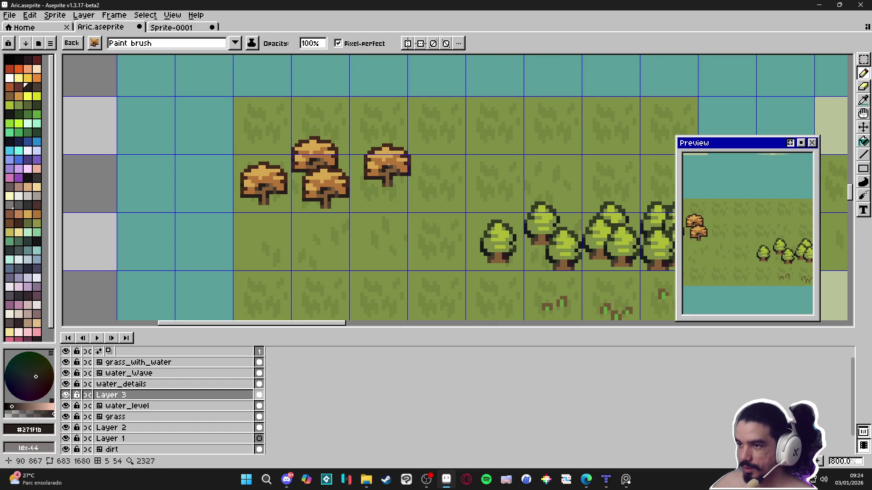
left_click(383, 155)
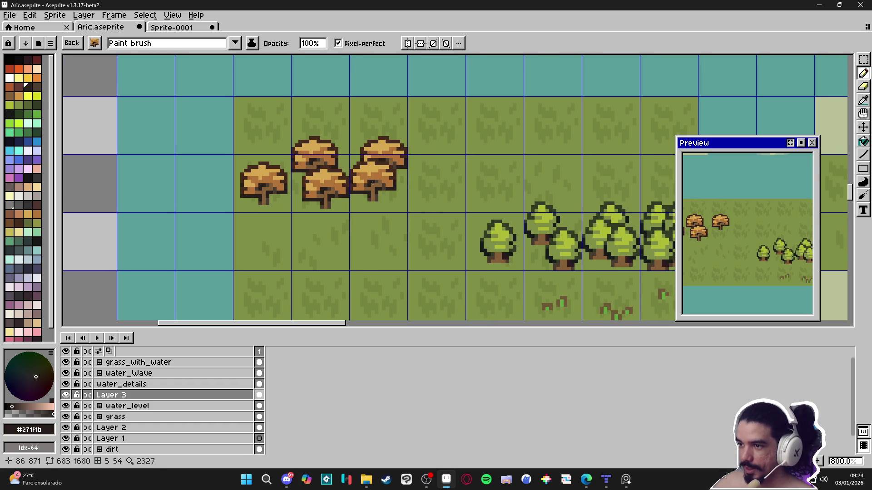
left_click(383, 193)
key("ctrl+z")
key("ctrl+z")
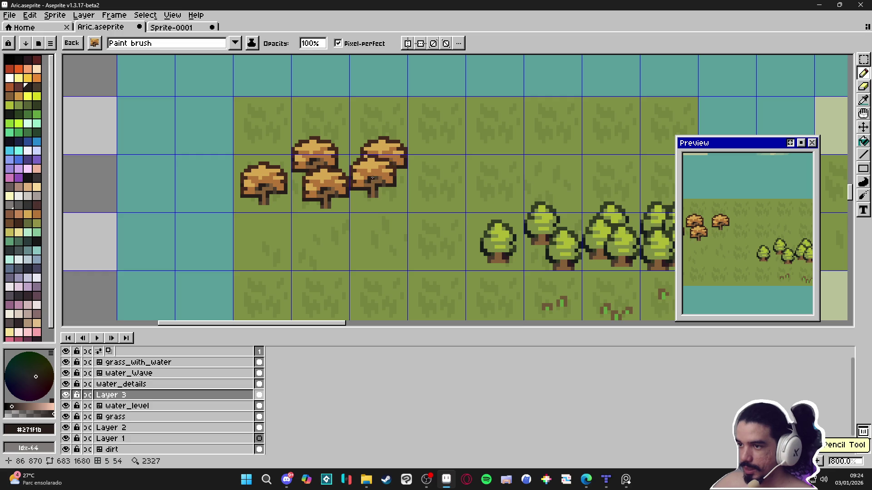
key("ctrl+z")
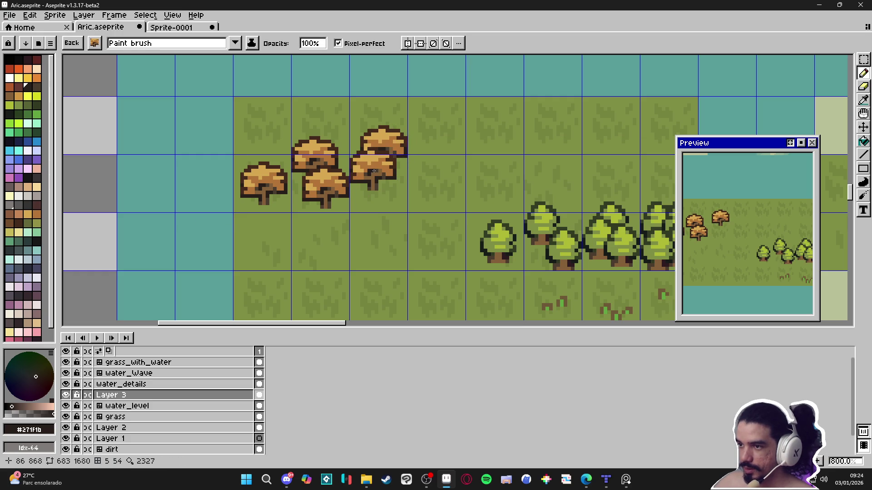
left_click(372, 171)
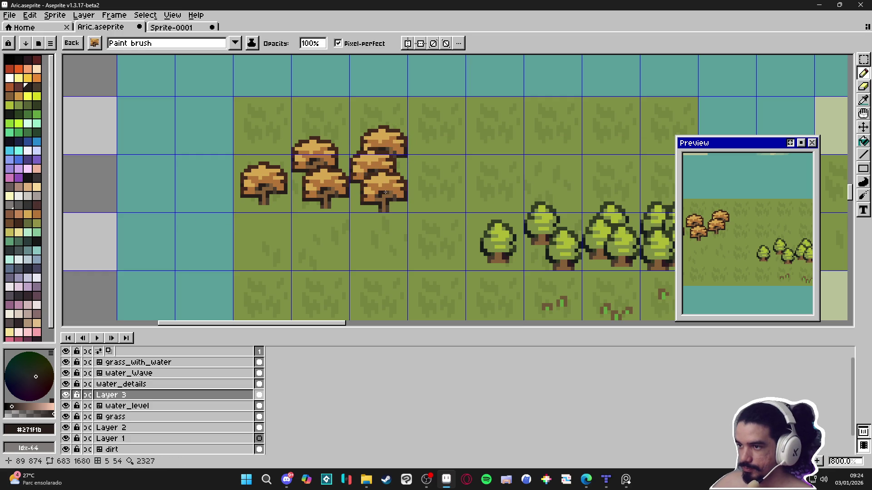
key("ctrl+z")
key("ctrl+z")
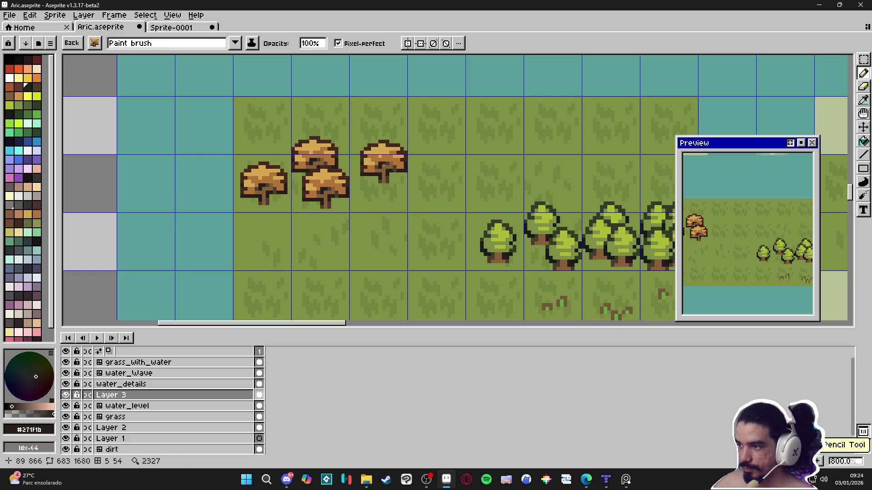
left_click(383, 158)
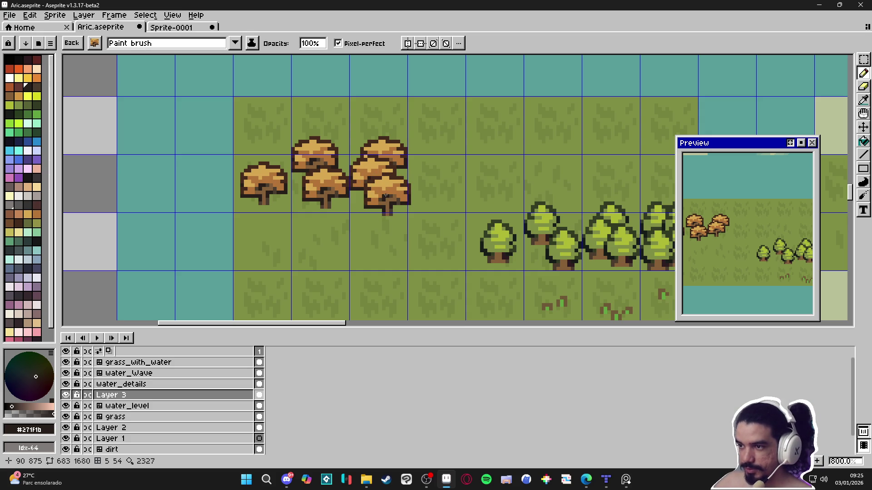
Stamp more mushroom trees at the cluster's right and upper right, including one among the green trees
scroll(461, 202, "right", 2)
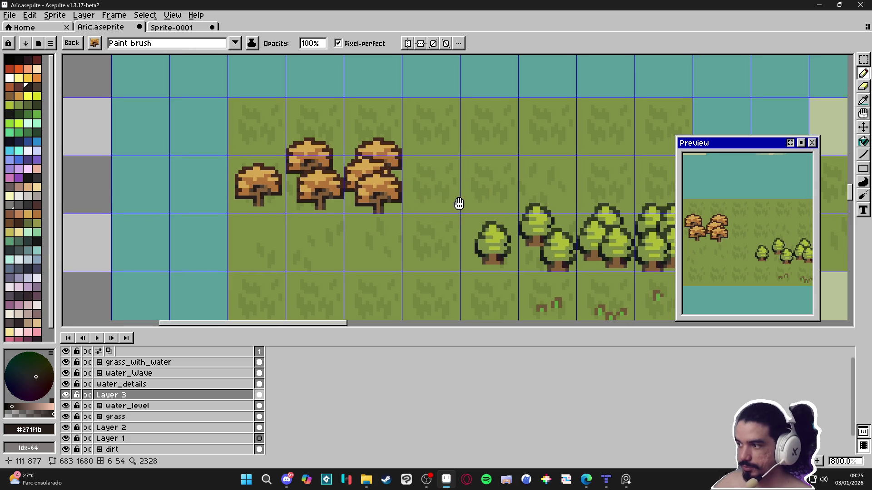
scroll(467, 204, "right", 1)
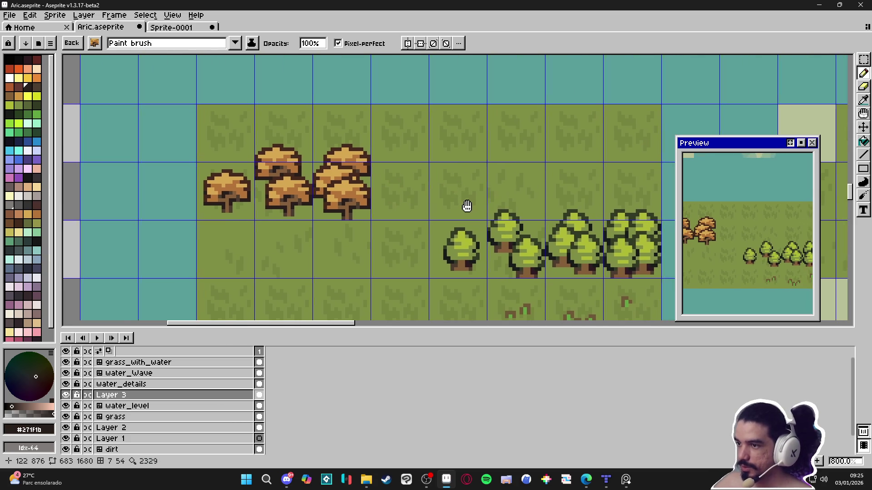
scroll(408, 186, "right", 1)
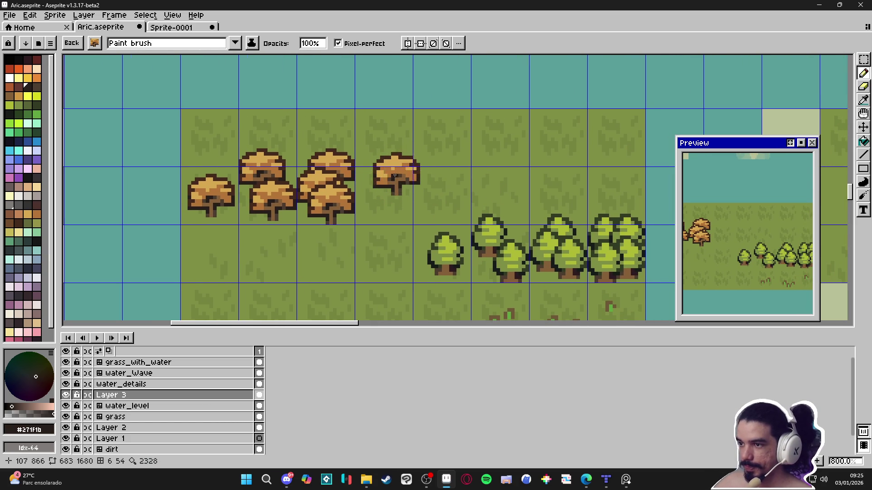
left_click(379, 170)
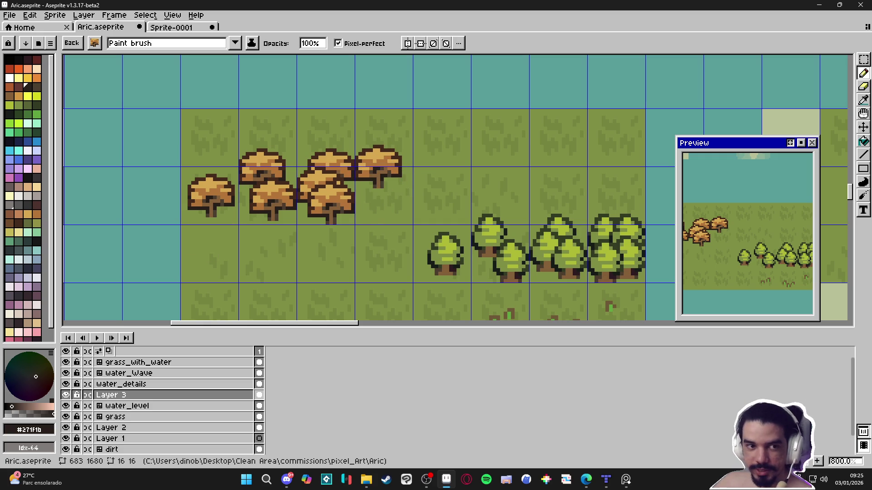
left_click(586, 479)
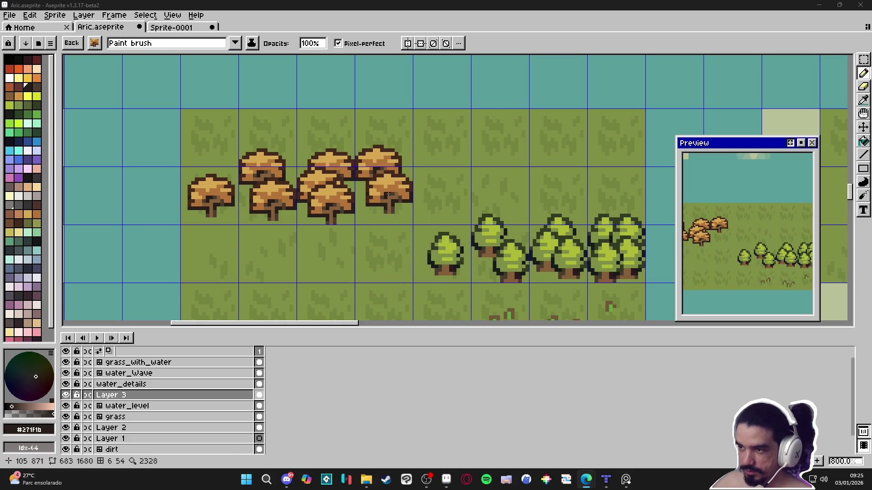
left_click(390, 187)
left_click(389, 206)
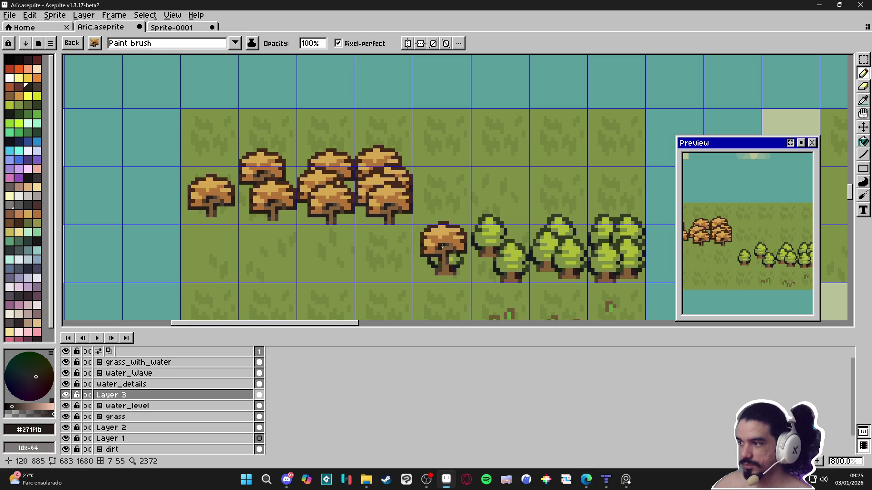
scroll(451, 223, "down", 3)
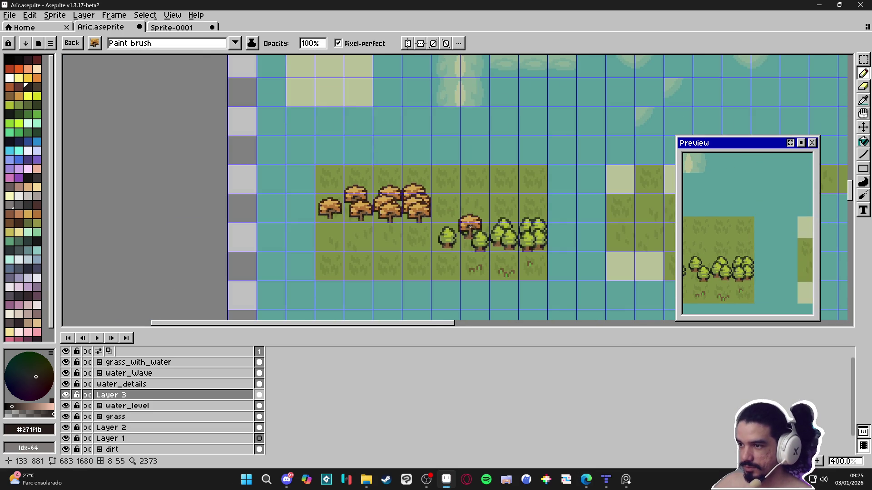
Toggle the tile grid off, on and off again, then reset to the one-pixel pencil
key("ctrl+apostrophe")
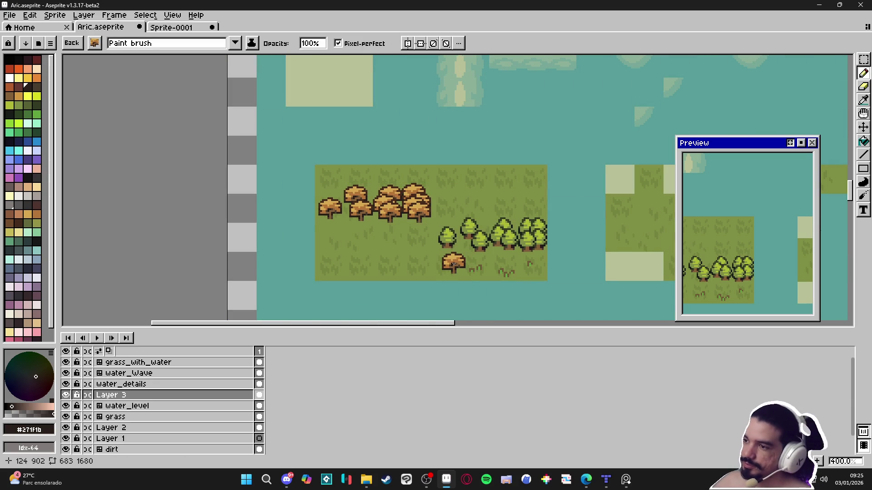
scroll(450, 259, "down", 3)
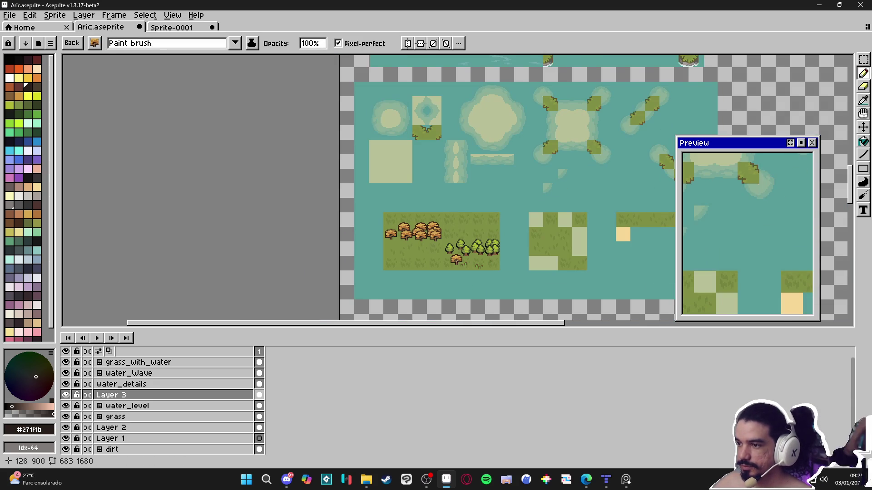
scroll(455, 244, "up", 3)
key("ctrl+apostrophe")
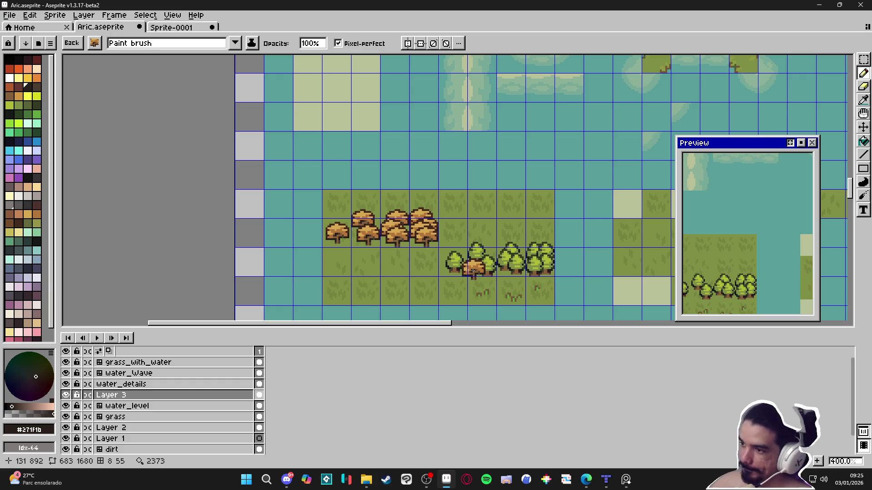
scroll(488, 255, "down", 1)
key("ctrl+apostrophe")
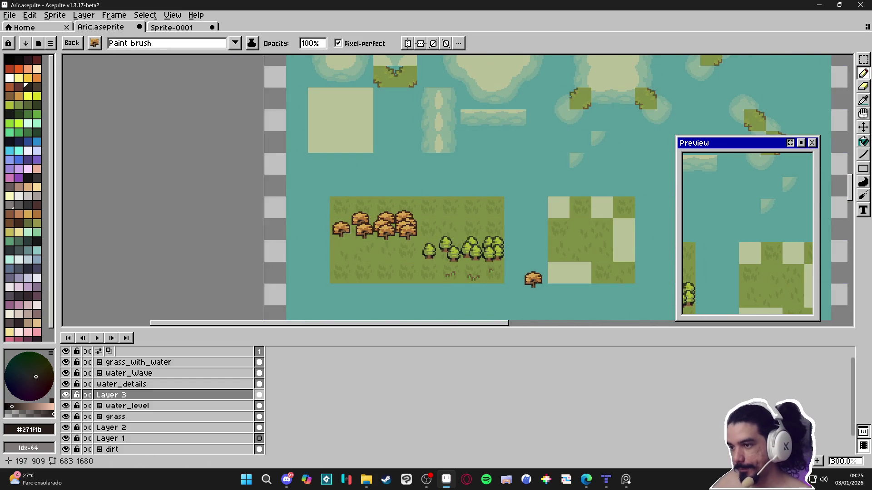
scroll(503, 264, "up", 1)
key("Escape")
Zoom the Aric tileset out and in, then bring up the Sprite-0001 document
scroll(393, 271, "up", 1)
scroll(394, 271, "down", 1)
scroll(456, 272, "up", 1)
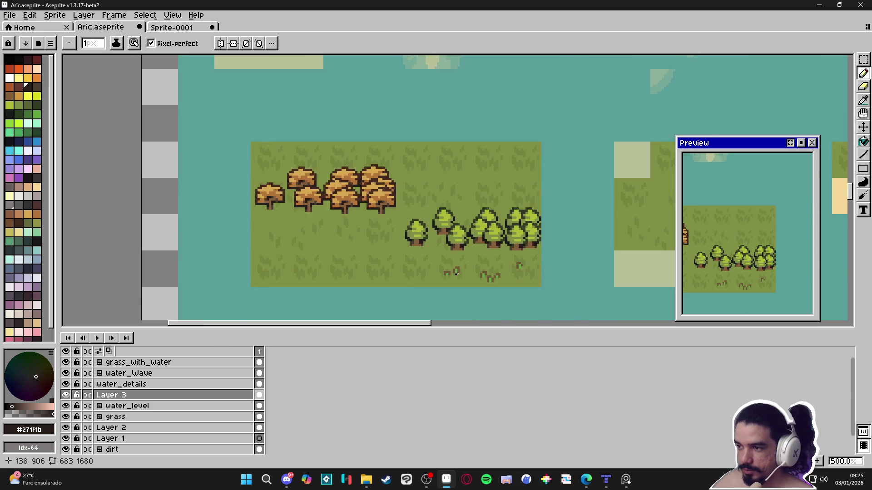
scroll(474, 293, "down", 3)
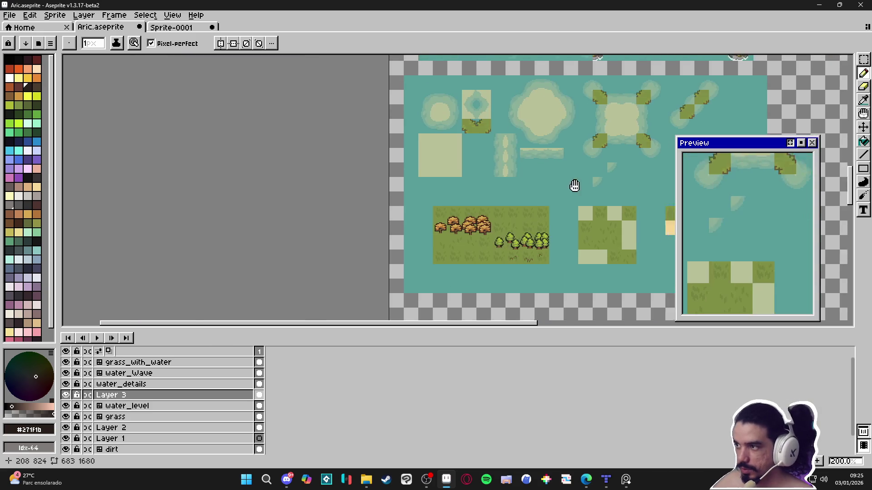
scroll(521, 100, "up", 5)
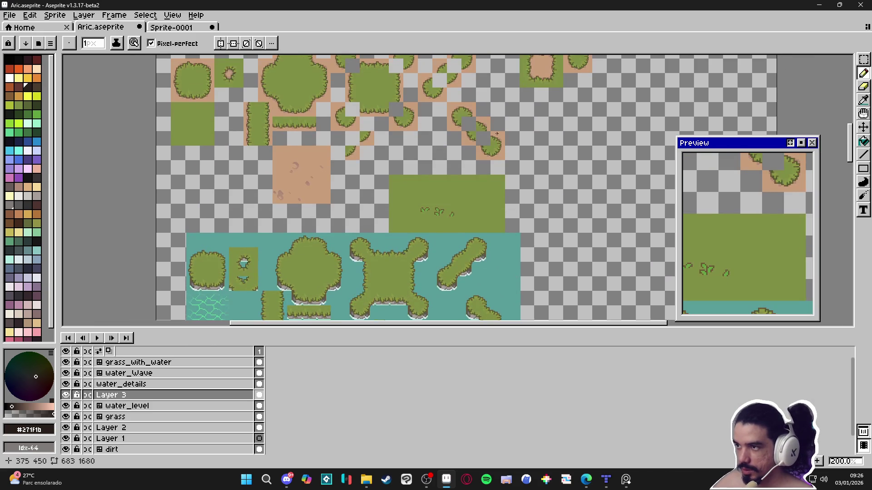
left_click(170, 27)
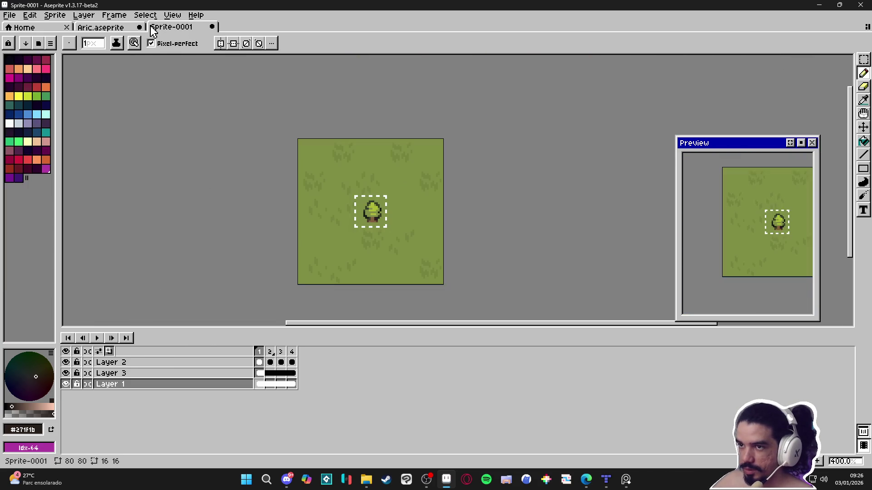
Return to Aric.aseprite and bring the Aric project folder in File Explorer to the front
left_click(111, 28)
mouse_move(371, 465)
left_click(376, 447)
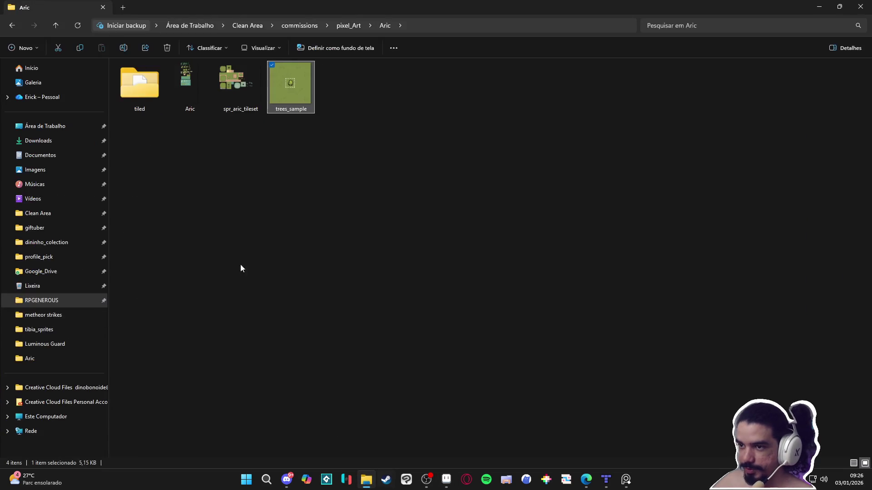
mouse_move(170, 88)
left_mouse_down()
mouse_move(195, 84)
mouse_move(439, 385)
mouse_move(445, 479)
left_mouse_up()
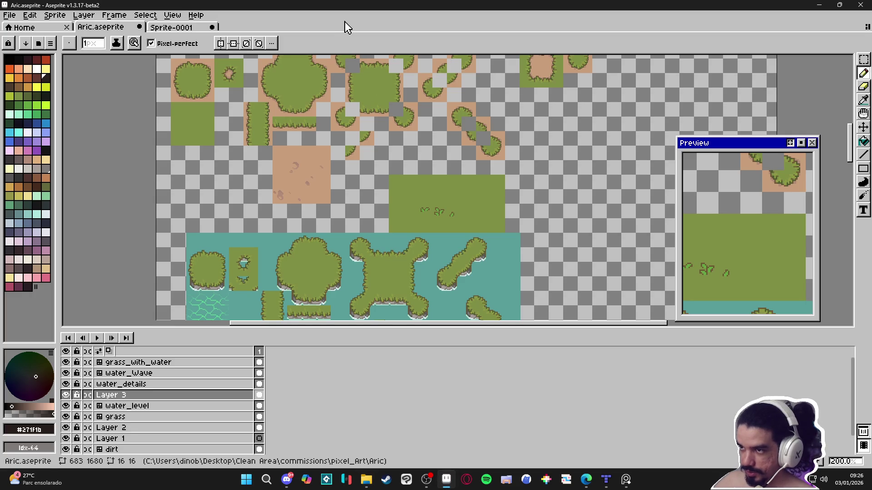
left_click(366, 479)
Drag the spr_aric_tileset image from Explorer into Aseprite as a new document
mouse_move(212, 90)
left_mouse_down()
mouse_move(222, 105)
mouse_move(172, 73)
mouse_move(217, 92)
mouse_move(344, 236)
mouse_move(478, 427)
mouse_move(448, 477)
mouse_move(443, 259)
left_mouse_up()
left_click(246, 93)
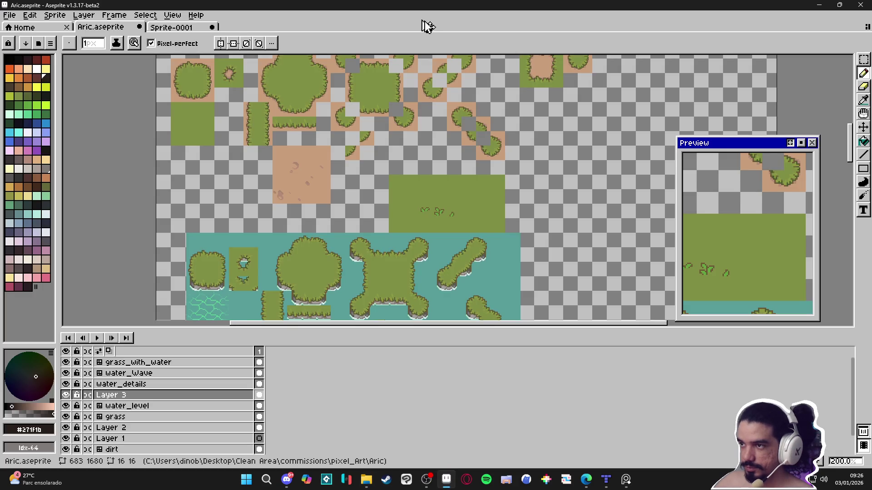
left_click_drag(421, 20, 421, 20)
scroll(473, 196, "up", 8)
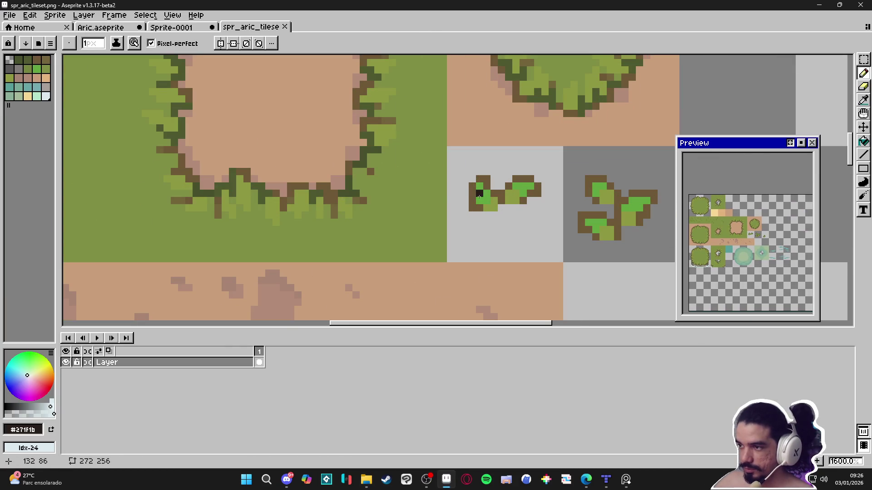
Return to the Aric.aseprite tab and save the project
left_click(124, 26)
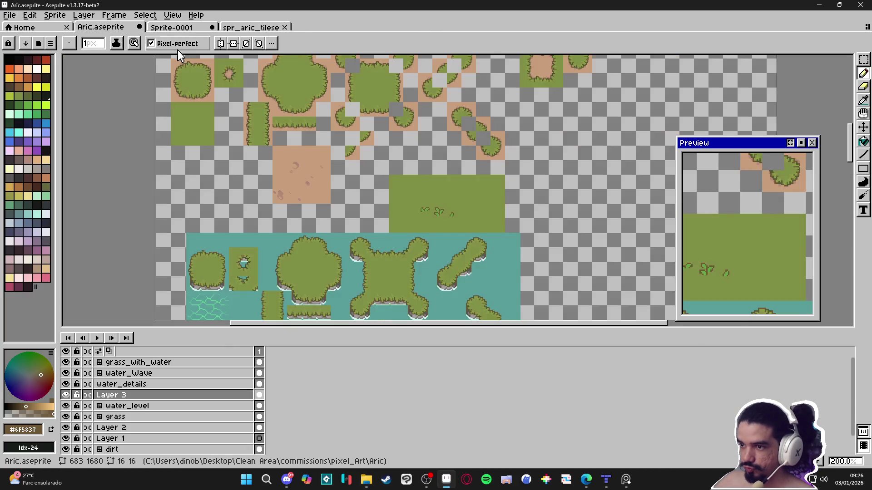
scroll(295, 259, "down", 2)
scroll(294, 259, "up", 9)
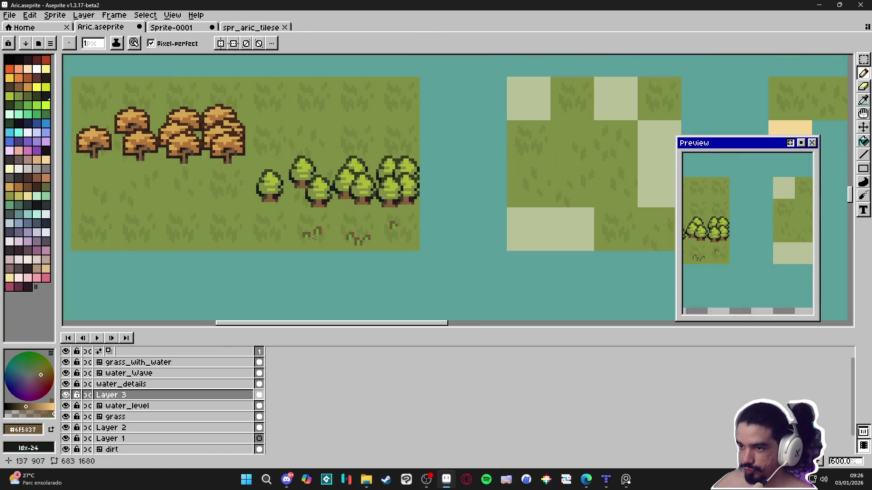
scroll(303, 232, "down", 3)
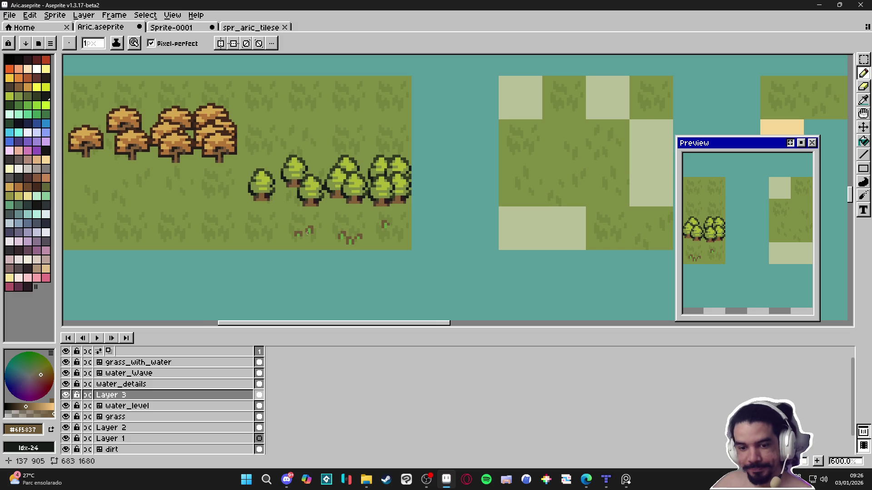
scroll(314, 224, "left", 2)
key("ctrl+s")
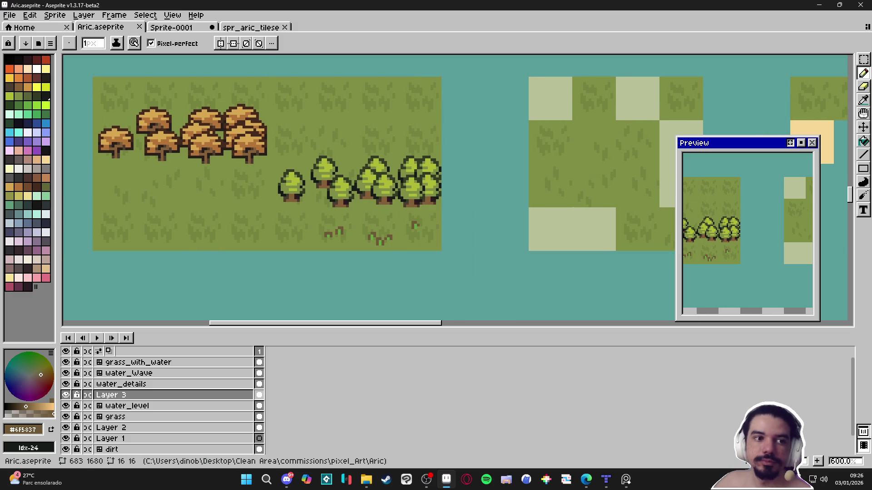
Shift the view over the tree tiles, save Aric again, and pick a darker grass green
scroll(348, 247, "down", 1)
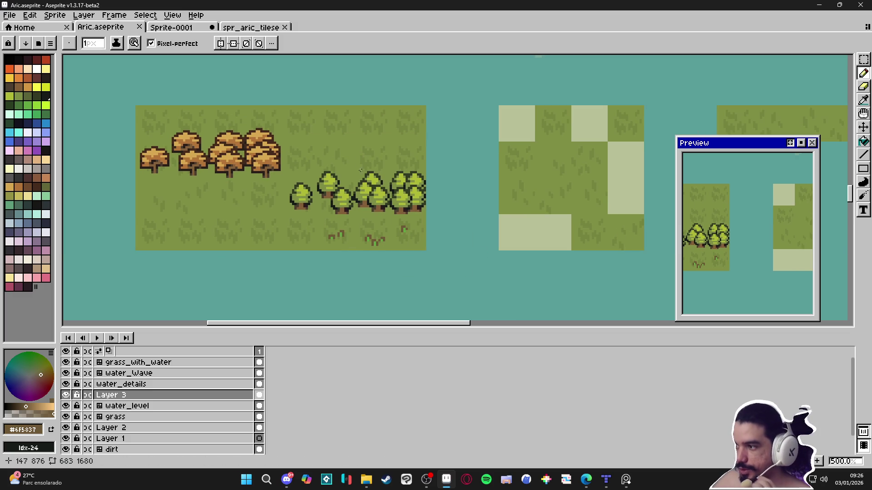
left_click_drag(263, 196, 302, 215)
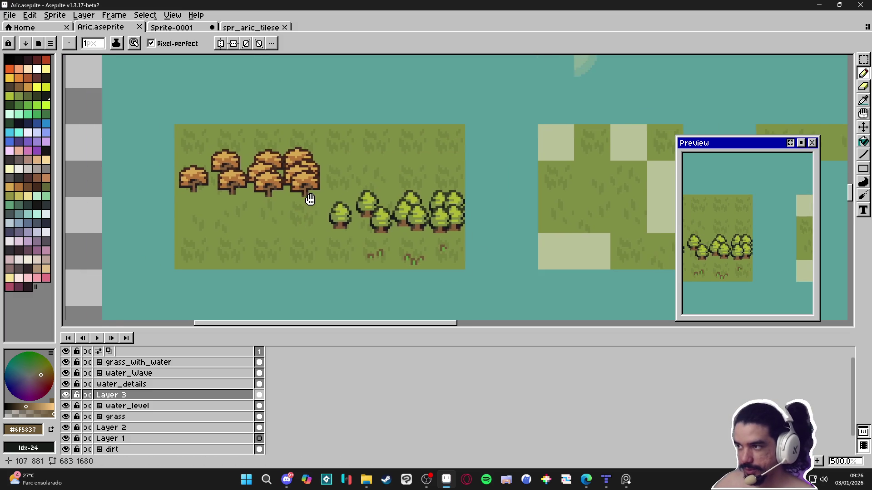
scroll(310, 199, "down", 1)
scroll(317, 218, "down", 1)
left_click_drag(374, 226, 356, 218)
key("ctrl+s")
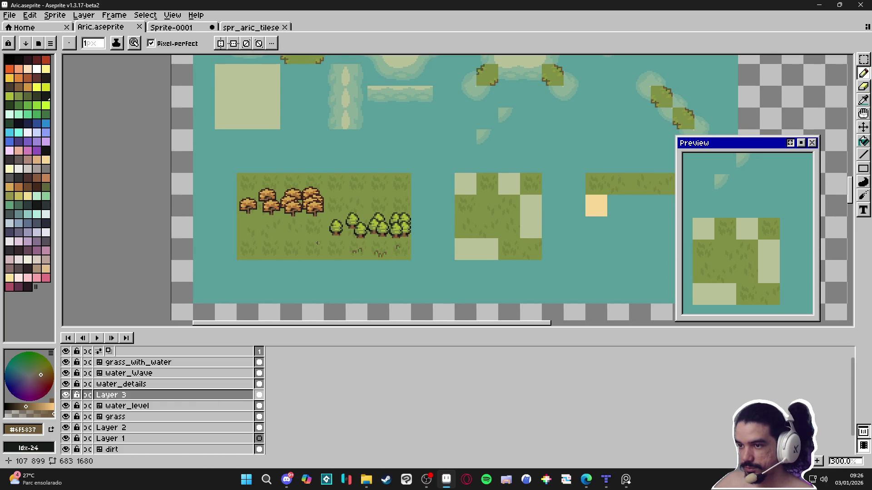
key("ctrl+s")
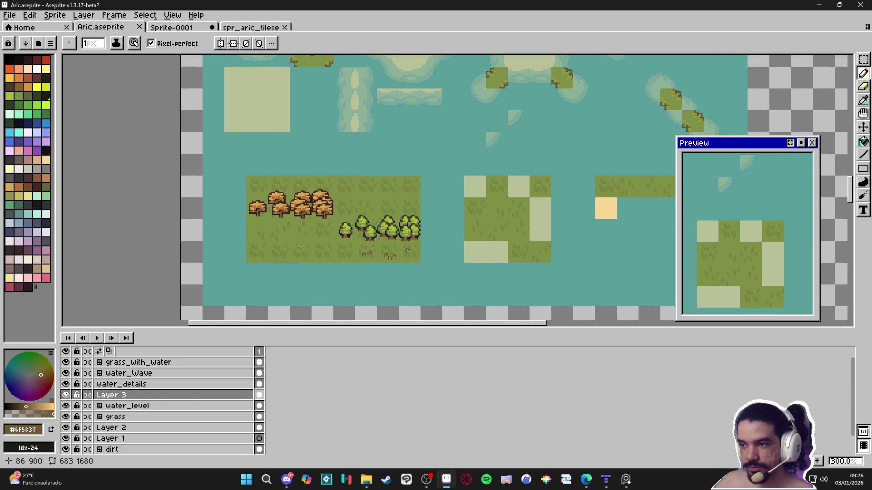
scroll(308, 232, "up", 5)
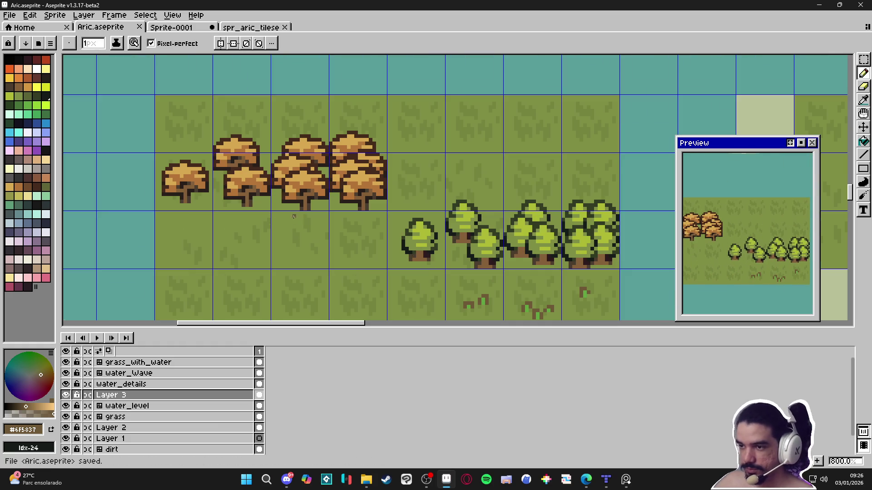
scroll(294, 206, "up", 2)
left_click(298, 197, "alt")
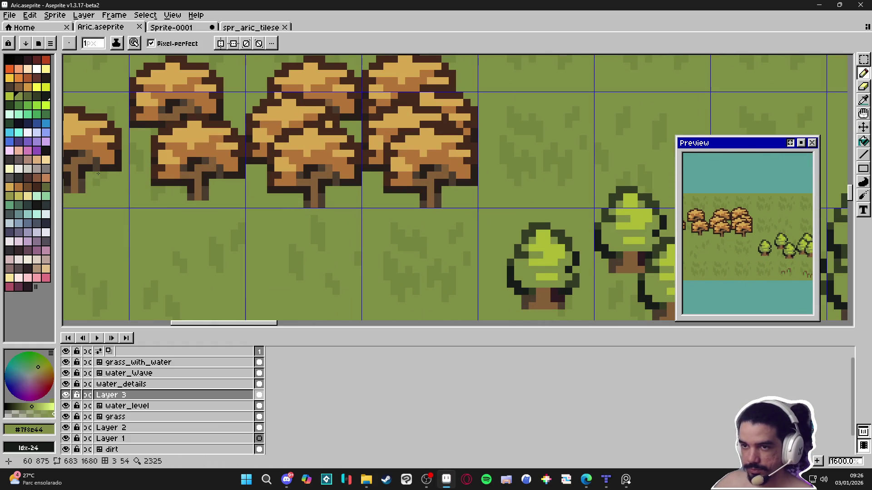
Paint dark green shadow pixels at the trunk bases and beside the middle tree's trunk
left_click_drag(298, 203, 271, 204)
left_click(344, 204)
left_click(345, 199)
left_click(350, 198)
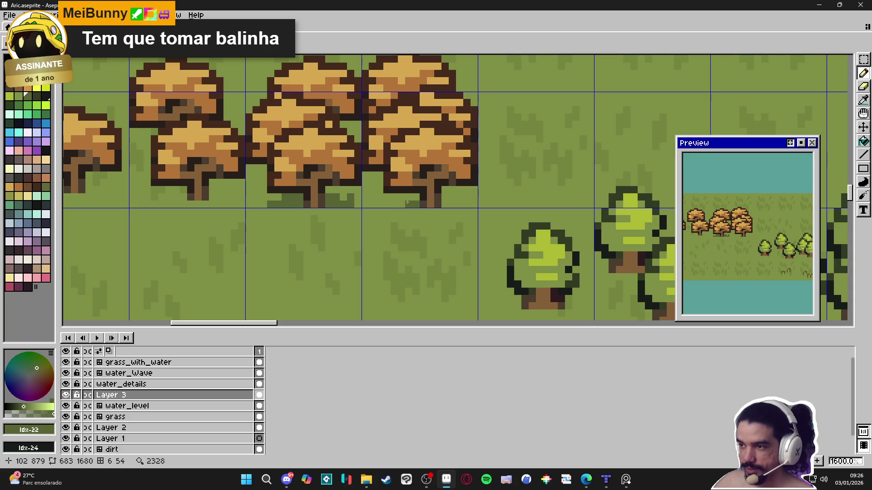
left_click_drag(395, 205, 380, 205)
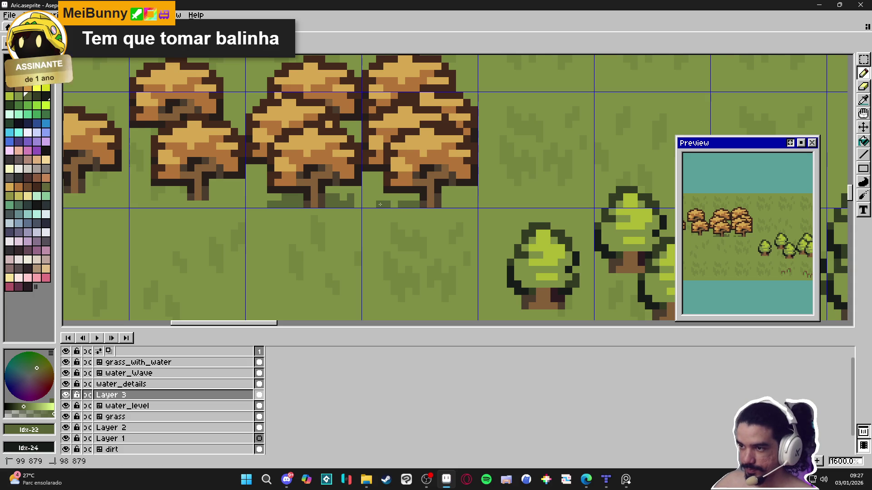
Paint rows of dark green shadow beneath the middle orange tree
scroll(380, 204, "down", 3)
scroll(422, 211, "up", 3)
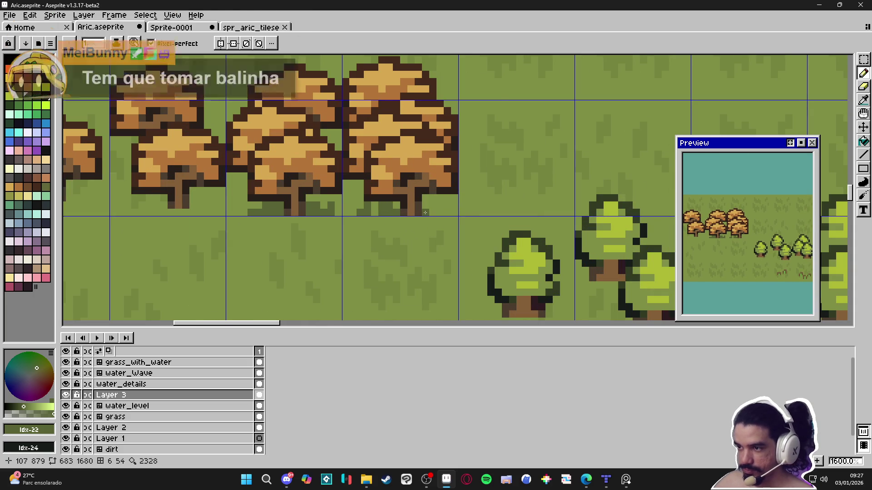
left_click_drag(425, 212, 414, 216)
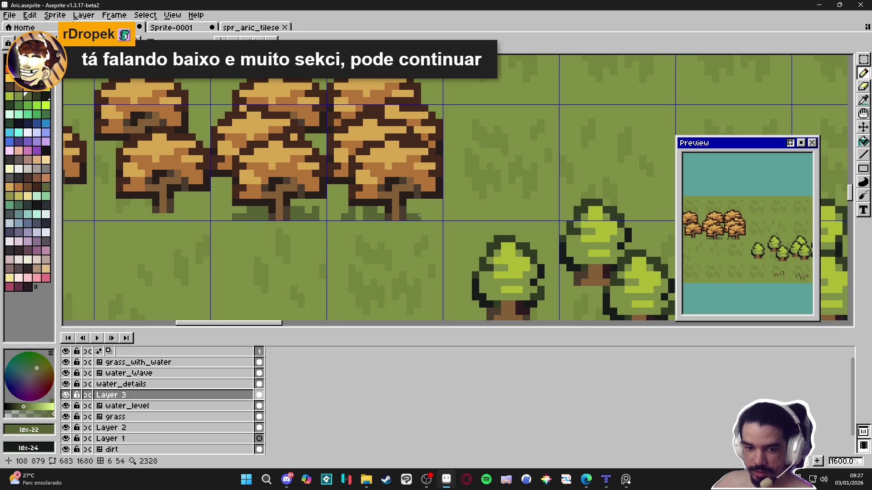
left_click_drag(419, 215, 396, 221)
scroll(400, 216, "down", 2)
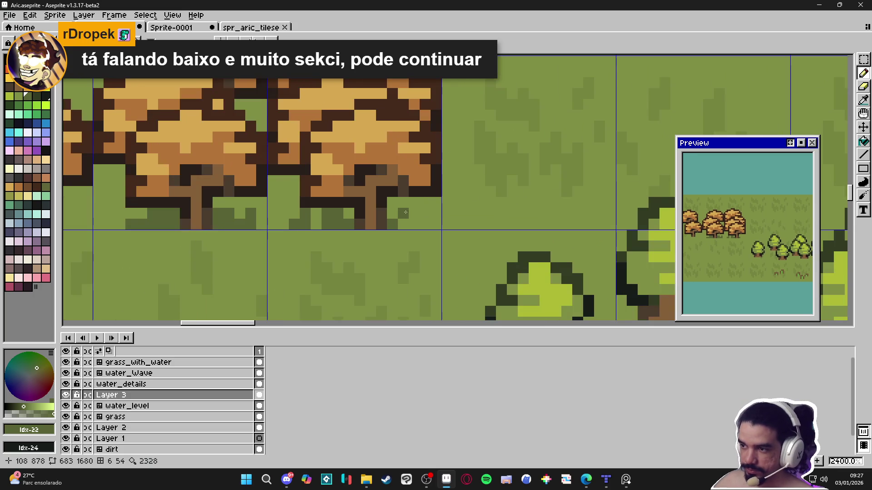
scroll(400, 245, "down", 1)
scroll(399, 245, "down", 1)
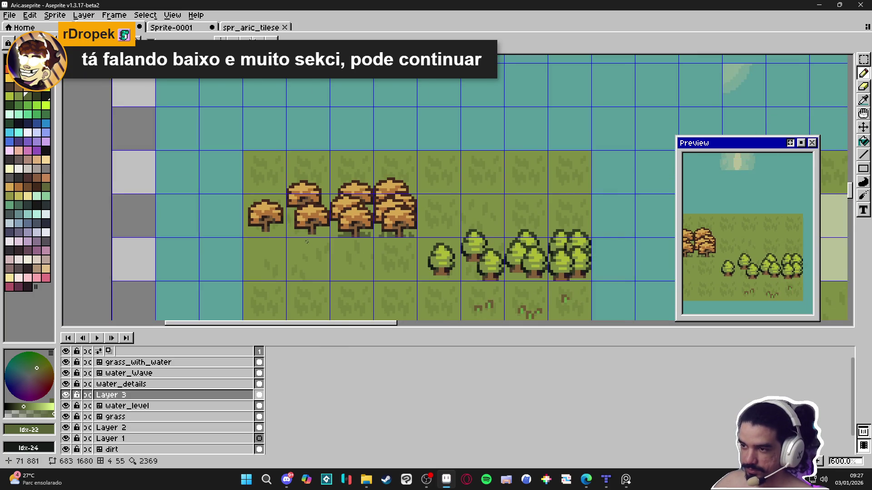
scroll(320, 236, "up", 4)
left_click_drag(322, 236, 346, 237)
scroll(338, 245, "left", 1)
left_click_drag(333, 248, 308, 244)
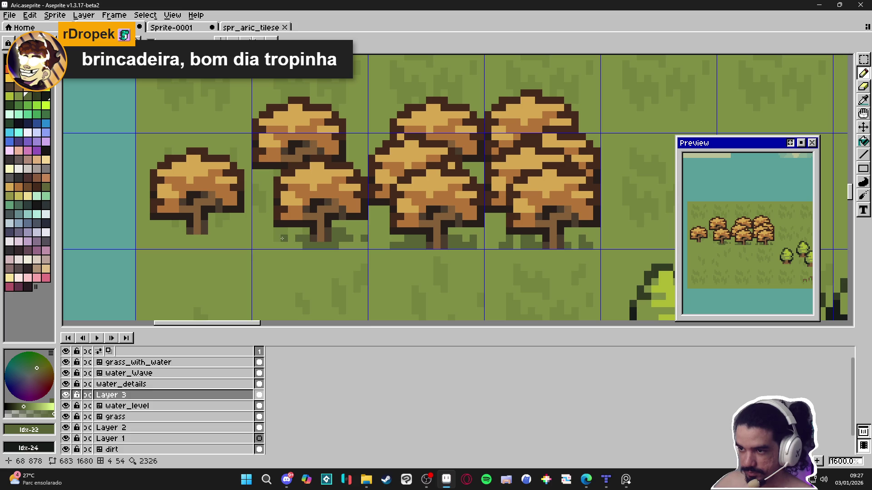
Add more shadow on the left and a shadow pixel beside the leftmost green tree's trunk
mouse_move(251, 238)
left_mouse_down()
mouse_move(297, 250)
mouse_move(213, 242)
mouse_move(236, 250)
left_mouse_up()
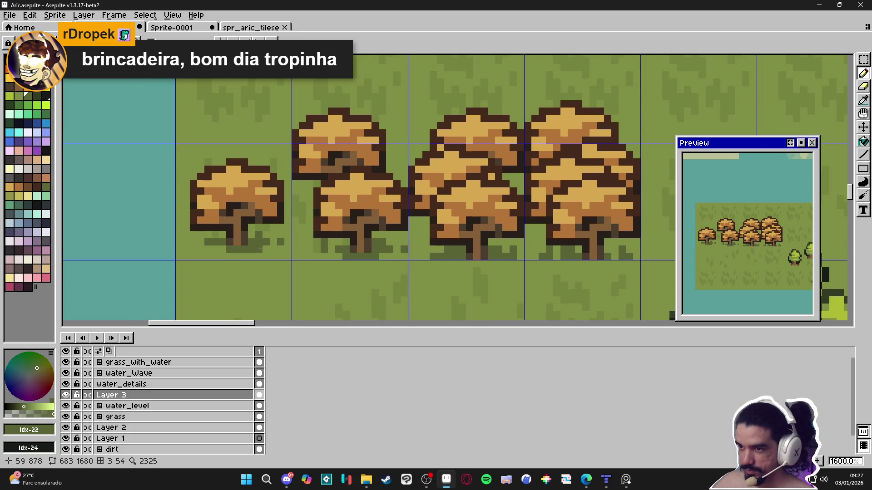
scroll(254, 251, "down", 1)
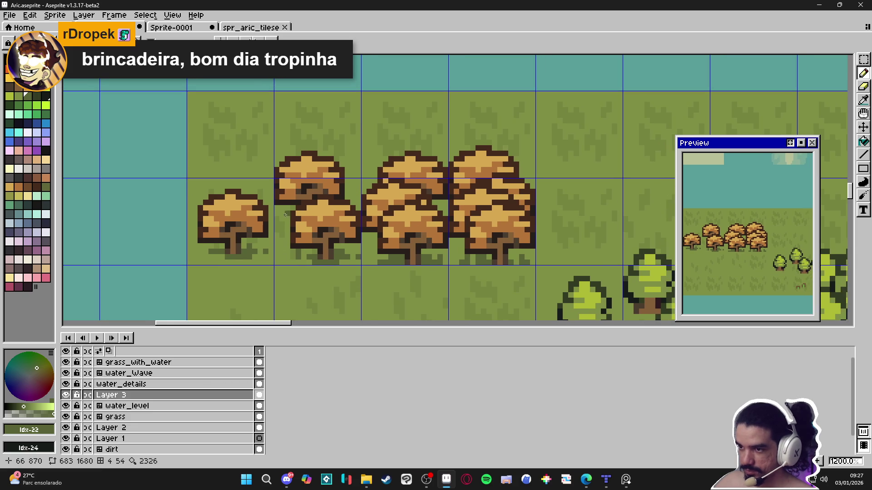
scroll(284, 214, "up", 1)
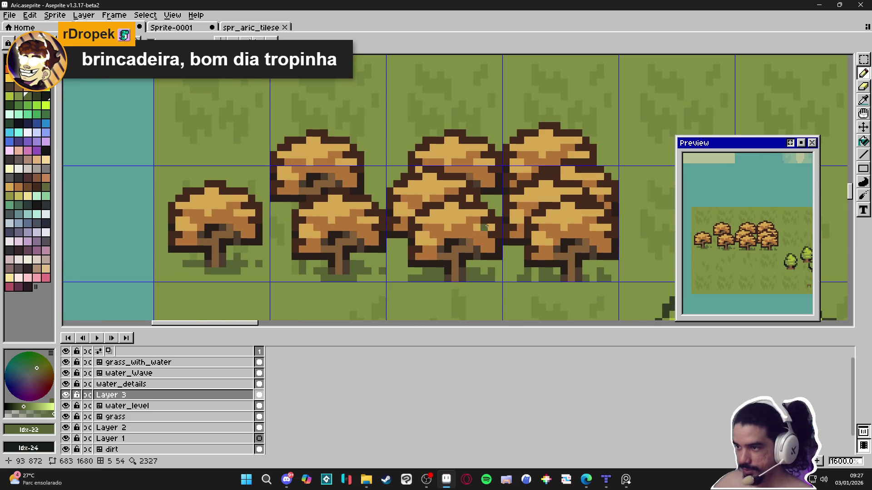
scroll(533, 263, "down", 1)
scroll(532, 264, "down", 1)
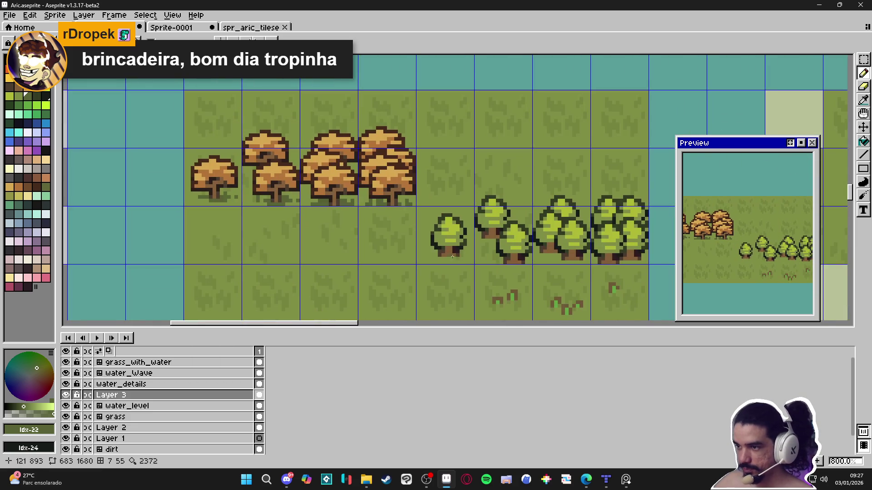
scroll(453, 252, "up", 1)
scroll(452, 253, "up", 2)
left_click(474, 253)
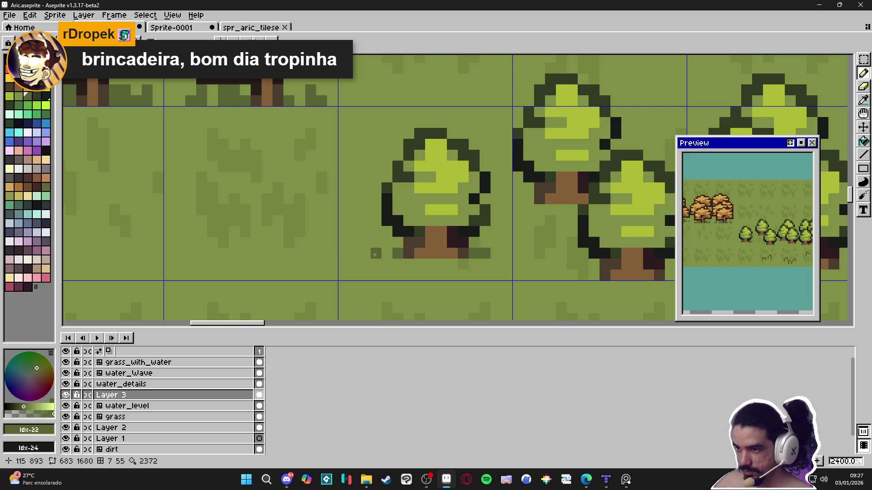
Paint dark green shadow pixels beside the bases of the left and right tree trunks
scroll(393, 259, "down", 1)
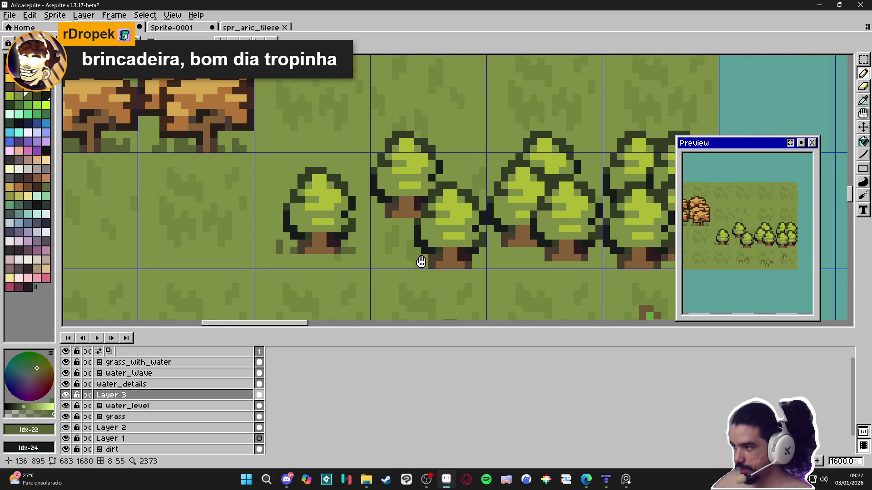
scroll(423, 263, "up", 1)
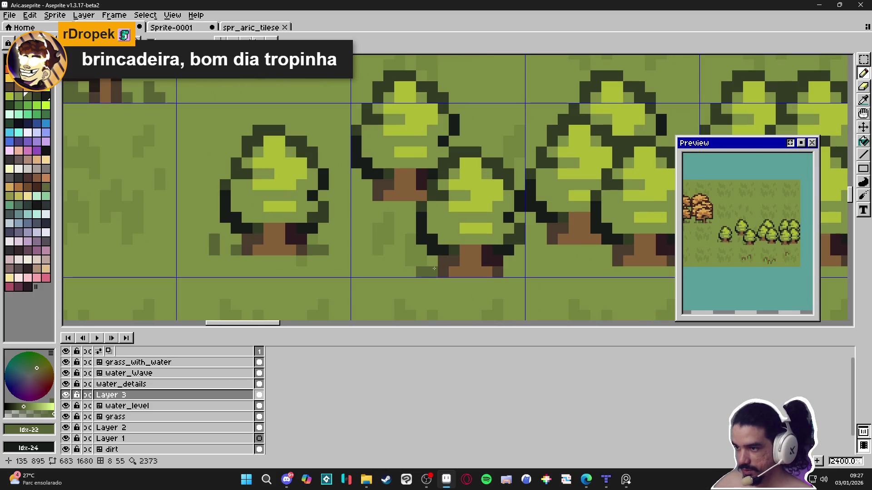
left_click_drag(432, 271, 421, 272)
left_click_drag(401, 212, 383, 212)
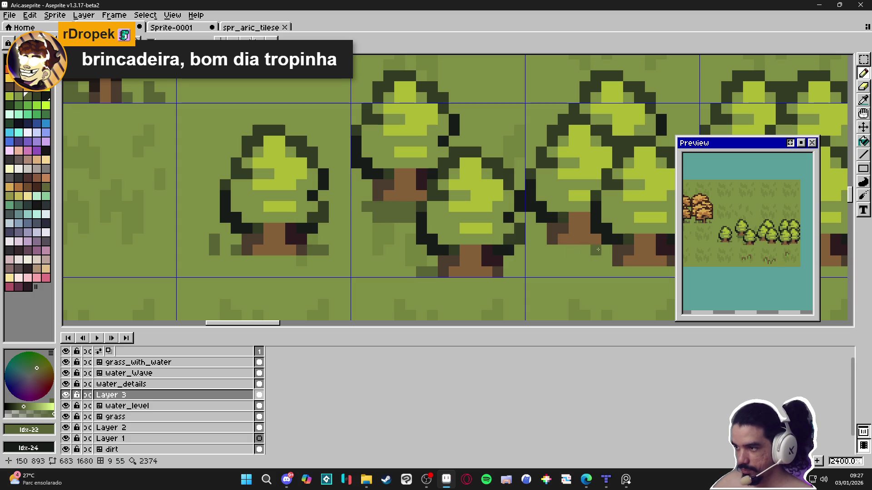
mouse_move(541, 240)
left_mouse_down()
mouse_move(530, 240)
mouse_move(599, 250)
mouse_move(582, 252)
left_mouse_up()
left_click(574, 250)
Enlarge the Preview window and pan it to show the tree tiles
scroll(567, 266, "right", 1)
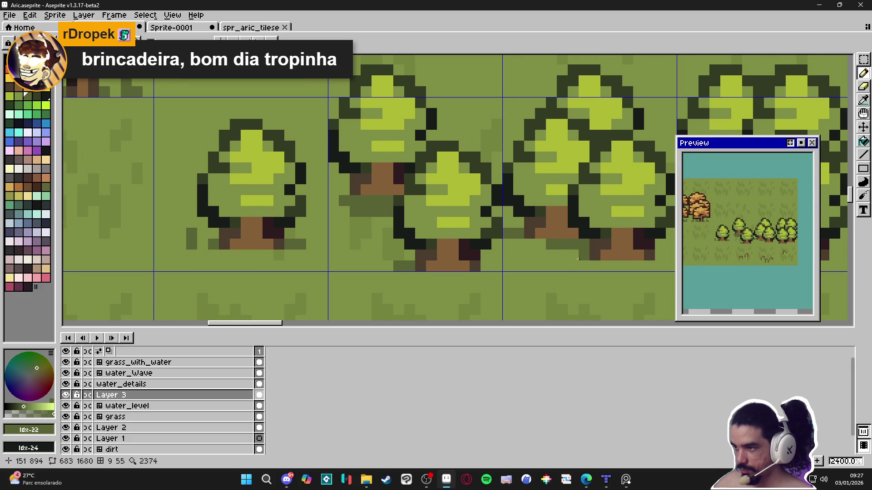
scroll(563, 259, "down", 1)
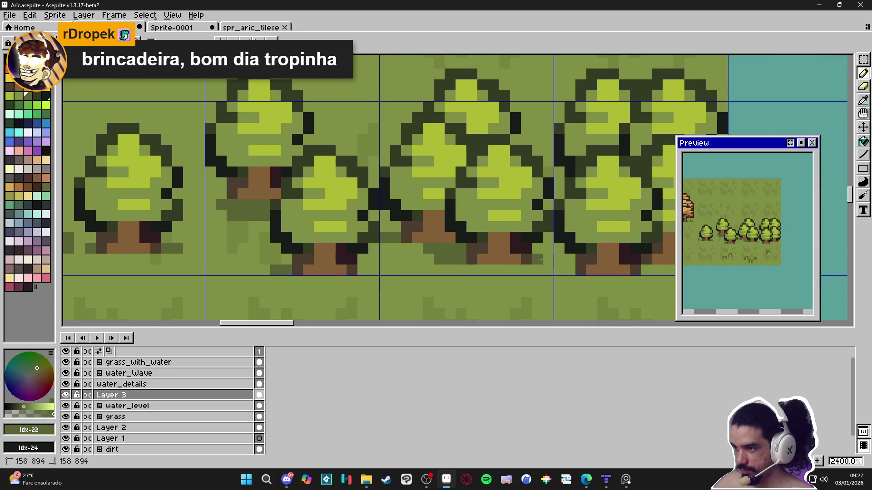
scroll(532, 257, "down", 1)
scroll(533, 257, "down", 4)
mouse_move(696, 257)
left_mouse_down()
mouse_move(735, 251)
mouse_move(697, 264)
left_mouse_up()
left_click_drag(522, 256, 470, 249)
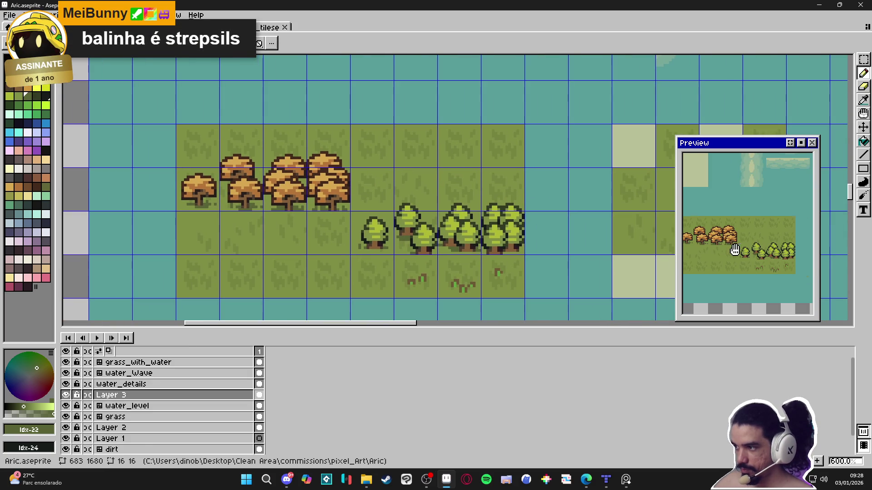
scroll(740, 245, "up", 1)
left_click_drag(818, 255, 868, 255)
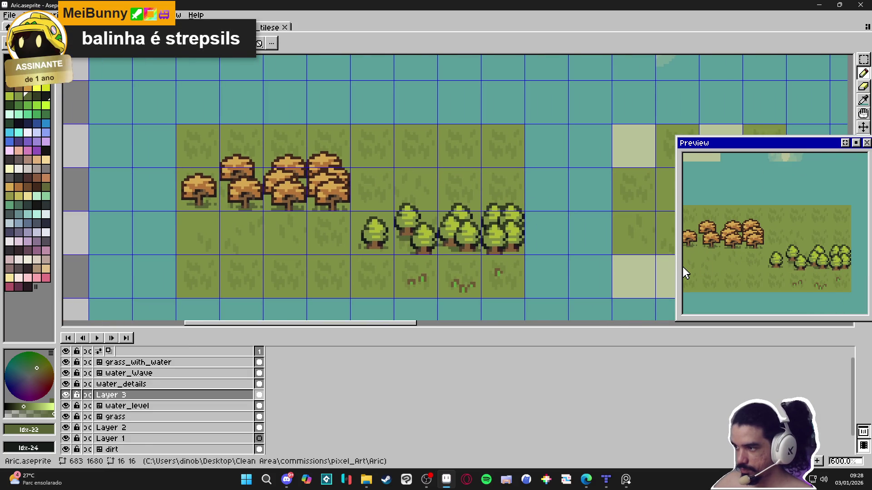
left_click_drag(676, 268, 640, 269)
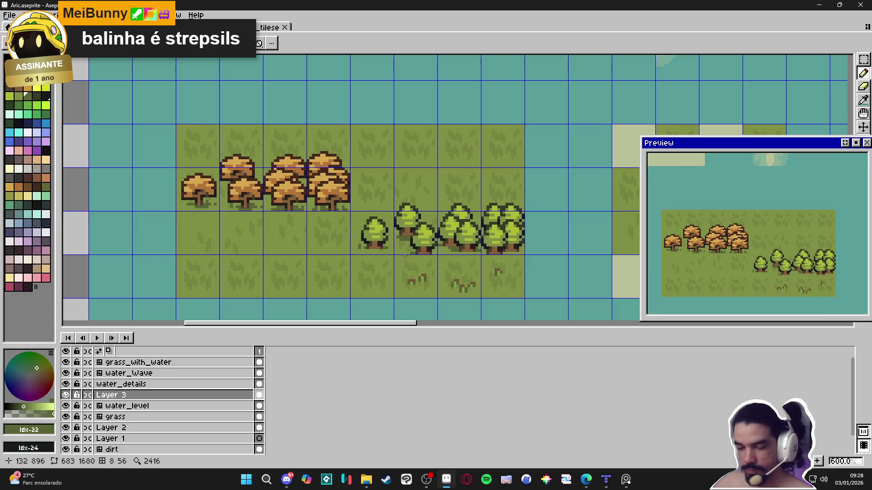
left_click_drag(410, 253, 395, 250)
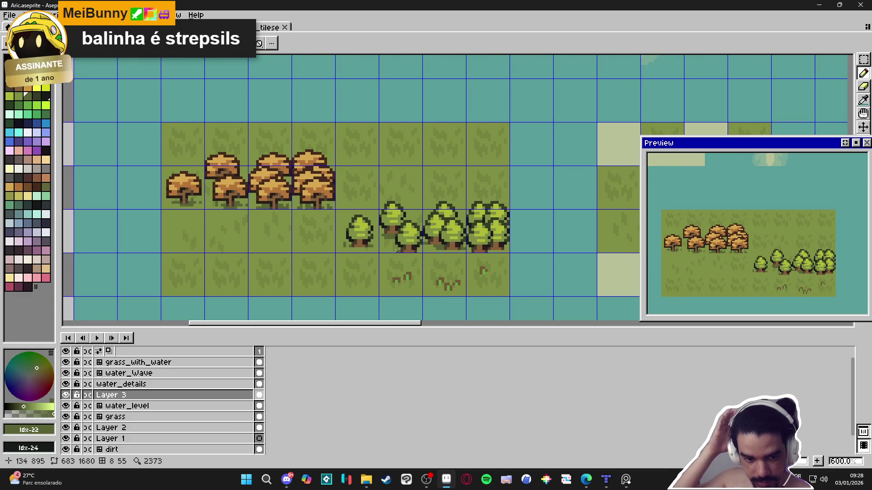
scroll(435, 252, "up", 6)
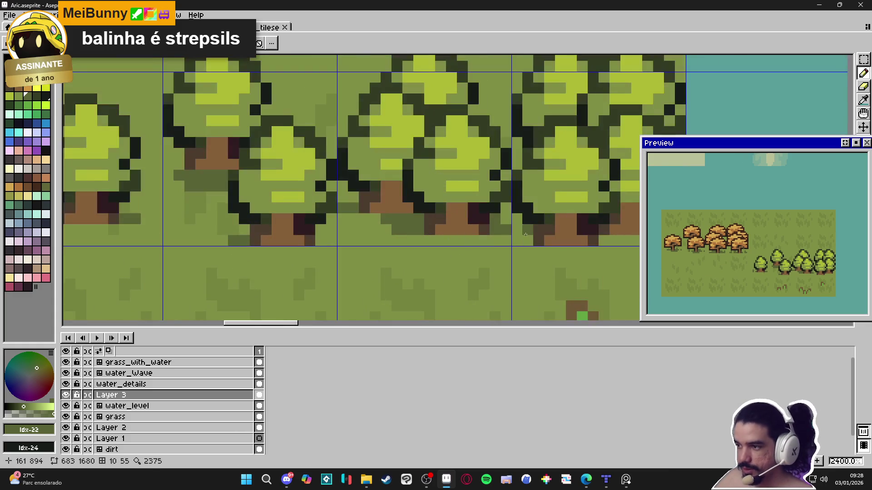
Draw a darker green ground-shadow stroke under the light green tree row
mouse_move(600, 244)
left_mouse_down()
mouse_move(548, 243)
mouse_move(610, 245)
mouse_move(552, 255)
left_mouse_up()
scroll(552, 256, "down", 4)
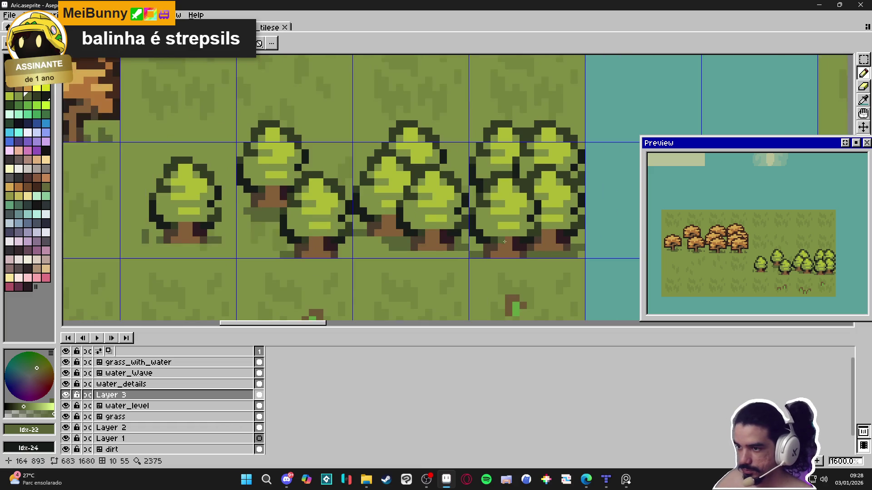
scroll(417, 227, "up", 4)
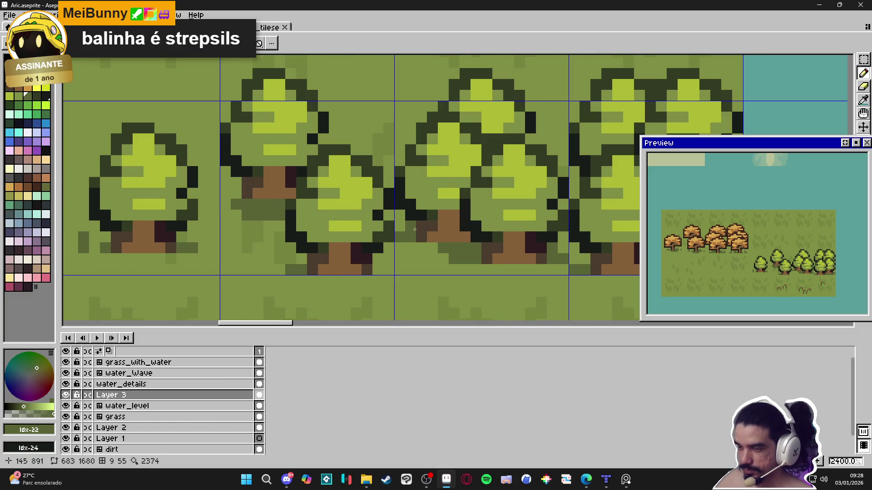
scroll(414, 230, "down", 4)
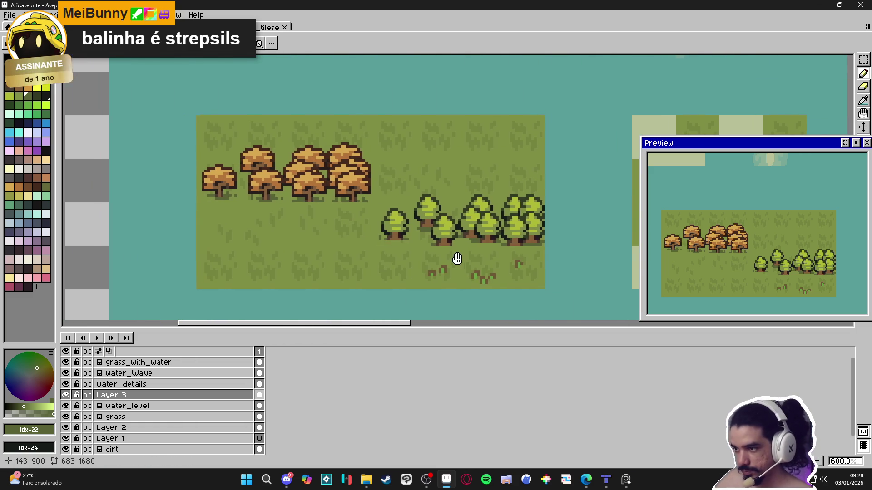
scroll(513, 236, "up", 4)
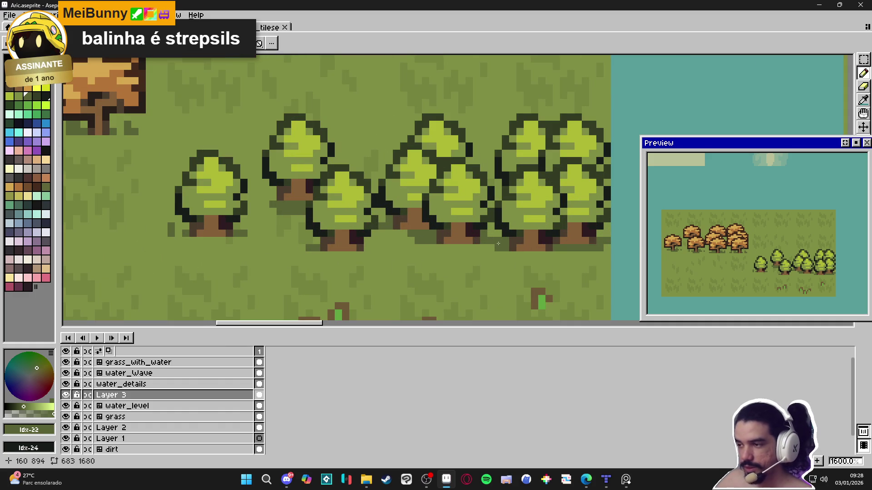
scroll(325, 250, "left", 5)
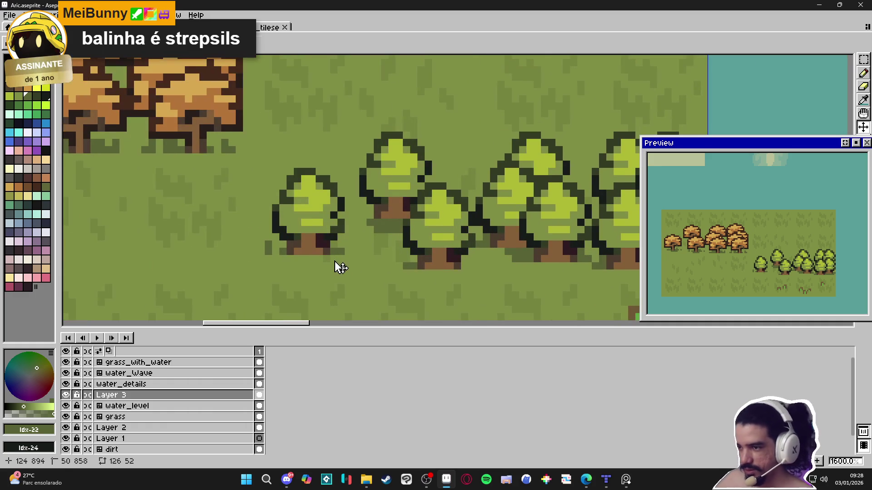
scroll(306, 252, "down", 1)
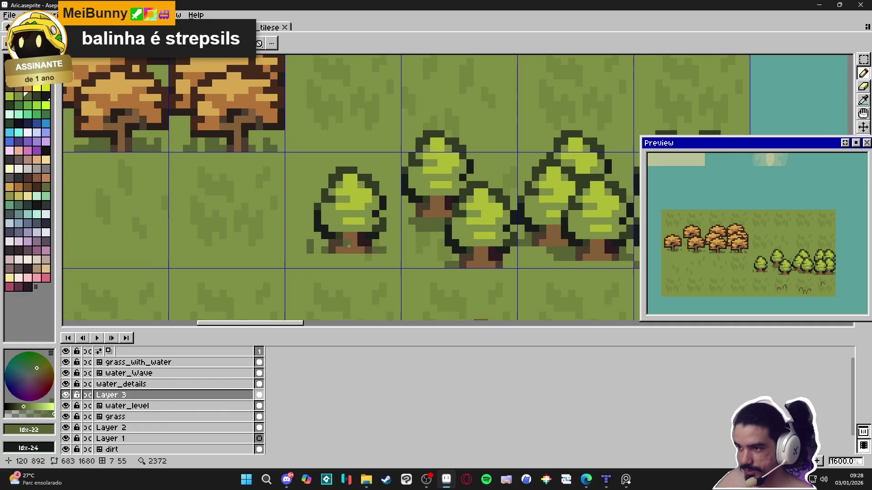
Save Aric.aseprite
key("ctrl+s")
scroll(369, 251, "down", 2)
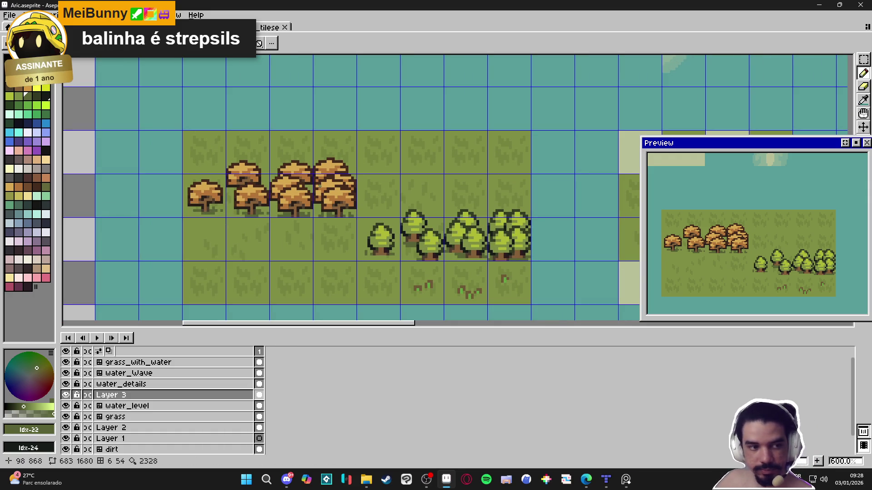
scroll(420, 280, "down", 1)
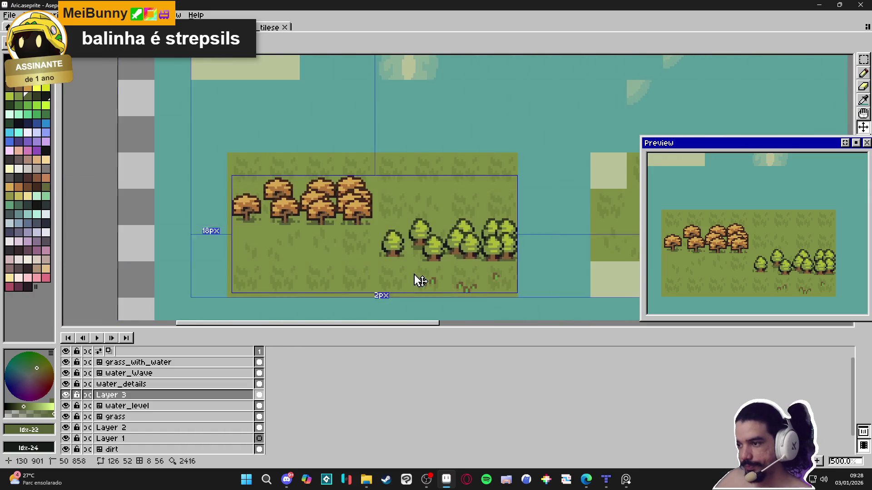
scroll(420, 280, "down", 1)
key("ctrl+s")
scroll(420, 280, "down", 2)
scroll(420, 280, "up", 1)
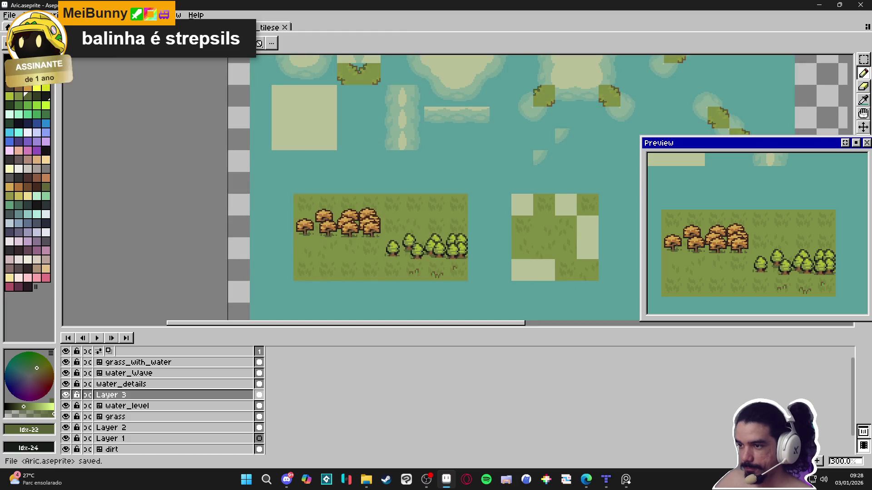
scroll(423, 252, "up", 1)
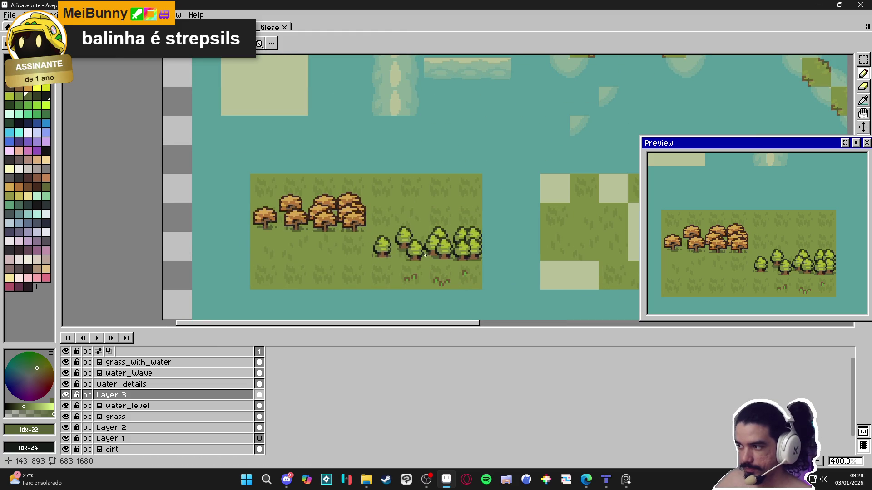
left_click_drag(423, 254, 439, 253)
key("ctrl+s")
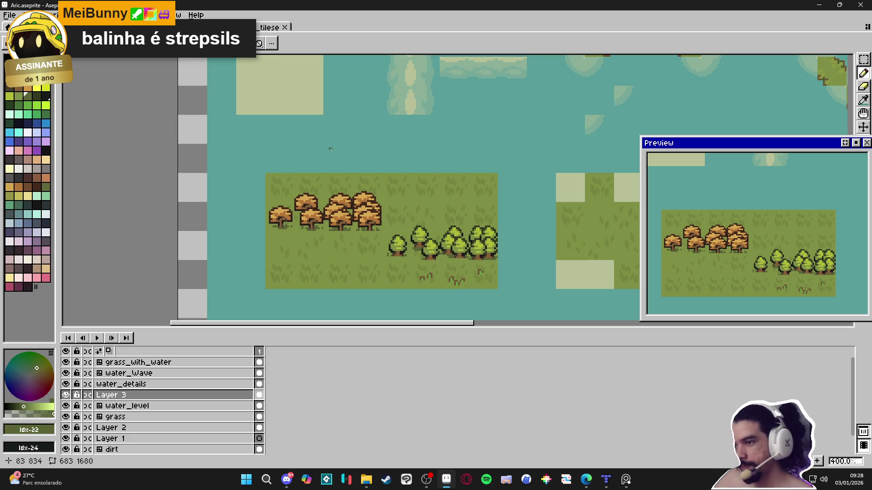
left_click_drag(356, 241, 346, 240)
key("ctrl+s")
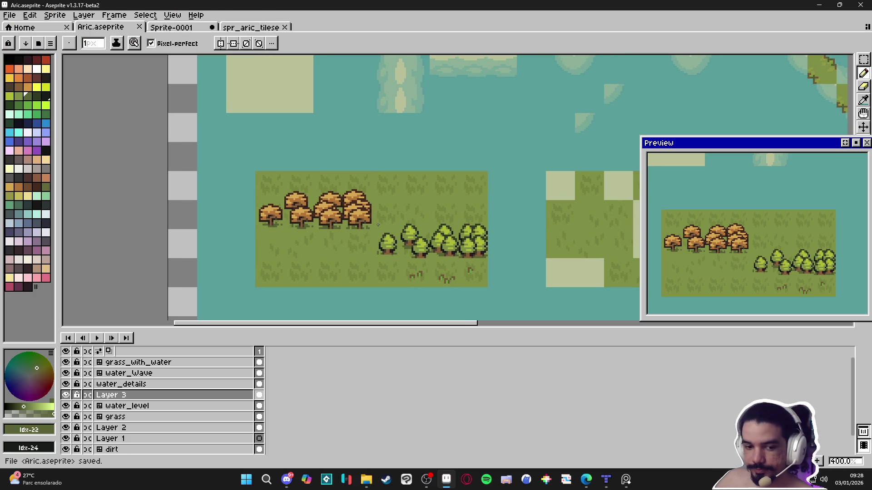
mouse_move(385, 251)
left_mouse_down()
mouse_move(412, 256)
mouse_move(414, 305)
mouse_move(418, 253)
left_mouse_up()
key("ctrl+s")
scroll(408, 263, "down", 1)
scroll(408, 264, "down", 1)
scroll(398, 284, "up", 1)
scroll(398, 283, "up", 1)
key("ctrl+s")
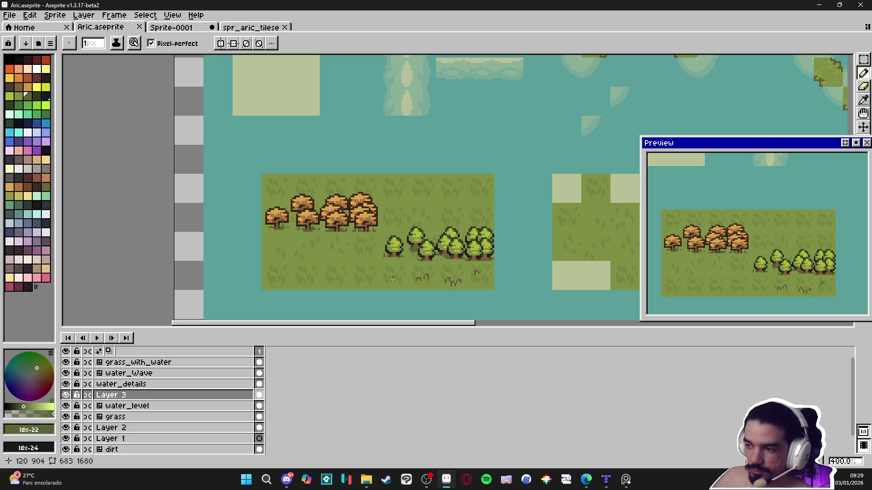
scroll(374, 267, "down", 2)
scroll(354, 226, "up", 1)
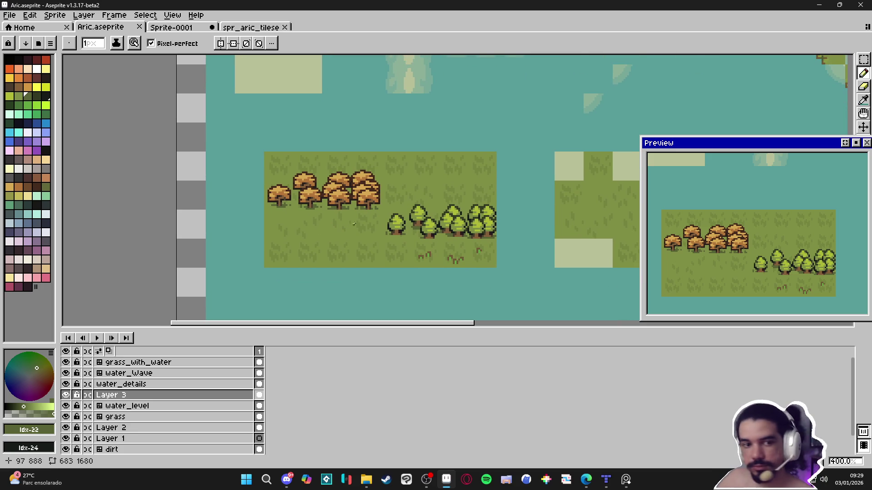
key("alt+Tab")
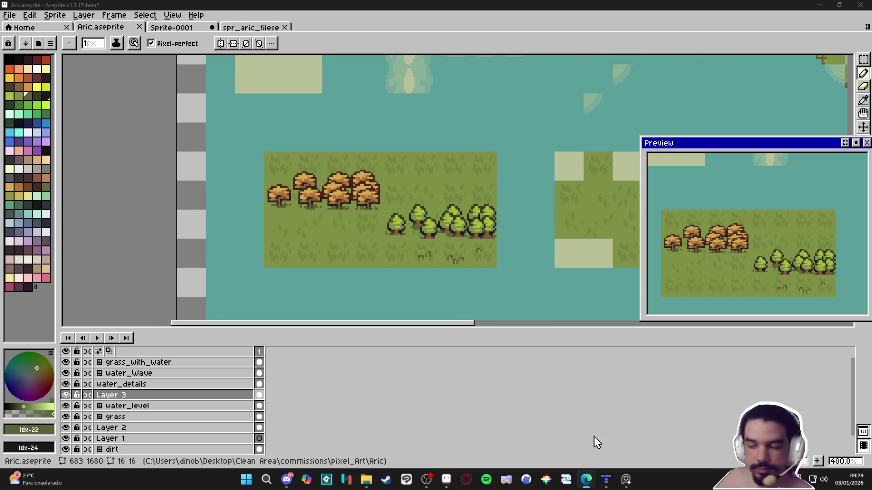
left_click(626, 480)
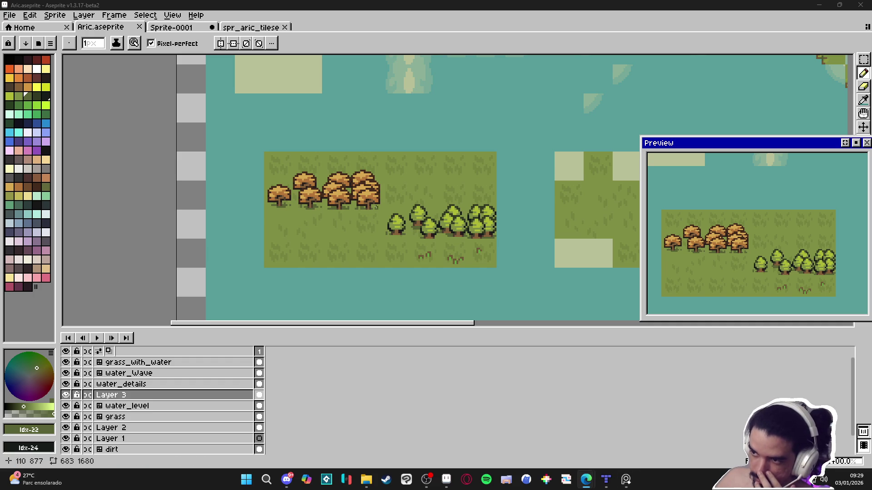
scroll(332, 219, "up", 2)
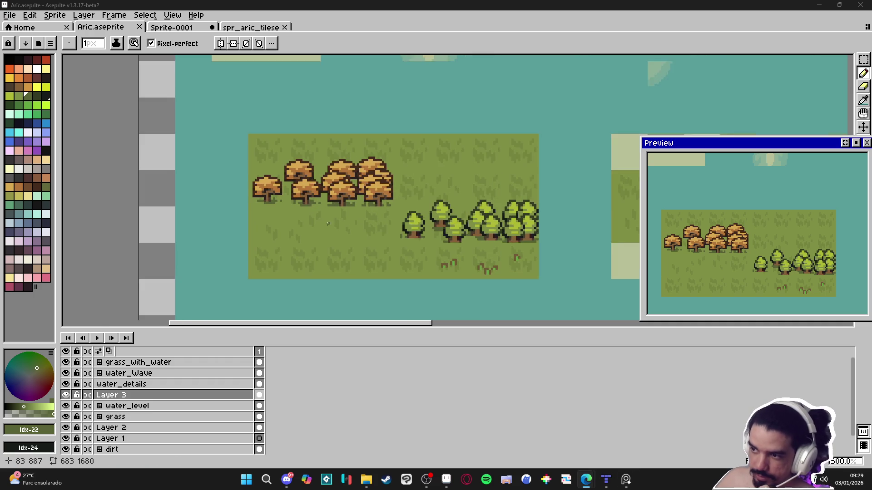
Pick a dark green colour and undo a stray dark pixel painted on the grass
left_click(9, 108)
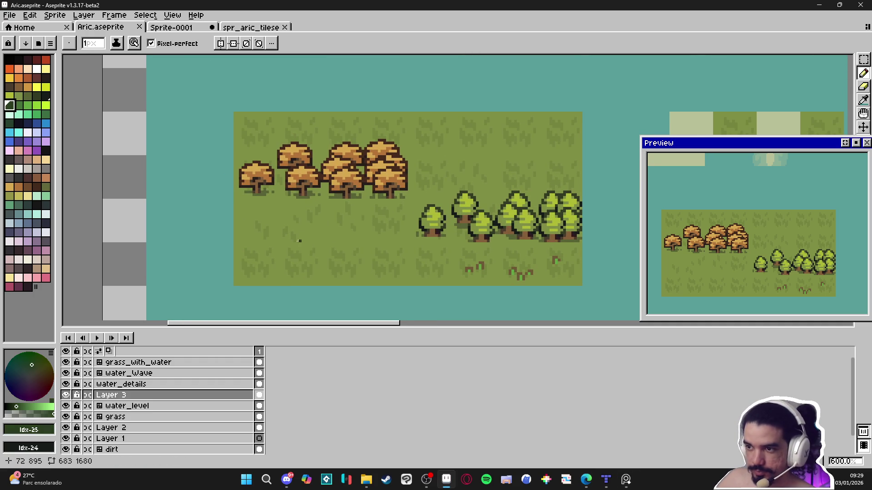
scroll(292, 241, "up", 3)
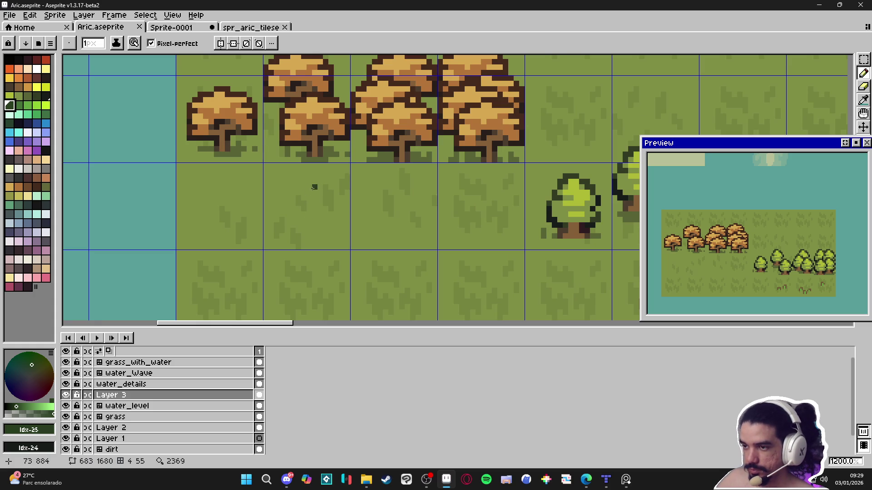
left_click(309, 181)
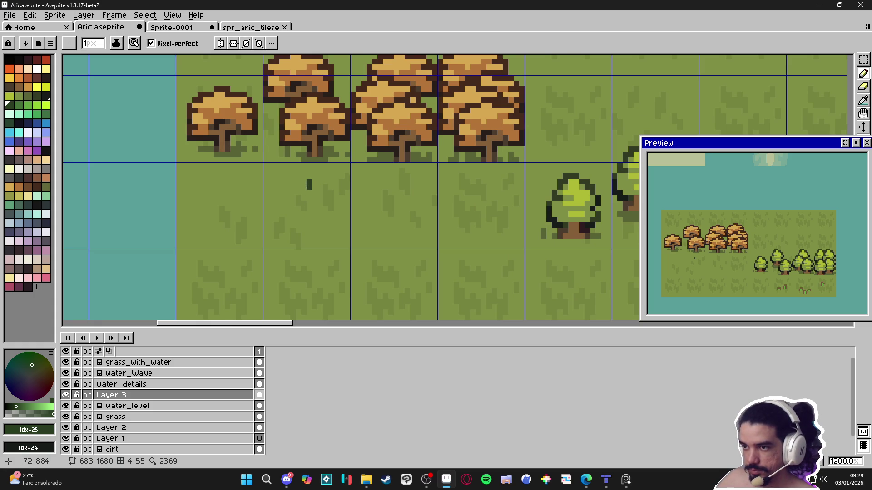
left_click_drag(308, 185, 399, 204)
key("ctrl+z")
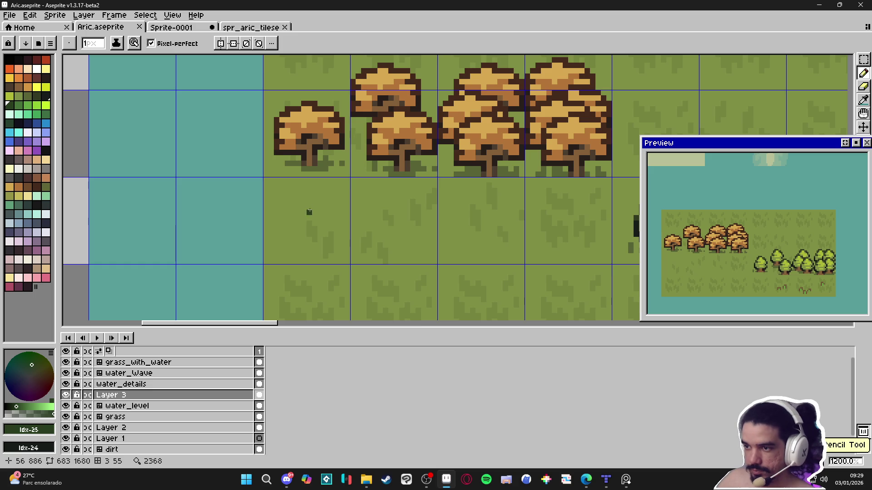
Sample the mushroom brown and draw a thin 1px vertical trunk on the grass
left_click(403, 167, "alt")
scroll(328, 209, "down", 1)
scroll(316, 241, "up", 1)
key("minus")
left_click(311, 241)
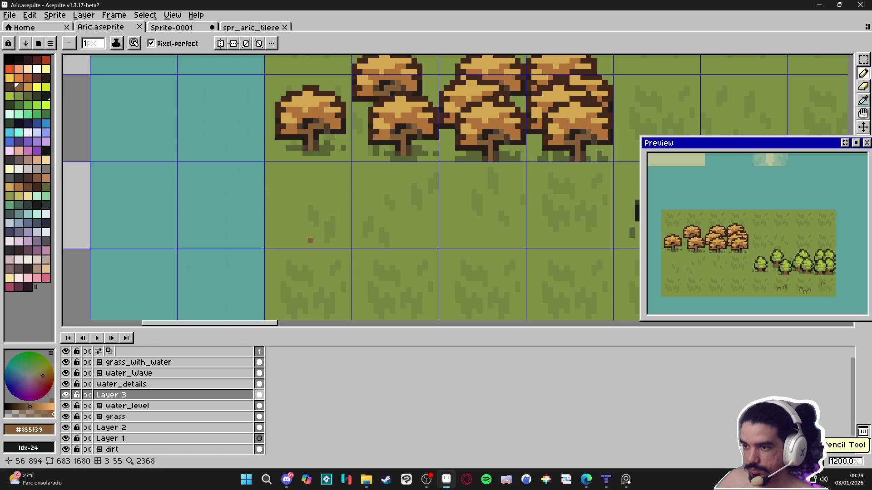
left_click(308, 220, "shift")
scroll(364, 220, "down", 2)
scroll(390, 220, "up", 2)
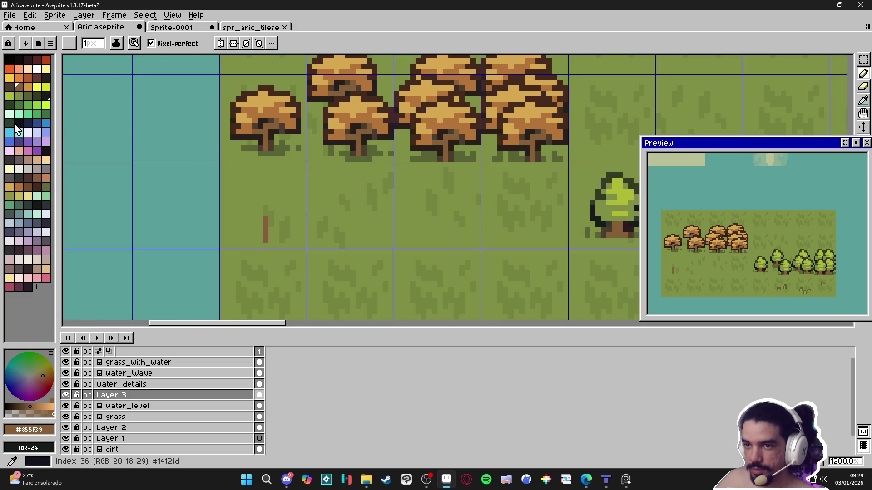
Paint a 2px dark green canopy around the top of the new trunk
left_click(10, 106)
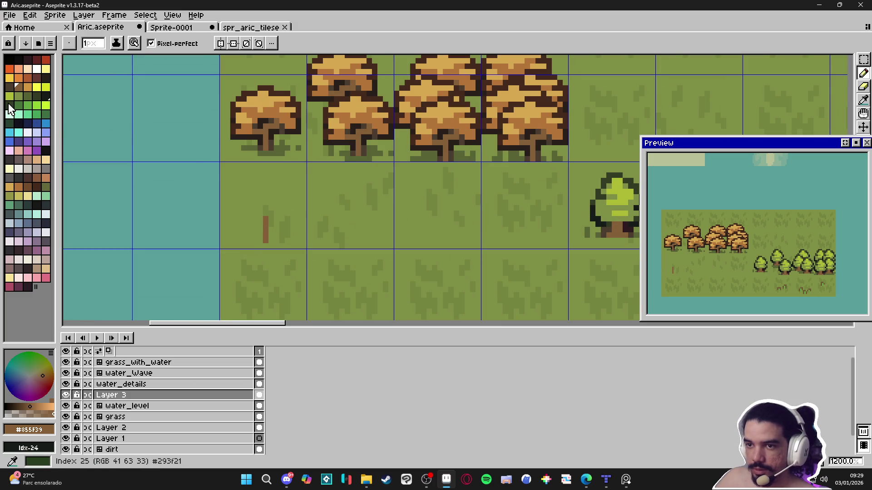
key("plus")
left_click(263, 222)
left_click(273, 217)
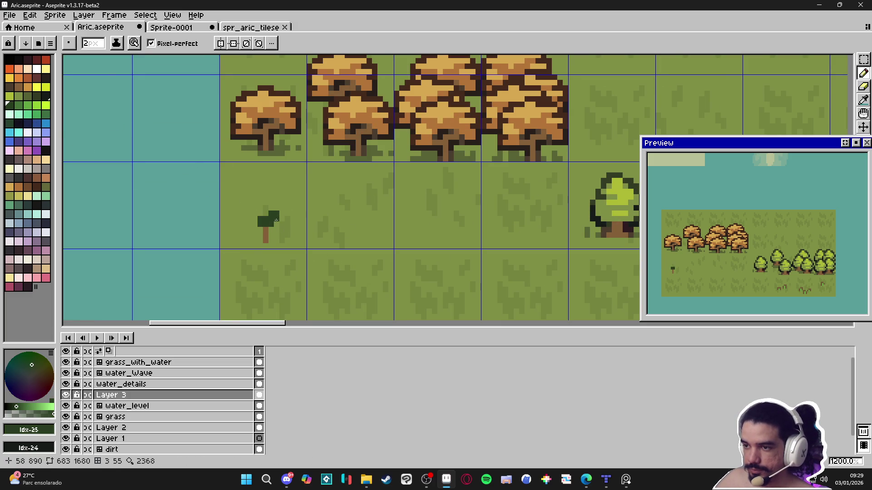
left_click(277, 222)
left_click(254, 221)
left_click(266, 213)
left_click(262, 203)
Extend the pine's foliage upward into a pointed tip with a 1px brush
key("minus")
left_click(260, 202)
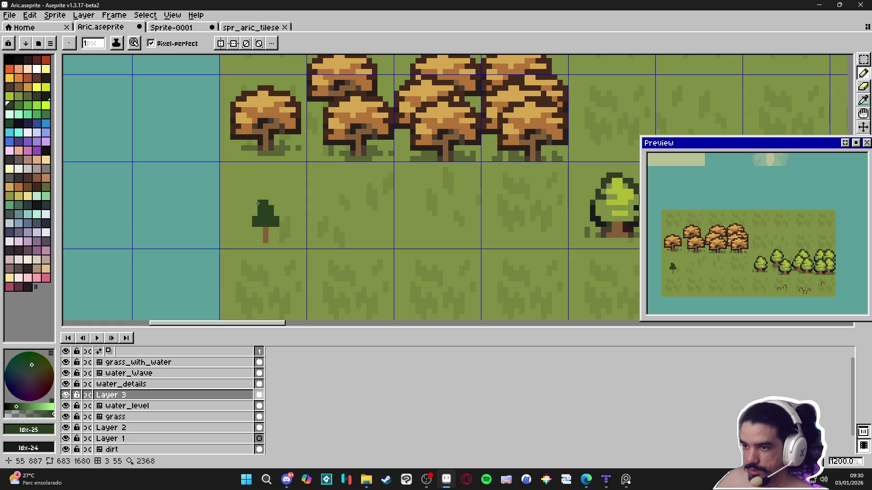
left_click(271, 196)
left_click(265, 190)
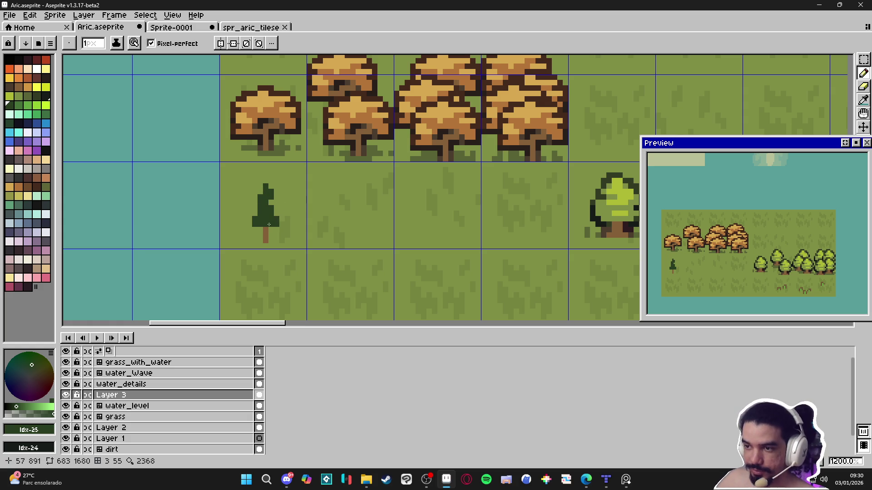
scroll(272, 229, "down", 1)
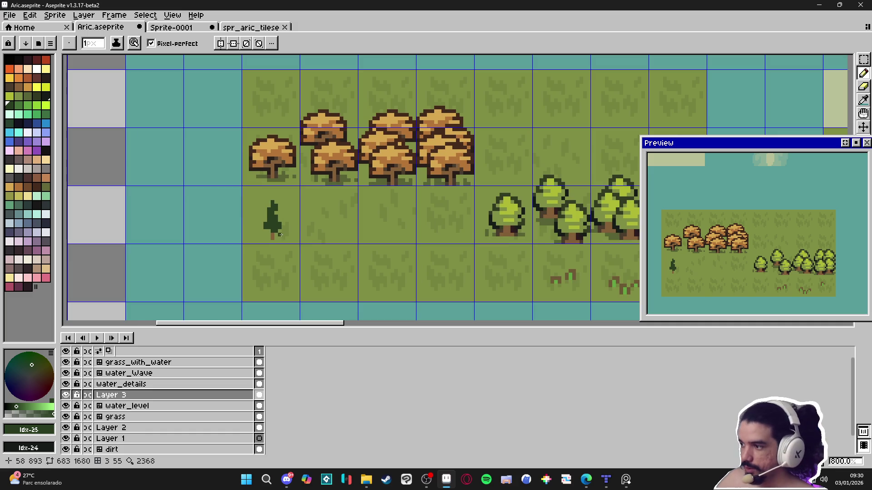
scroll(278, 223, "up", 2)
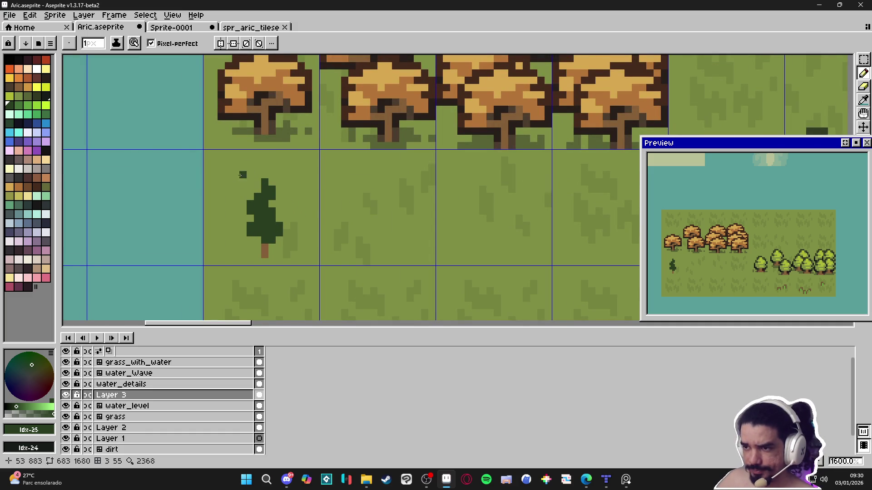
left_click(9, 59)
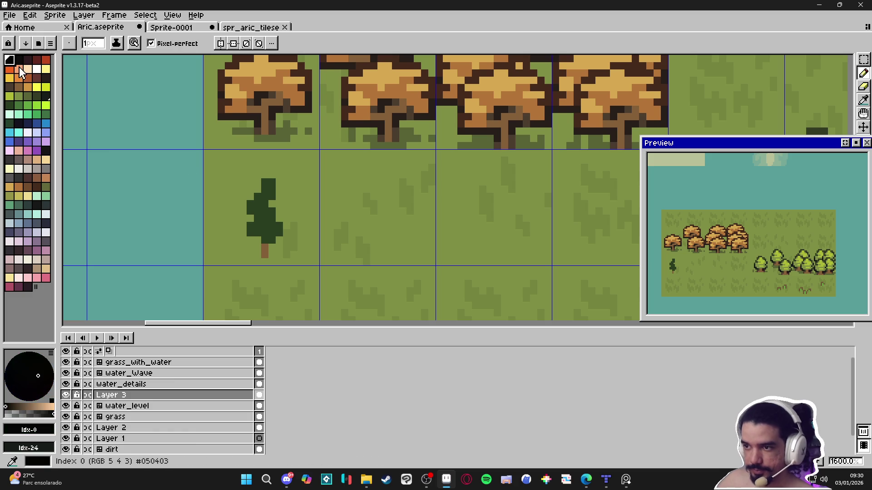
Select the dark outline colour from the palette with the pencil active
scroll(333, 206, "down", 1)
scroll(333, 206, "down", 2)
scroll(501, 182, "up", 4)
key("i")
left_click(502, 184)
left_click(502, 180)
left_click_drag(292, 218, 522, 221)
scroll(428, 215, "up", 2)
left_click(385, 227)
key("b")
left_click(46, 96)
Outline the top and right edge of the pine's foliage in near-black
mouse_move(381, 205)
left_mouse_down()
mouse_move(392, 206)
mouse_move(403, 238)
mouse_move(392, 249)
mouse_move(405, 272)
left_mouse_up()
left_click(424, 282)
scroll(409, 276, "down", 2)
left_click_drag(408, 239, 408, 270)
left_click(397, 275)
left_click(364, 189)
left_click(364, 200)
left_click(356, 208)
Outline the pine's left side and bottom edge in near-black
left_click(353, 199)
left_click(342, 221)
left_click(343, 232)
left_click(353, 243)
left_click(342, 253)
left_click(343, 265)
left_click(354, 276)
left_click(364, 276)
scroll(365, 273, "down", 1)
left_click(369, 265)
scroll(370, 254, "down", 1)
left_click(370, 249)
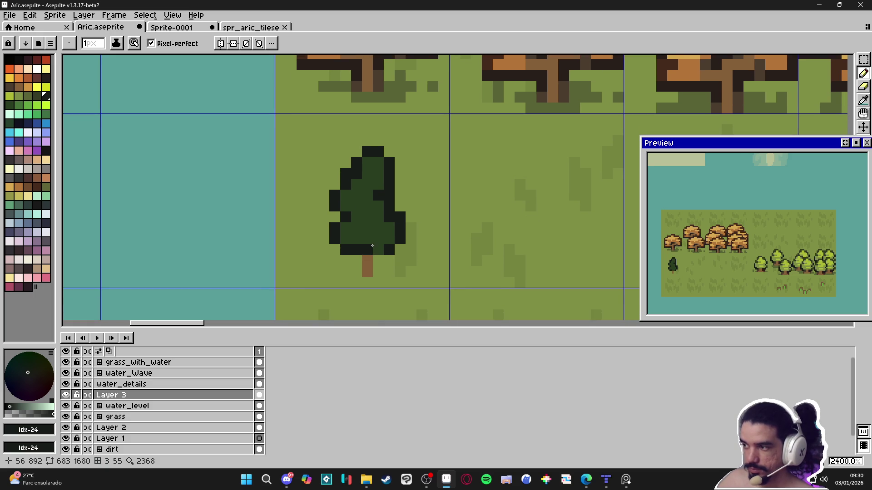
scroll(378, 255, "down", 1)
scroll(609, 241, "down", 3)
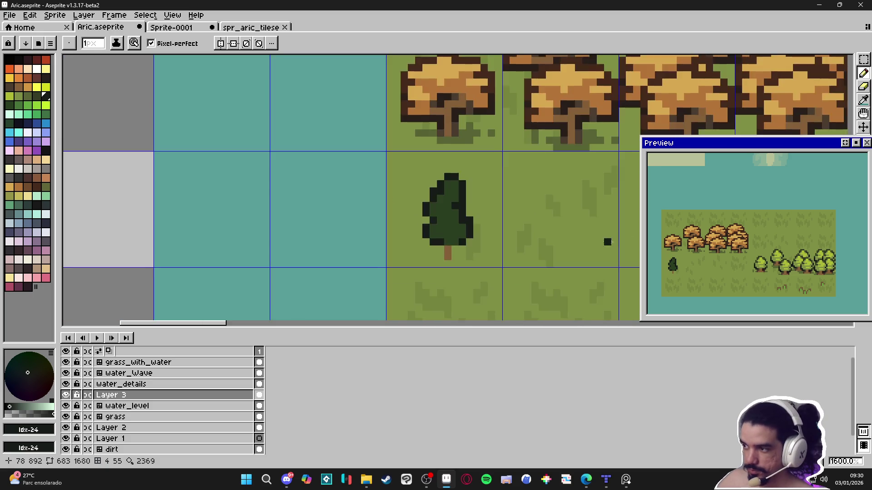
scroll(567, 226, "up", 1)
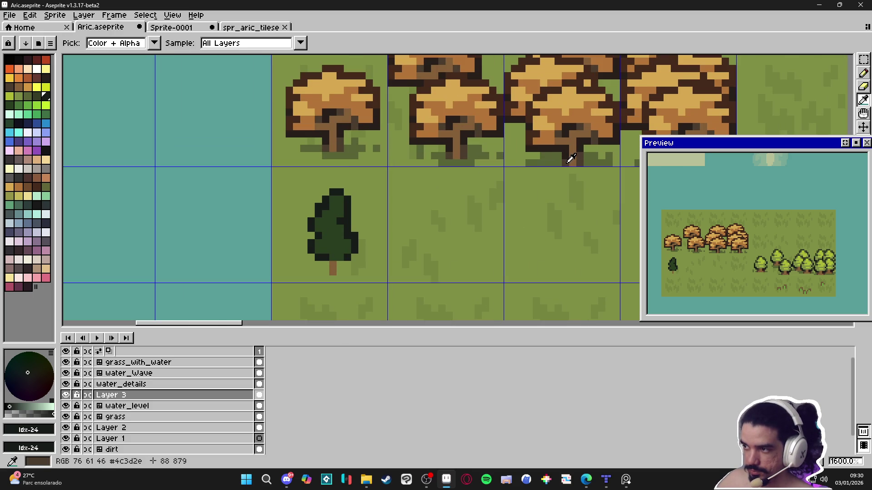
Sample the trunk brown and widen the pine's trunk with two extra pixels
left_click(570, 157, "alt")
left_click(340, 271)
left_click(325, 268)
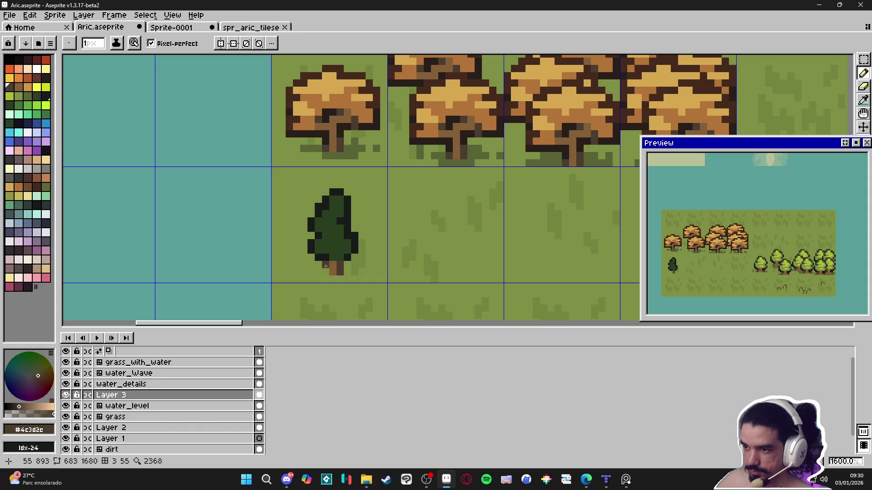
left_click(575, 151, "alt")
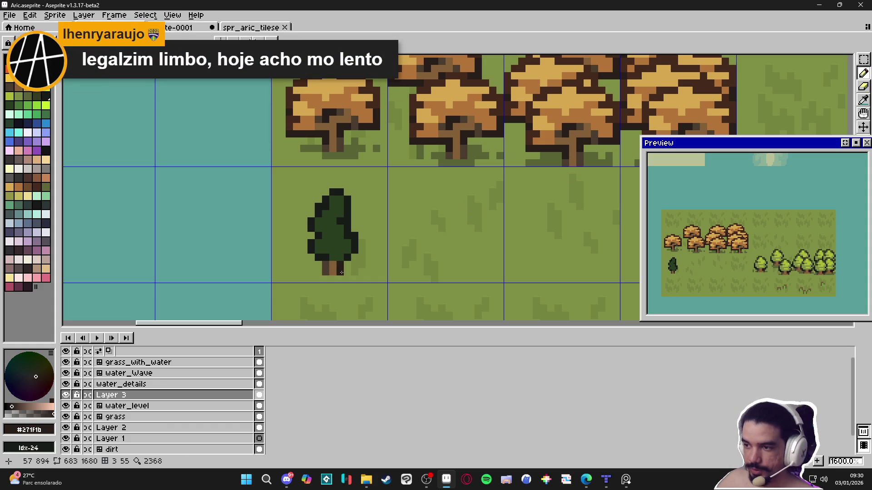
Add lighter green highlights to the pine's top, middle-left and lower foliage
scroll(354, 264, "down", 1)
scroll(342, 251, "up", 1)
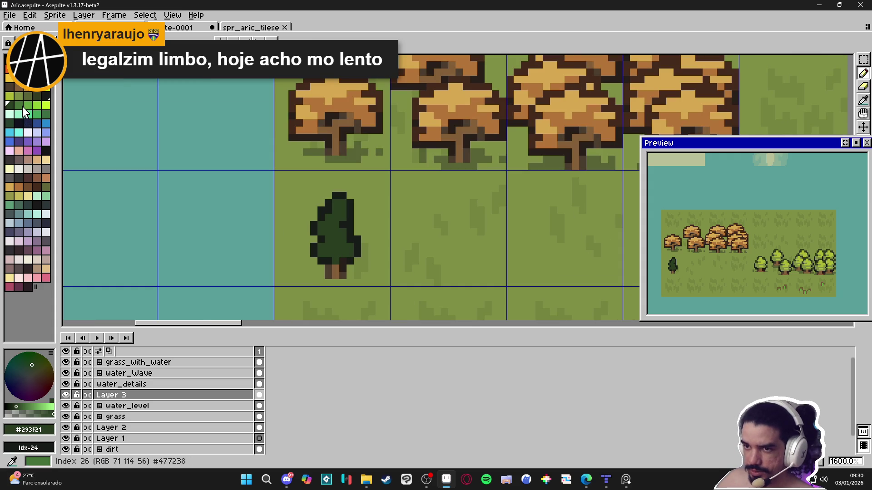
left_click(19, 106)
mouse_move(342, 210)
left_mouse_down()
mouse_move(336, 205)
mouse_move(322, 225)
left_mouse_up()
left_click(333, 230)
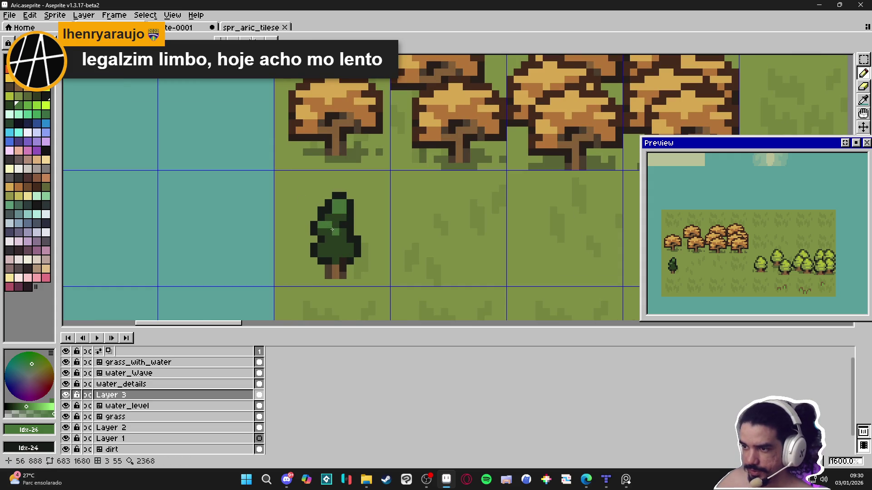
left_click(349, 245)
left_click(345, 245)
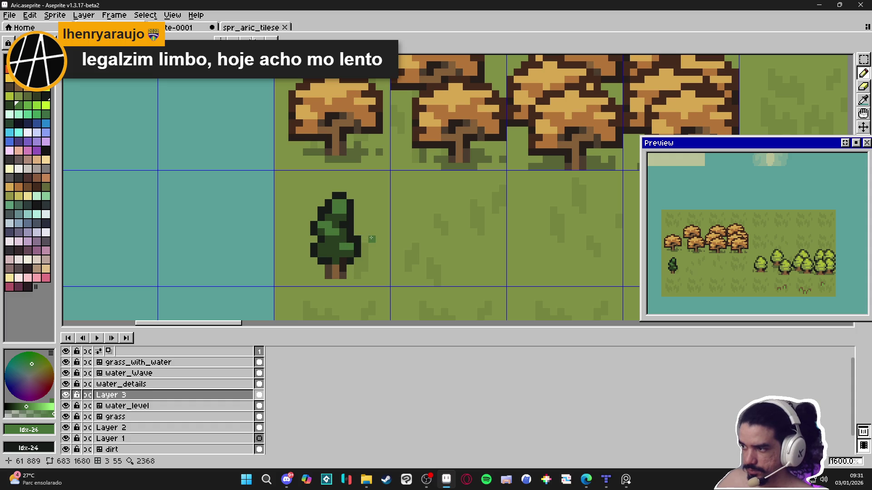
scroll(375, 240, "down", 1)
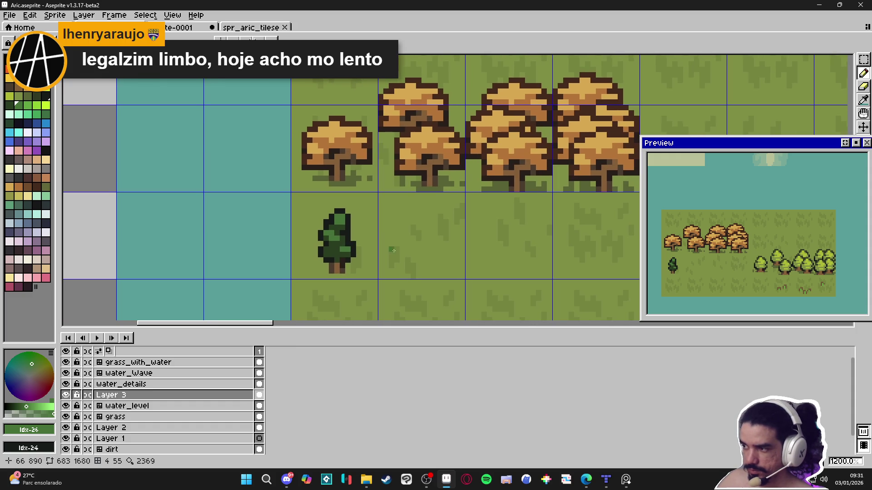
scroll(364, 225, "up", 2)
scroll(335, 233, "down", 5)
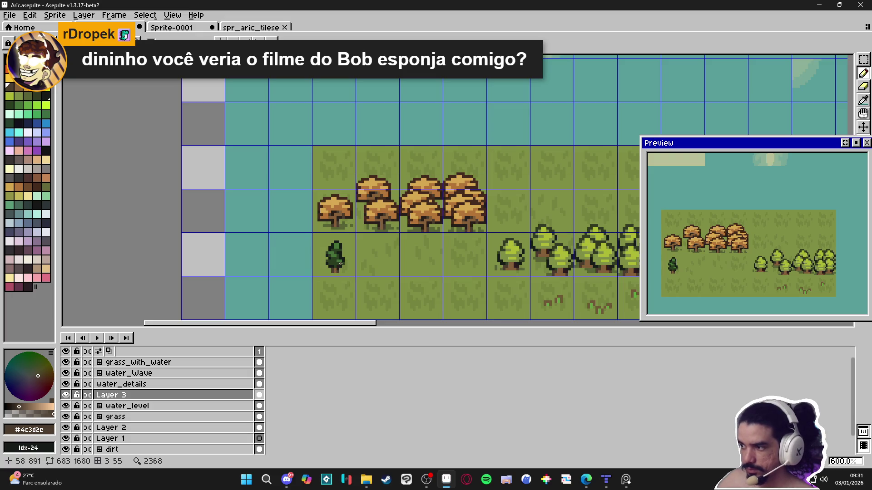
scroll(354, 264, "down", 1)
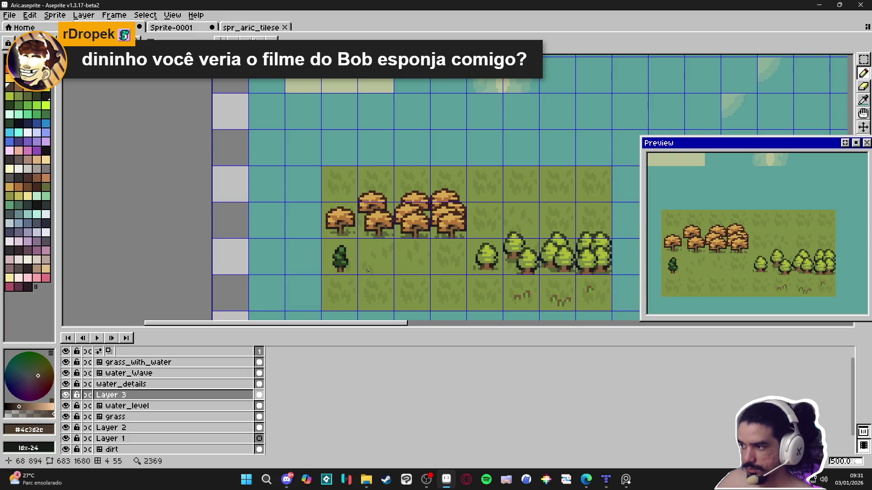
left_click_drag(364, 269, 351, 263)
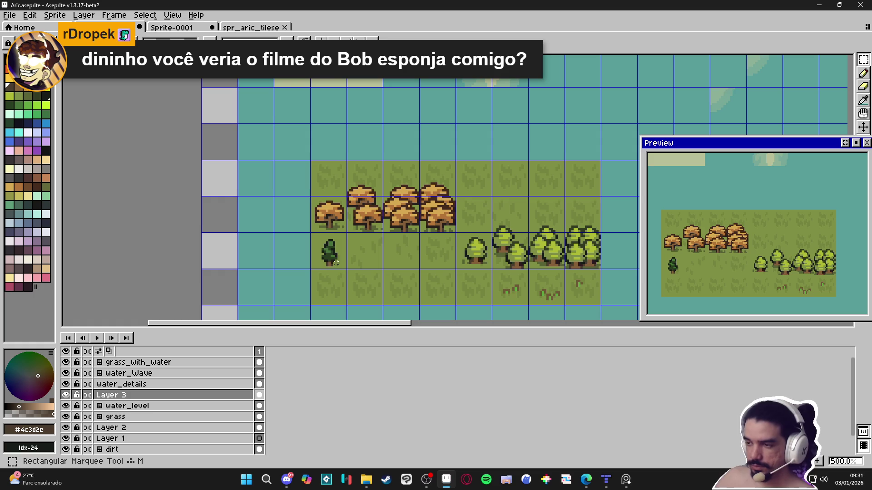
Save the file
left_click_drag(336, 262, 336, 247)
key("ctrl+s")
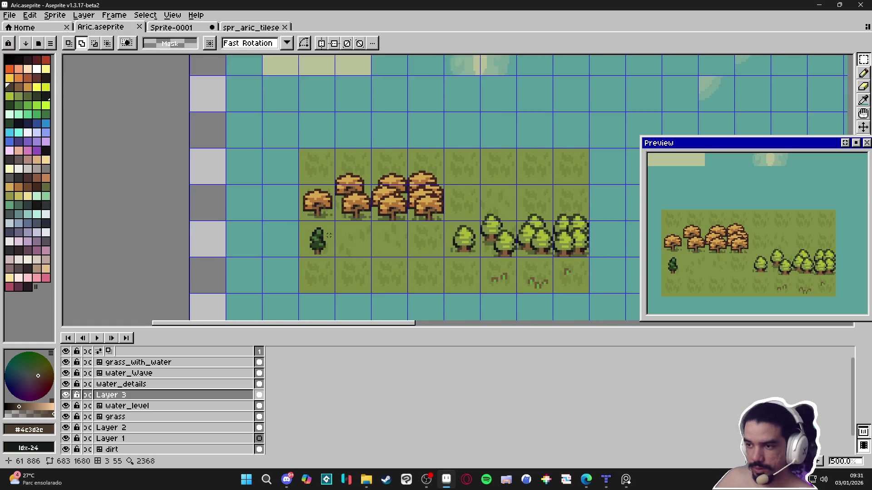
scroll(316, 236, "up", 1)
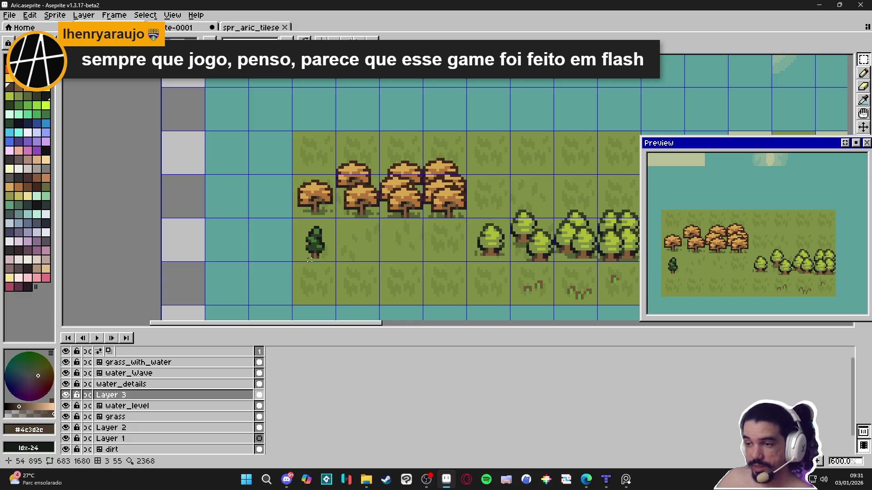
Select the pine's tile and drag a copy into the next tile to the right
left_click_drag(316, 250, 326, 256)
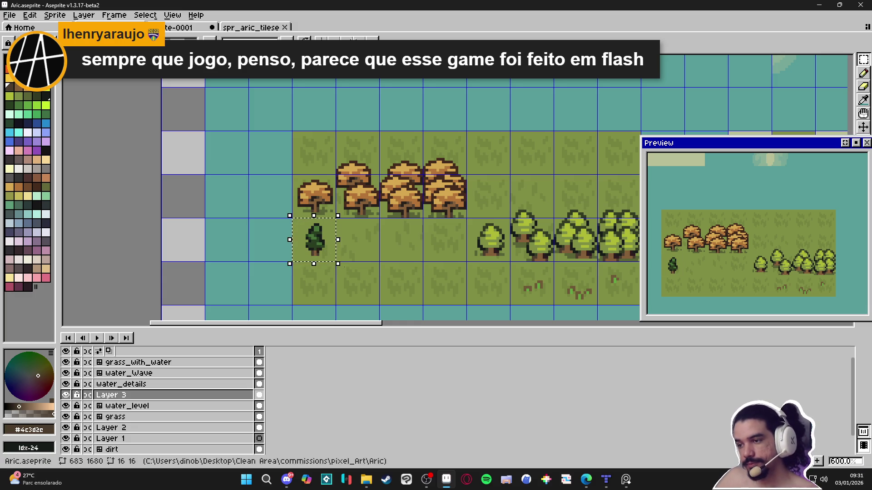
scroll(326, 259, "up", 1)
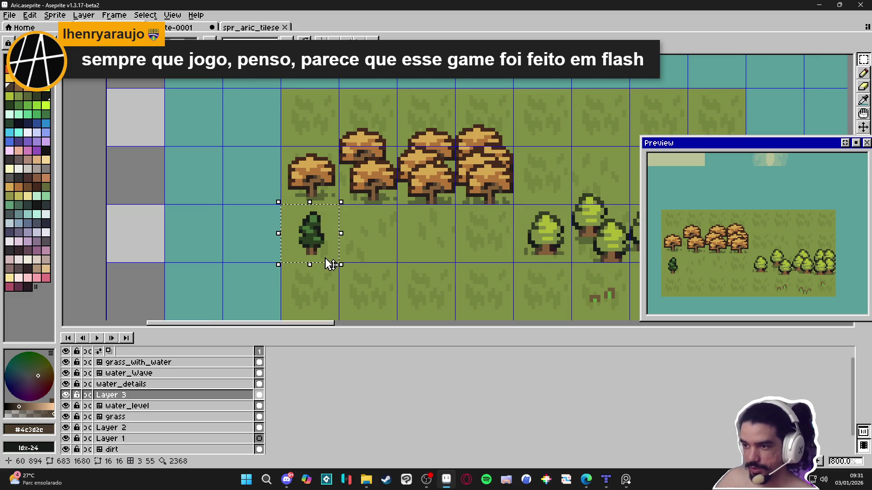
left_click_drag(333, 257, 319, 262)
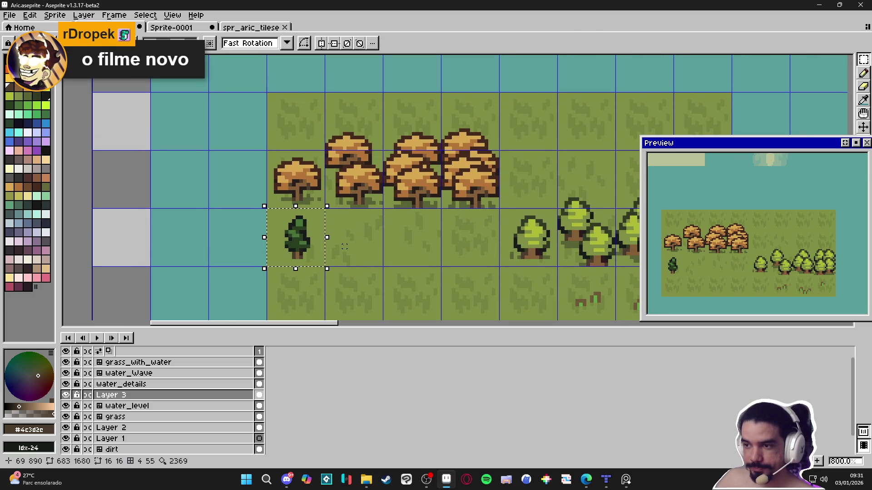
mouse_move(286, 246)
left_mouse_down()
mouse_move(344, 246)
mouse_move(385, 194)
left_mouse_up()
Move both pines down one tile and level the left pine with the right one
mouse_move(318, 175)
left_mouse_down()
mouse_move(395, 181)
mouse_move(382, 174)
left_mouse_up()
key("shift+Down")
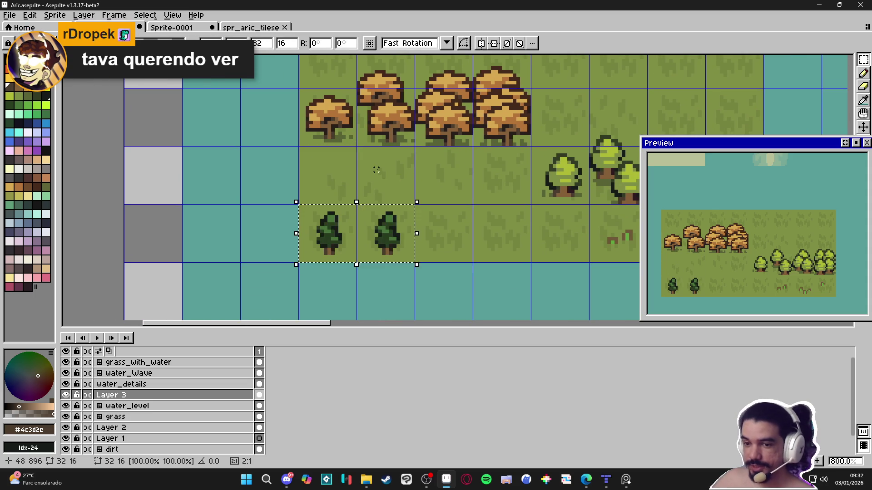
left_click(331, 238)
left_click_drag(331, 238, 336, 243)
left_click(376, 240)
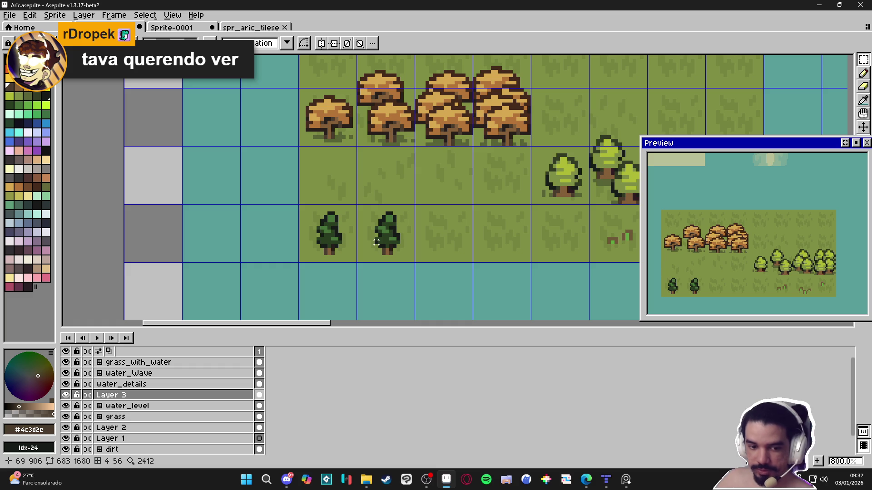
mouse_move(376, 241)
left_mouse_down()
mouse_move(390, 242)
mouse_move(366, 231)
left_mouse_up()
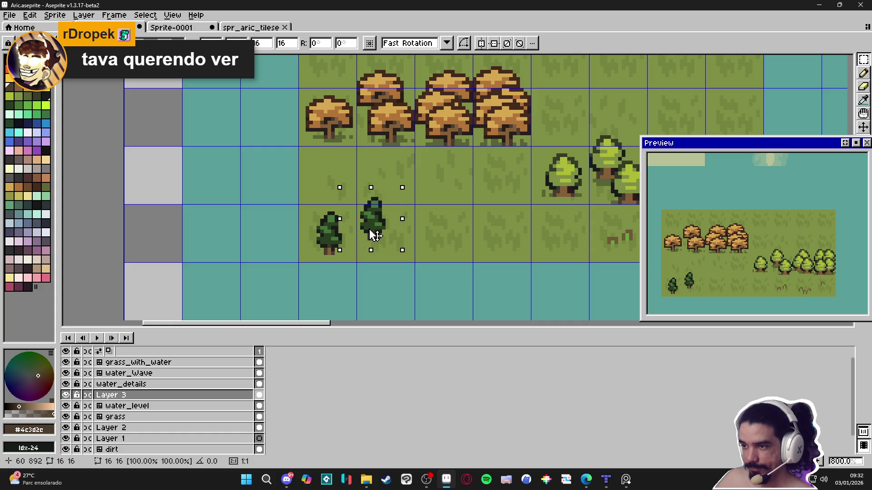
left_click_drag(375, 234, 405, 253)
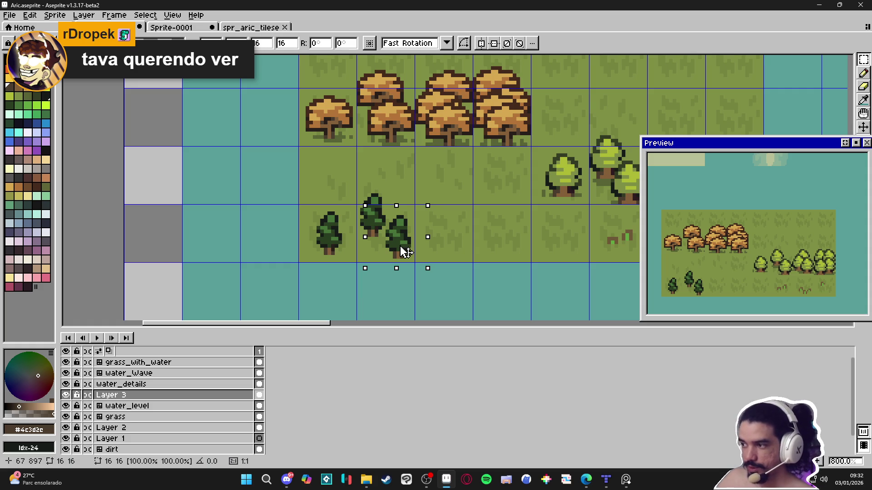
key("ctrl+d")
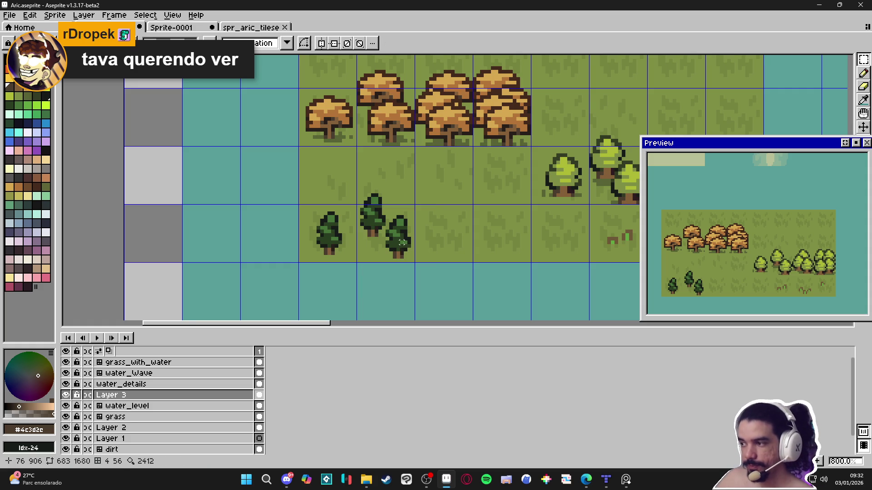
Select the right-hand and left pine tiles in turn, then clear the selection
scroll(402, 242, "down", 4)
scroll(409, 233, "up", 3)
scroll(407, 234, "up", 1)
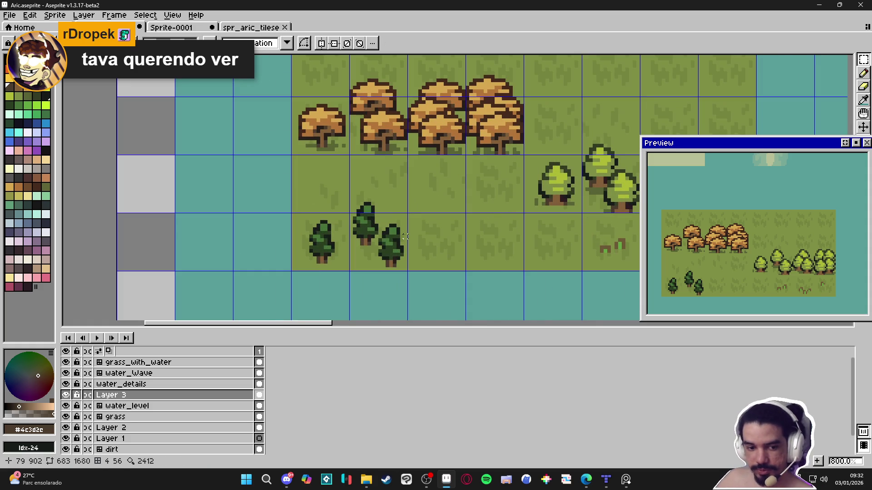
scroll(405, 229, "down", 1)
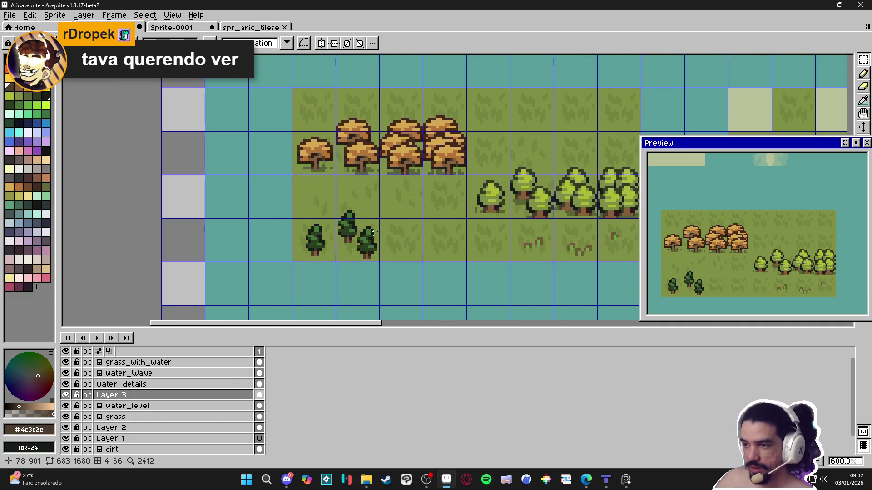
scroll(377, 220, "up", 4)
mouse_move(377, 220)
left_mouse_down()
mouse_move(377, 272)
mouse_move(347, 303)
left_mouse_up()
left_click_drag(329, 232, 368, 301)
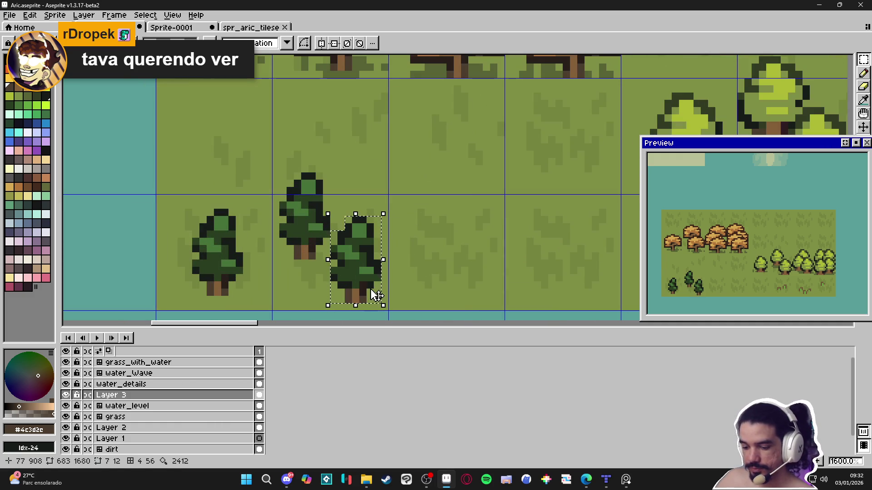
key("ctrl+d")
scroll(376, 276, "down", 1)
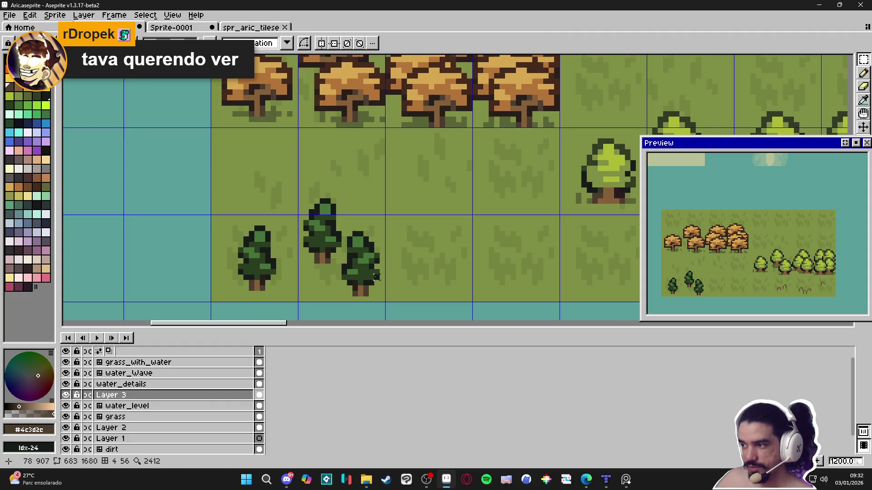
scroll(263, 262, "down", 1)
left_click(269, 261)
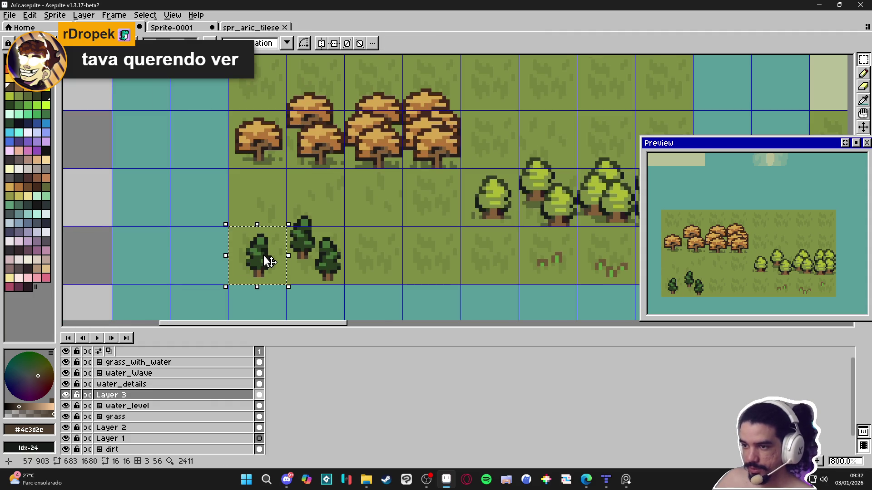
key("ctrl+d")
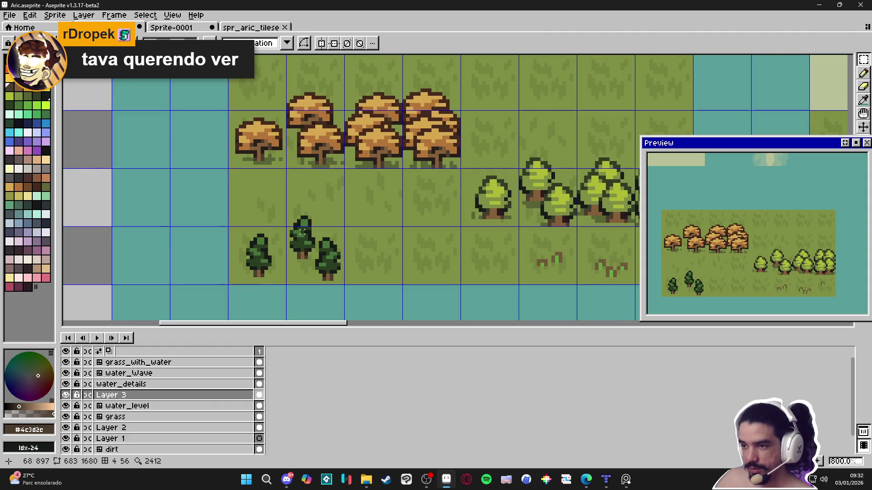
Copy the lone pine tile to the right of the cluster and nudge it up
left_click(260, 256)
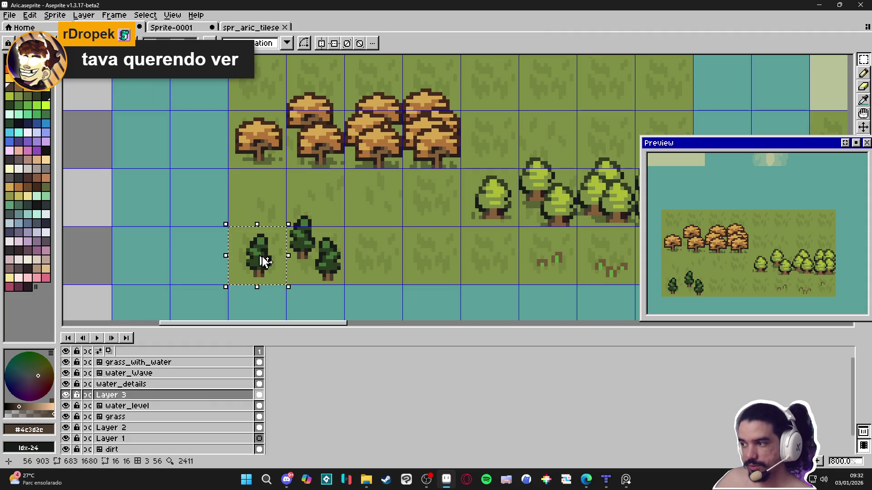
mouse_move(265, 261)
left_mouse_down()
mouse_move(380, 261)
mouse_move(378, 268)
left_mouse_up()
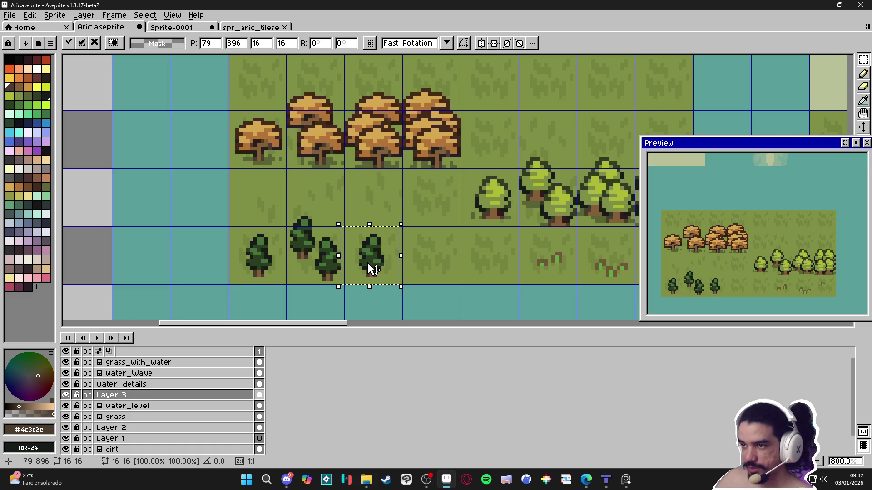
scroll(378, 268, "down", 1)
mouse_move(369, 283)
left_mouse_down()
mouse_move(360, 273)
mouse_move(375, 269)
mouse_move(363, 255)
mouse_move(374, 258)
left_mouse_up()
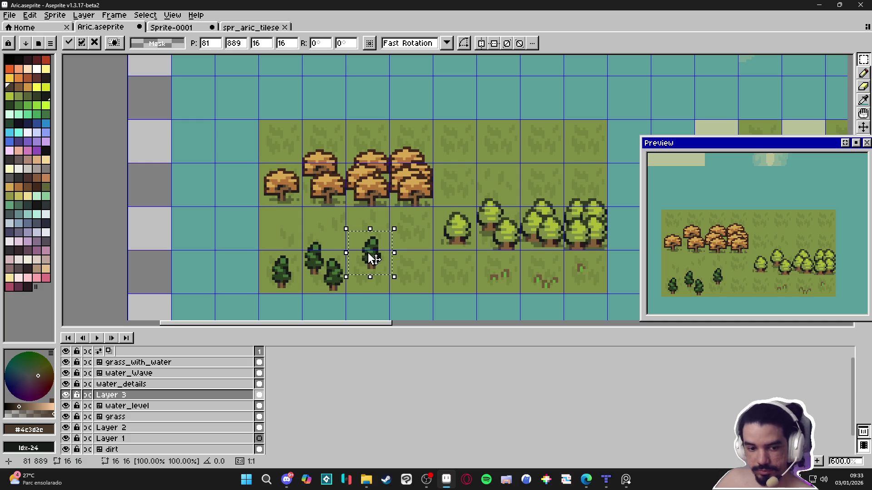
Turn the copied pine into a brush with Ctrl+B and stamp another pine beside the cluster
key("ctrl+b")
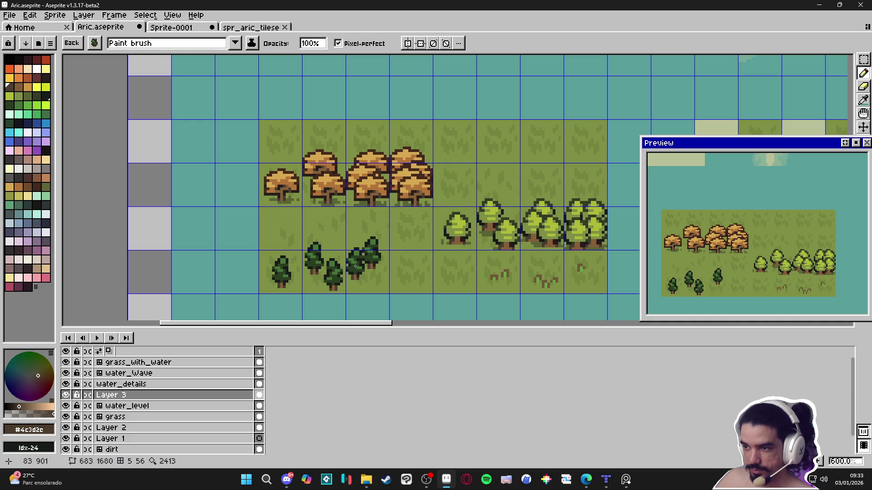
left_click(355, 268)
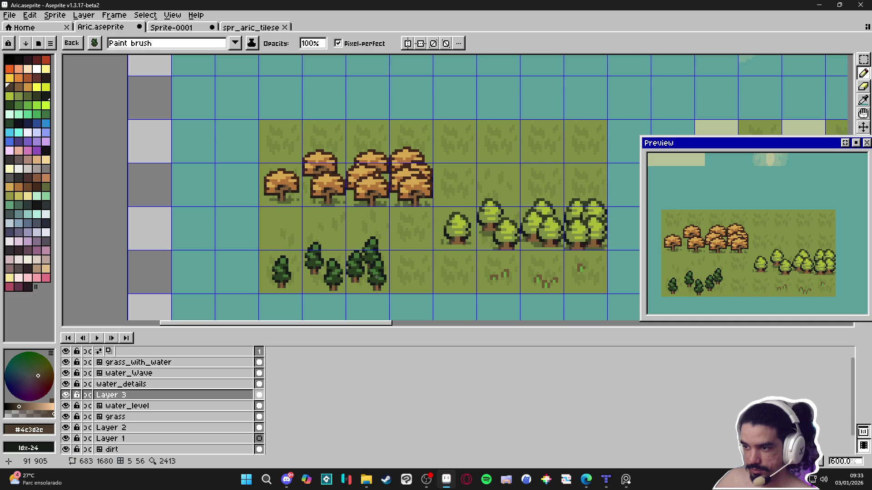
left_click_drag(365, 301, 335, 300)
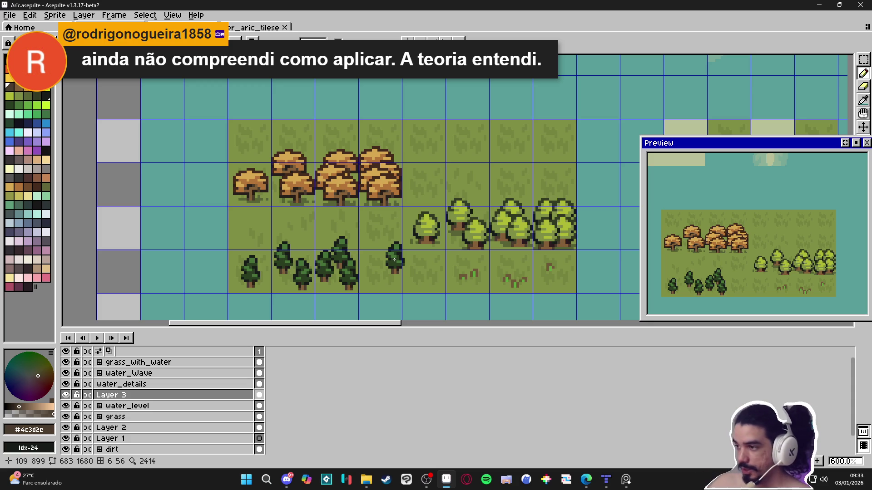
Stamp three dark pines into the cluster, then undo the misplaced stamps
left_click_drag(394, 260, 368, 254)
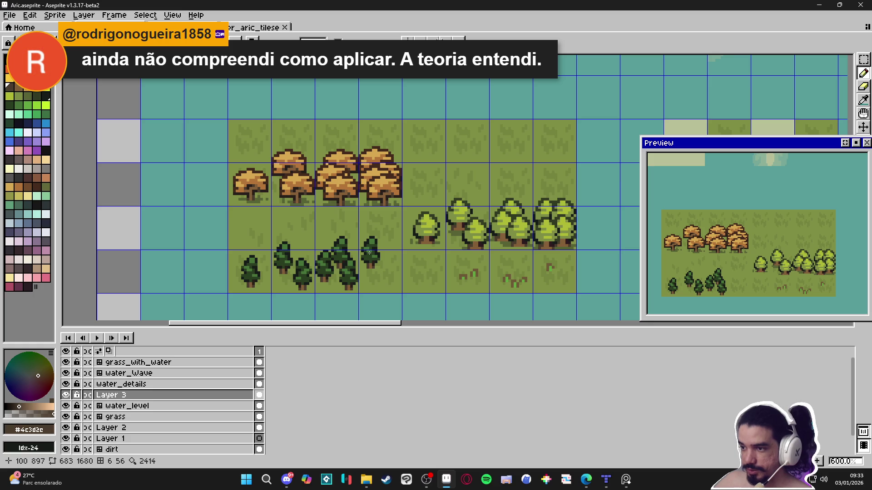
left_click(368, 253)
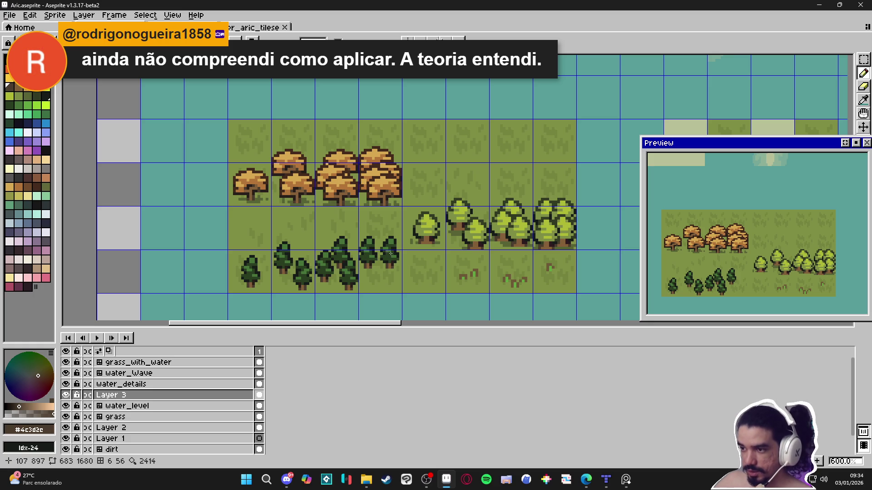
left_click(391, 253)
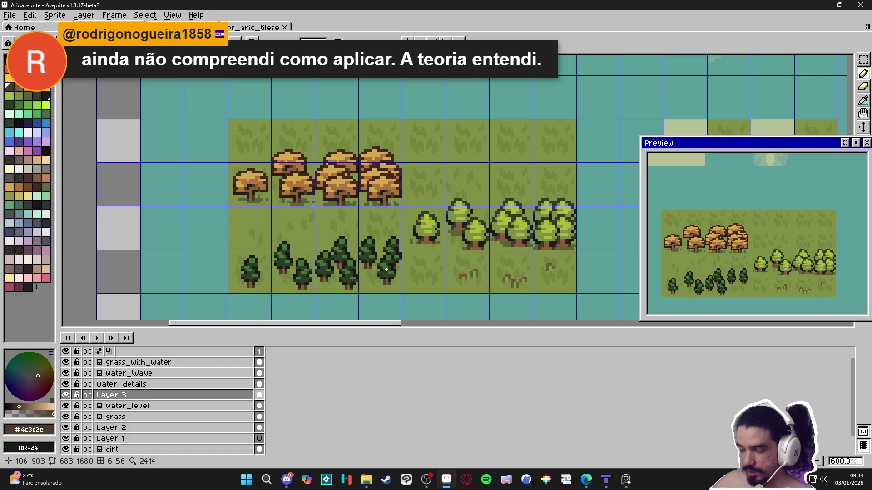
left_click(384, 271)
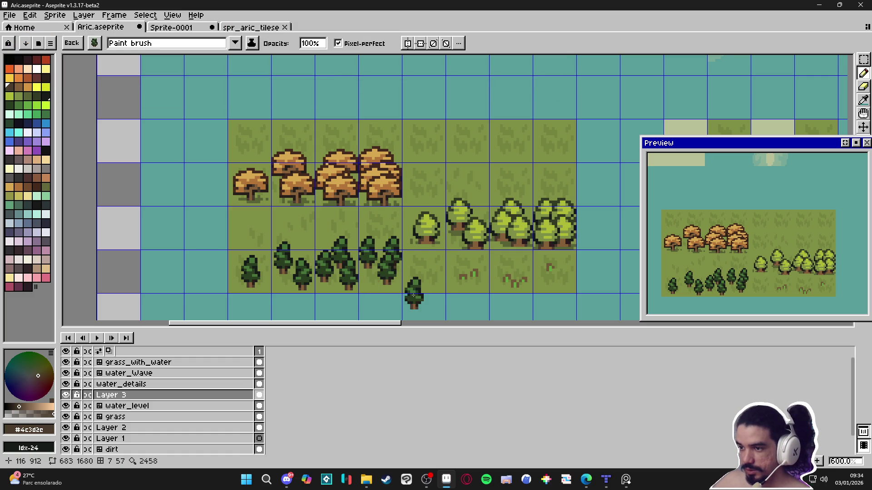
key("ctrl+z")
key("ctrl+z")
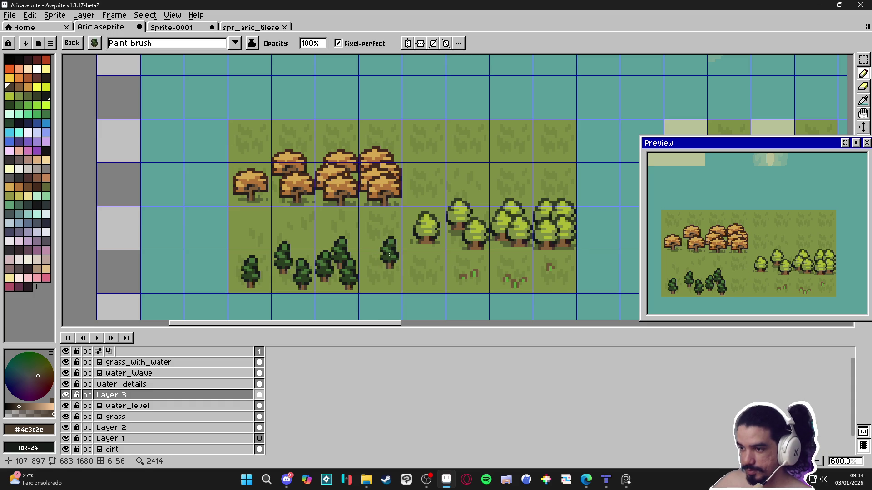
Restamp four dark pines at the grove's right edge and gaps, then drop the pine brush
left_click(392, 254)
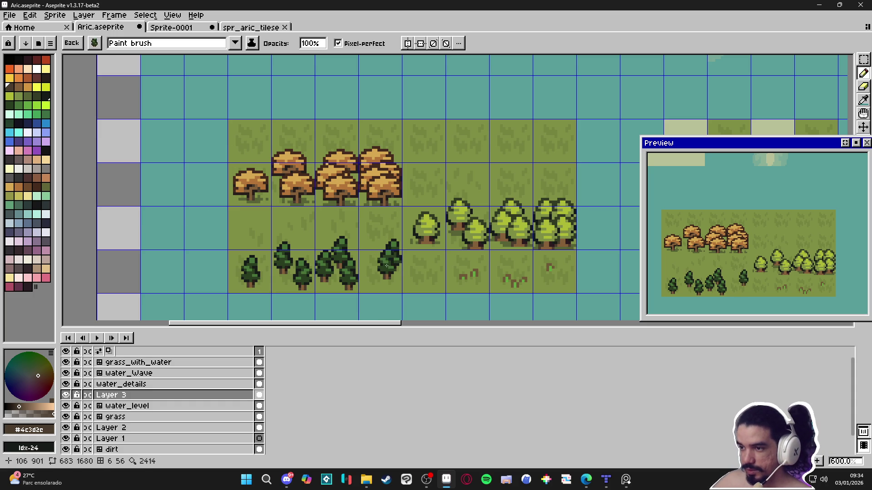
left_click(370, 267)
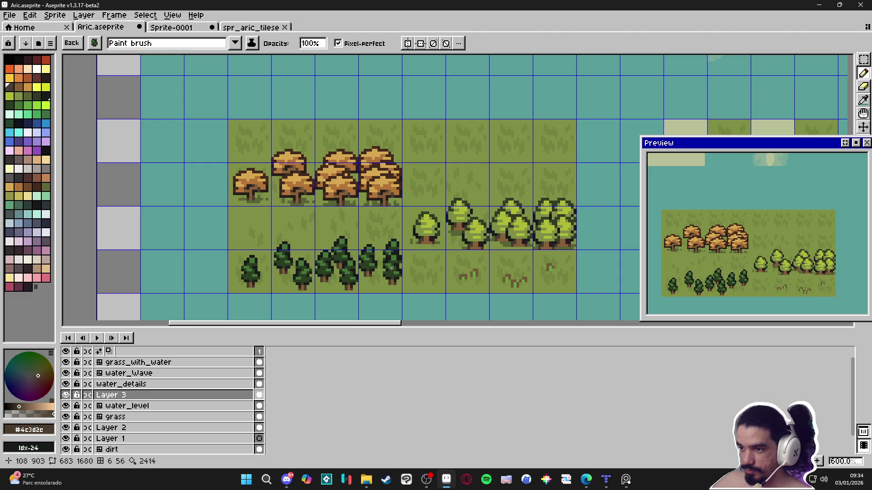
left_click(387, 268)
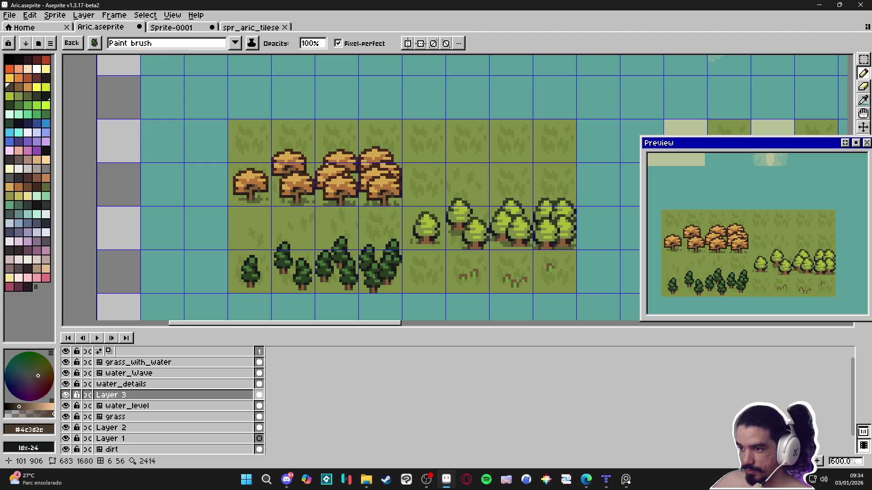
left_click(373, 276)
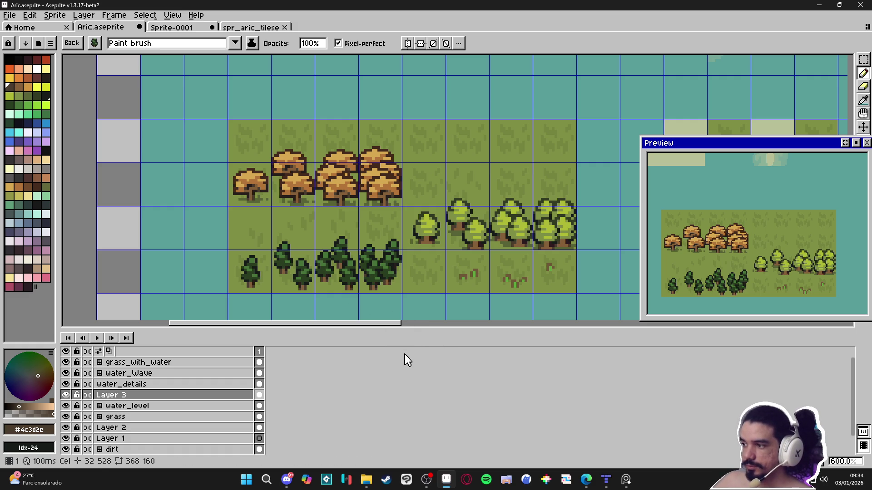
key("Escape")
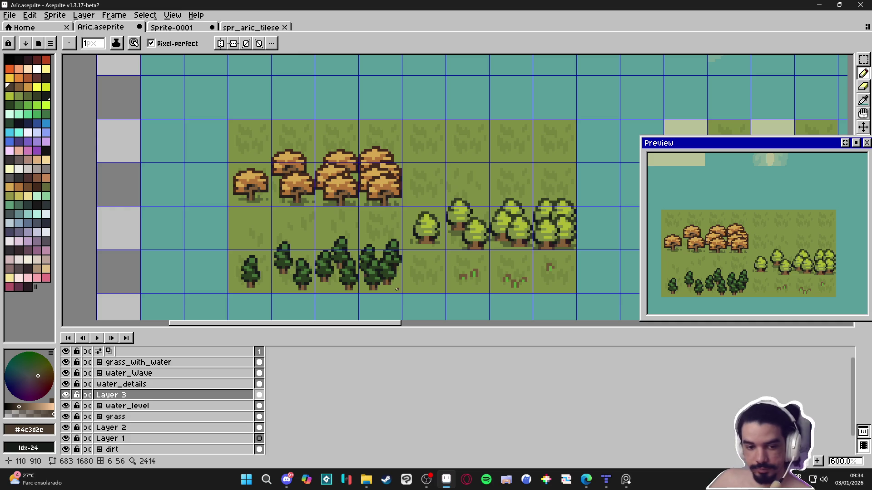
Sample the grass green #586335 and draw a short shadow line beside the pine trunk
scroll(375, 220, "up", 3)
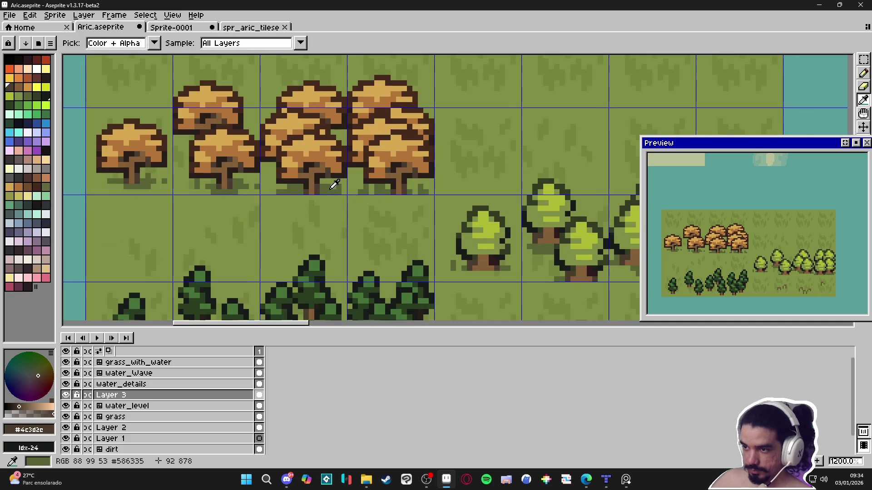
left_click(374, 220, "alt")
scroll(340, 274, "down", 2)
scroll(340, 275, "up", 2)
left_click_drag(340, 275, 325, 274)
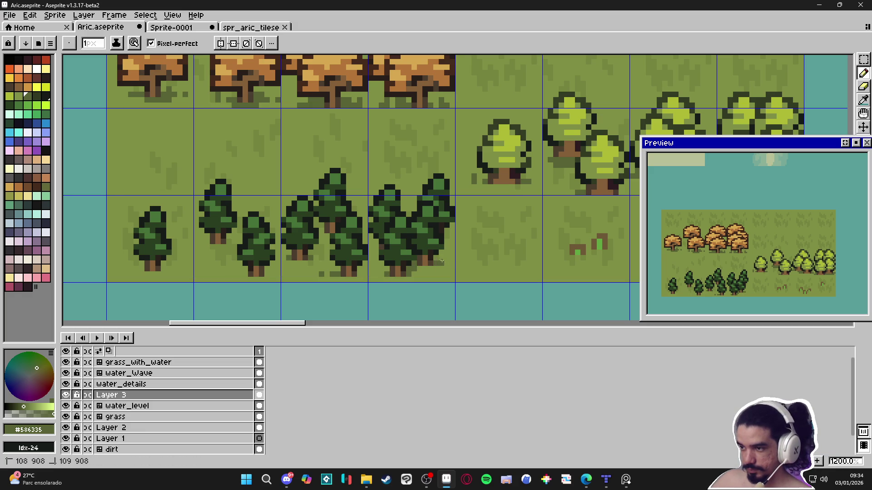
left_click_drag(173, 269, 192, 263)
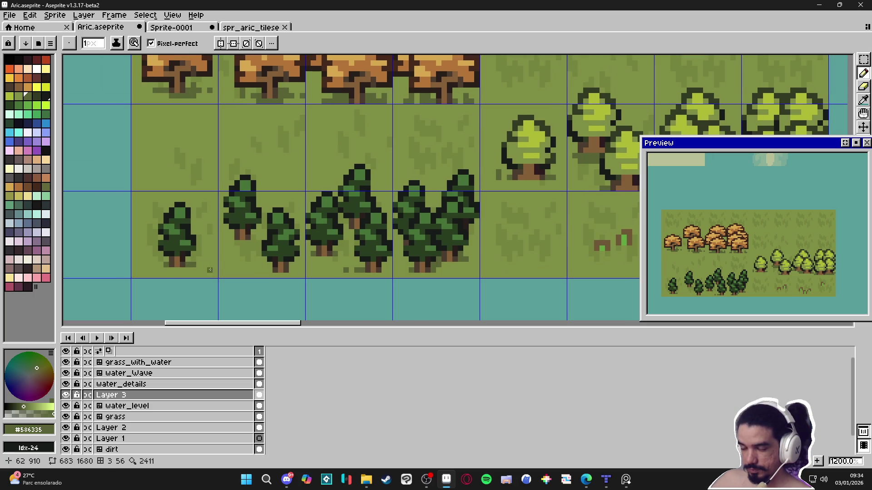
scroll(191, 263, "down", 2)
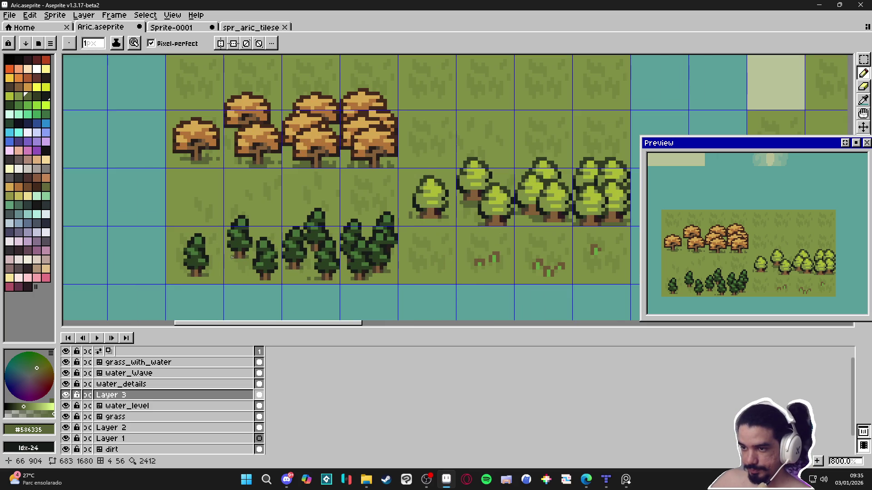
Switch back to the pencil and pan to show the whole grass area
scroll(233, 258, "down", 1)
key("v")
key("b")
scroll(375, 300, "up", 1)
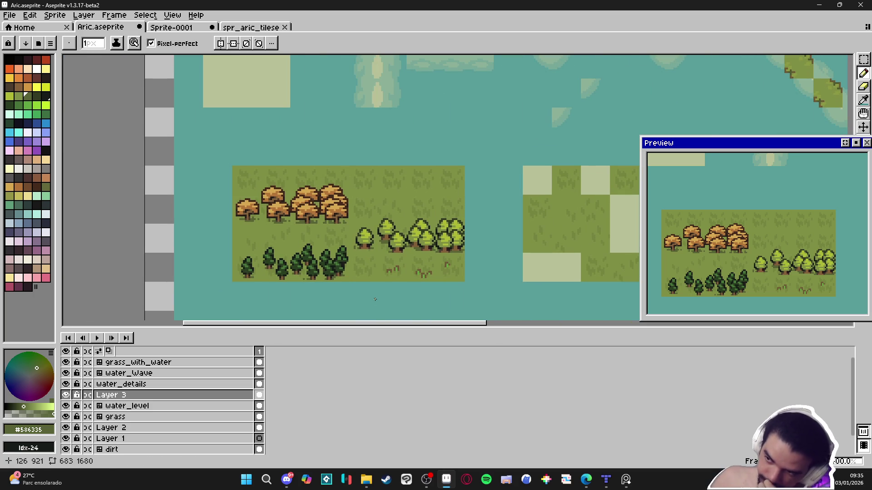
scroll(375, 299, "down", 1)
scroll(418, 279, "up", 1)
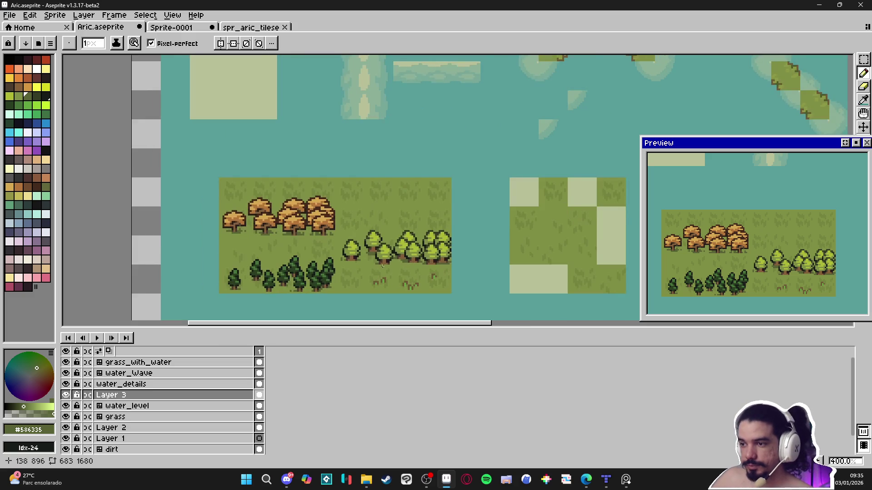
left_click_drag(329, 271, 378, 249)
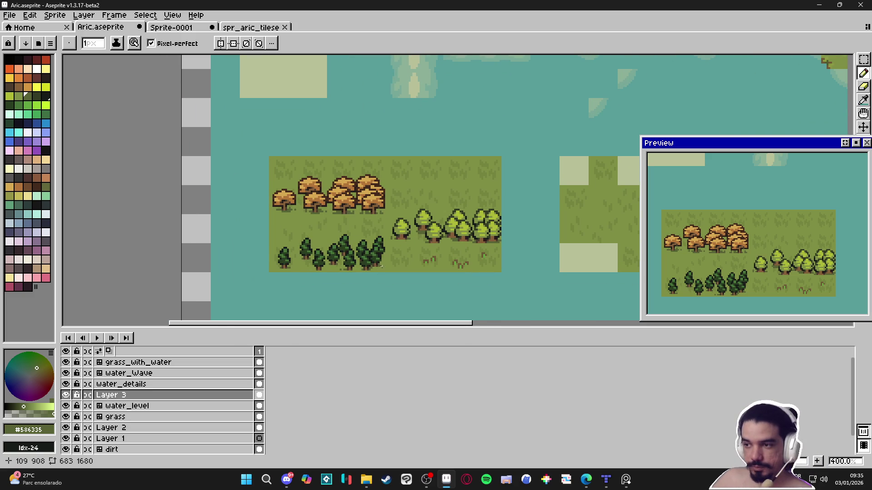
scroll(380, 268, "down", 1)
scroll(382, 270, "up", 1)
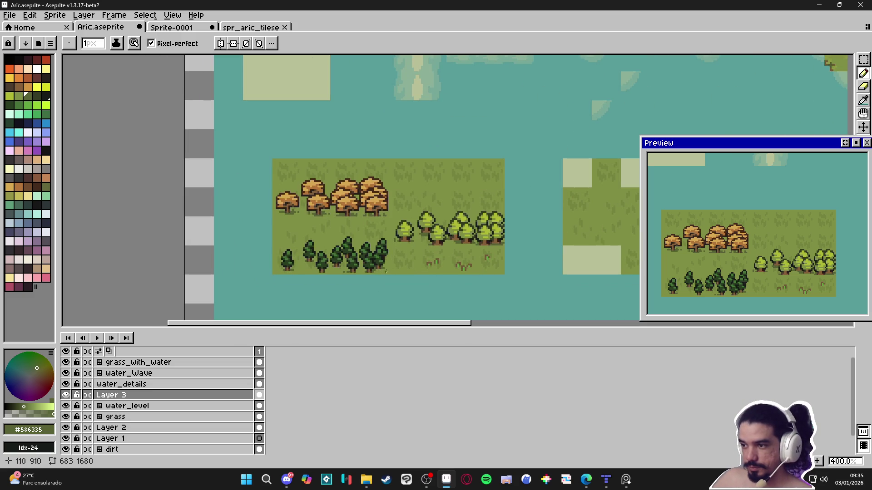
Select the Rectangular Marquee, save Aric.aseprite, and capture a screenshot of the grass area
key("m")
scroll(433, 241, "down", 1)
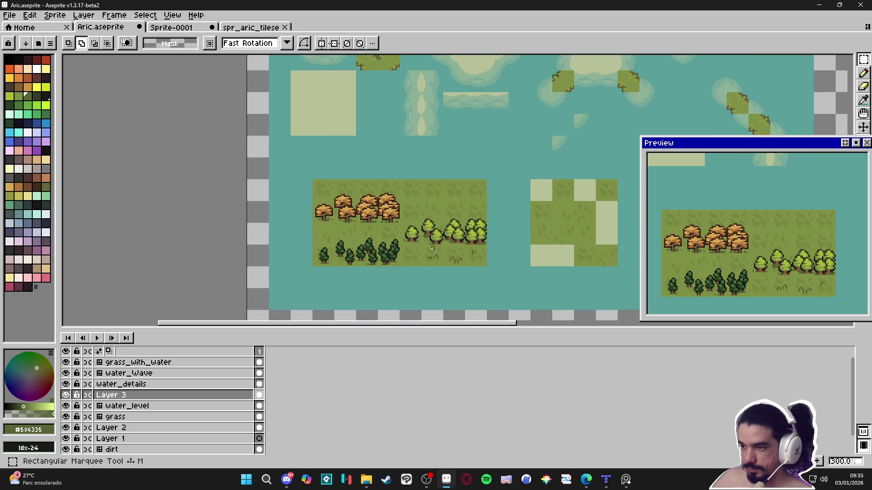
scroll(432, 242, "up", 1)
key("ctrl+s")
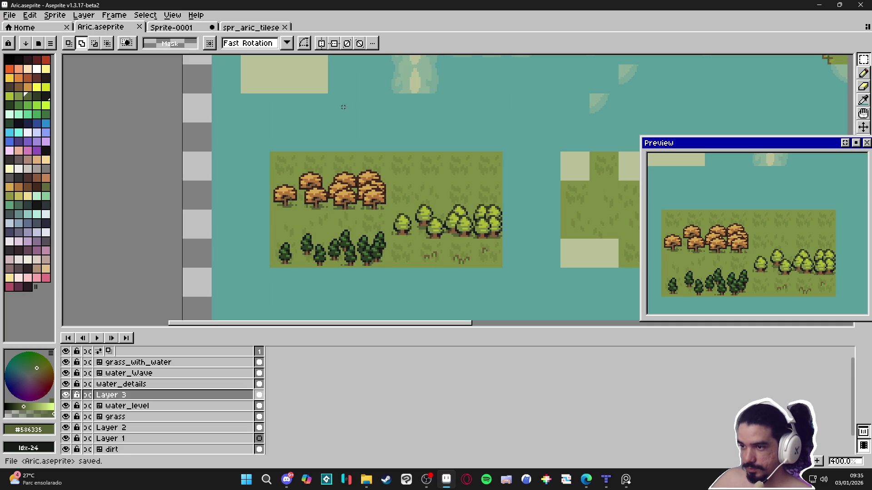
key("super+shift+s")
mouse_move(233, 105)
left_mouse_down()
mouse_move(481, 278)
mouse_move(532, 303)
left_mouse_up()
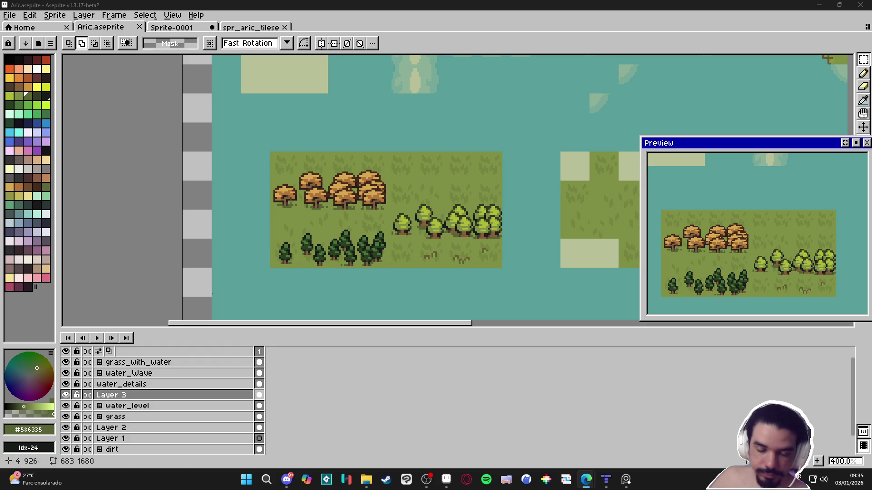
Zoom out and back in over the finished forested grass island
scroll(347, 269, "down", 2)
scroll(429, 270, "up", 1)
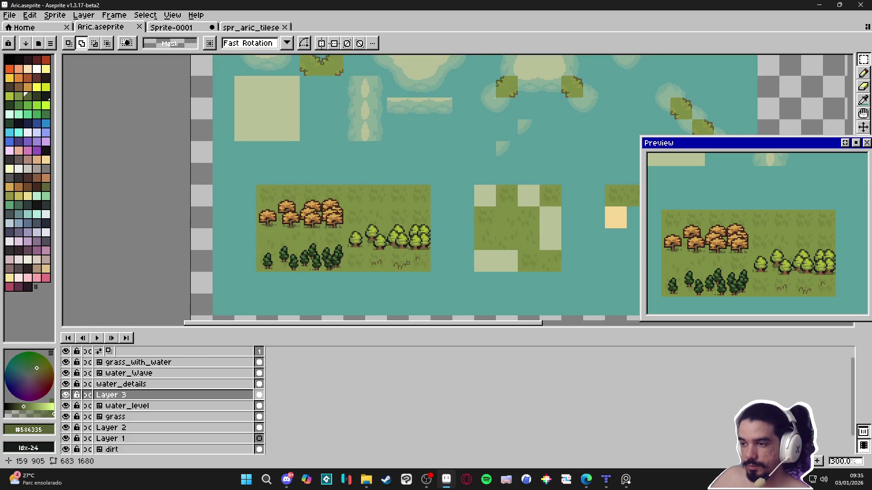
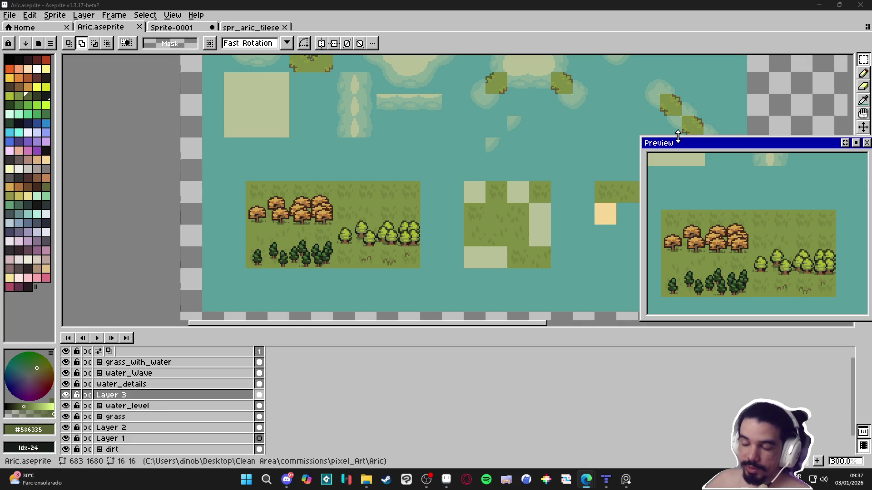
With the Pencil, sample the tree's light green and show the tile grid over the grass
scroll(369, 236, "up", 3)
key("b")
left_click(369, 236, "alt")
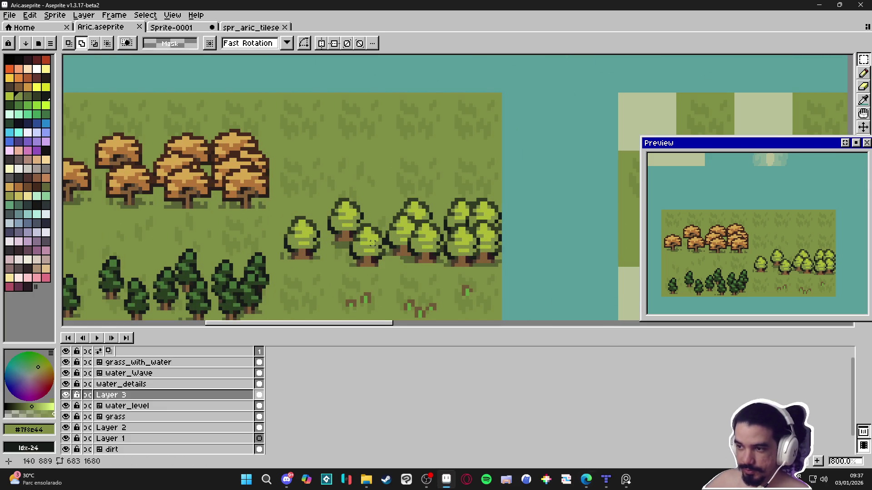
left_click_drag(369, 235, 370, 180)
left_click(373, 177, "alt")
key("ctrl+'")
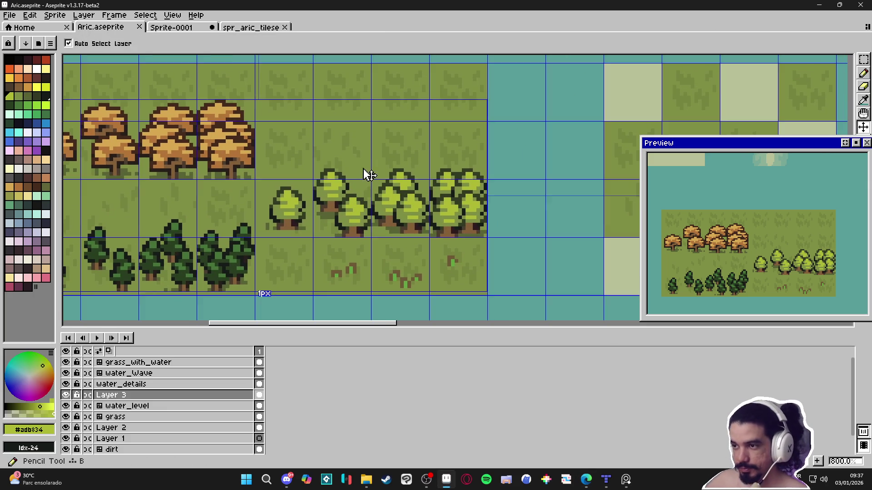
left_click_drag(354, 79, 363, 149)
scroll(363, 149, "up", 1)
Draw a small light-green grass tuft on the grass above the round trees
left_click(355, 146)
key("ctrl")
left_click(361, 141)
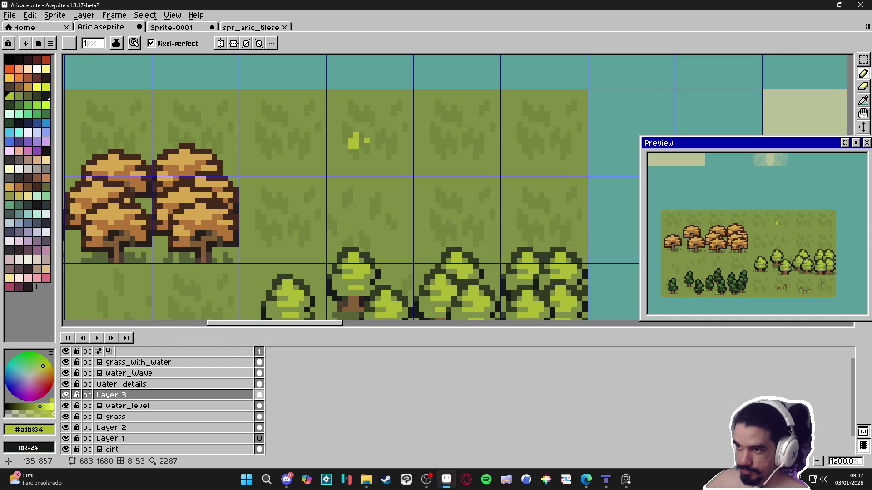
left_click(372, 145)
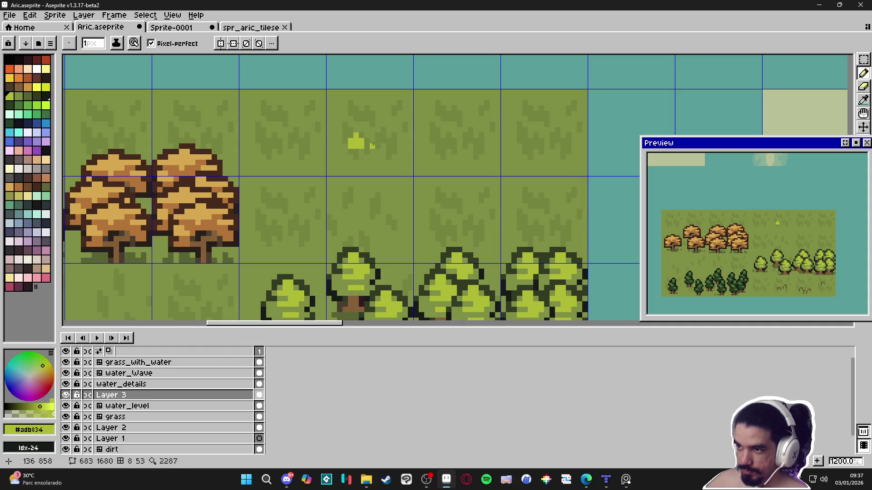
left_click(369, 145)
left_click(377, 143)
scroll(378, 143, "down", 2)
scroll(376, 148, "up", 2)
left_click(376, 148)
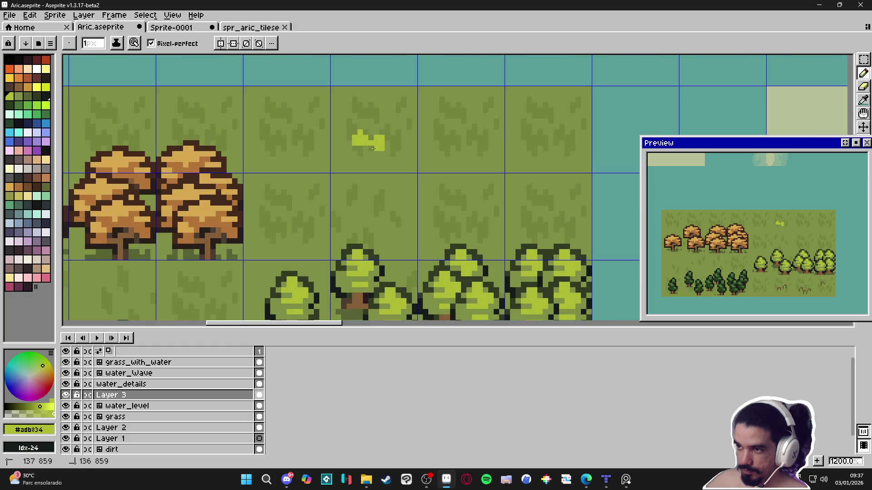
scroll(364, 204, "down", 1)
scroll(363, 204, "up", 1)
Outline the tuft in dark green, then sample the light and mid greens again
left_click(355, 239, "alt")
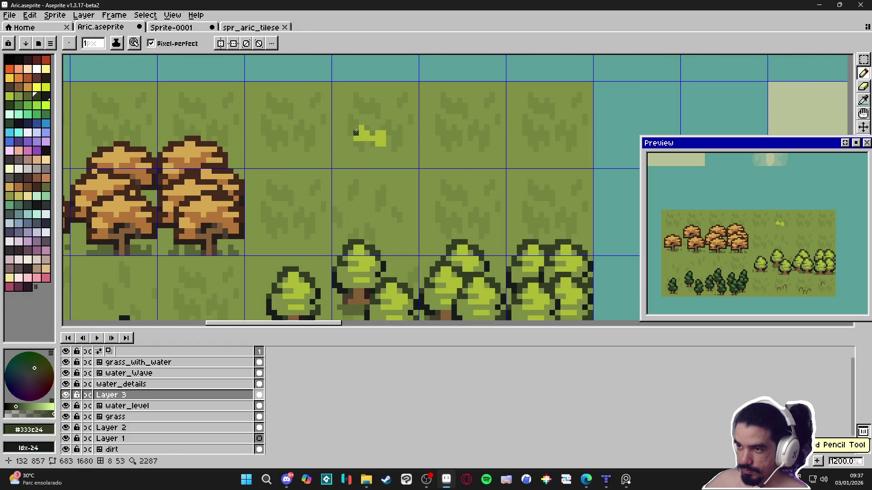
left_click_drag(361, 123, 367, 123)
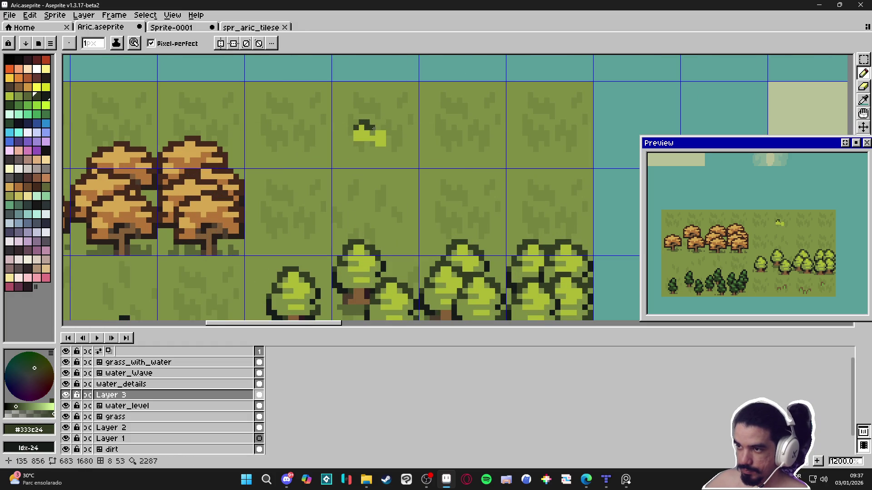
left_click(375, 131)
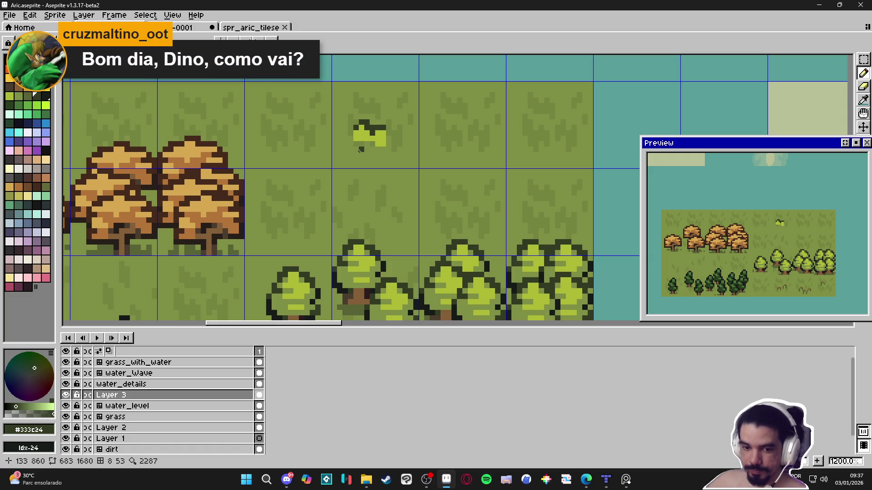
scroll(383, 144, "up", 1)
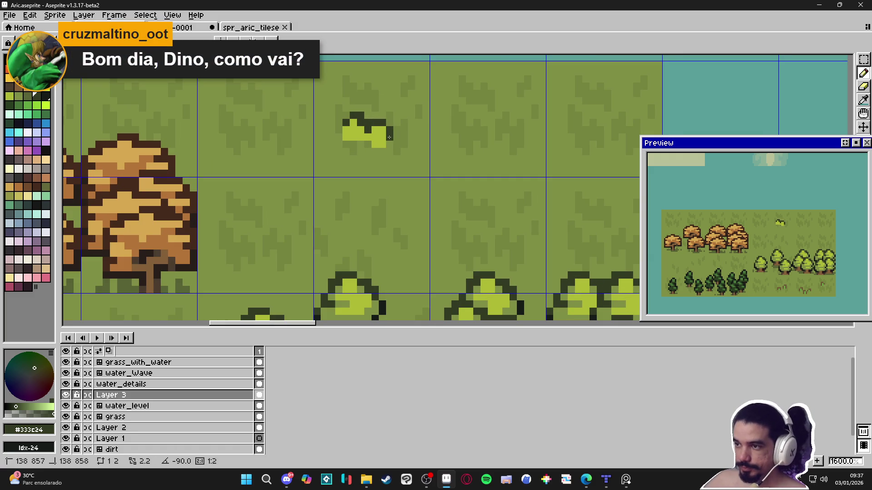
left_click(389, 144)
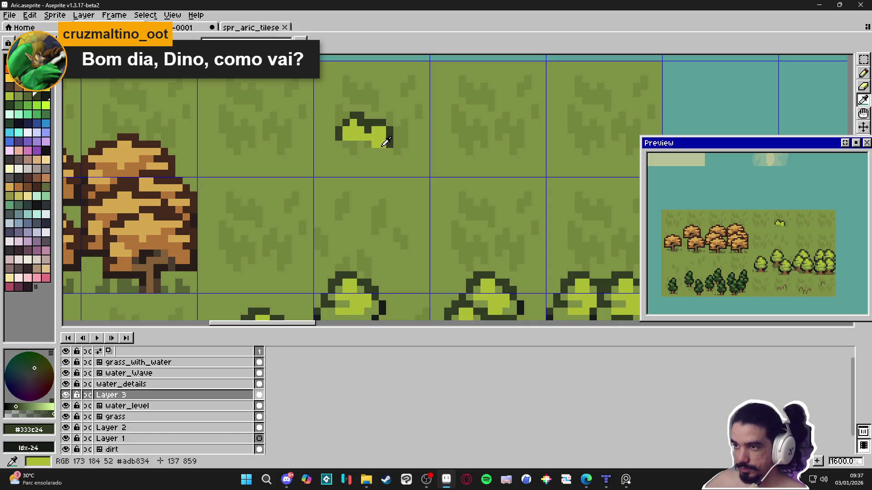
left_click(368, 143, "alt")
scroll(369, 144, "down", 1)
left_click(364, 174, "alt")
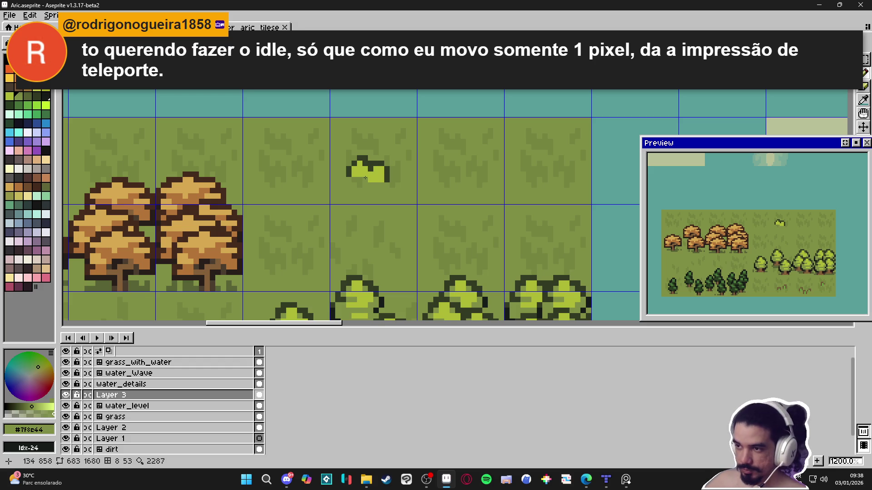
Open jerry_animations.aseprite from Clean Area > tom_and_jerry_remake in Aseprite
left_click(367, 488)
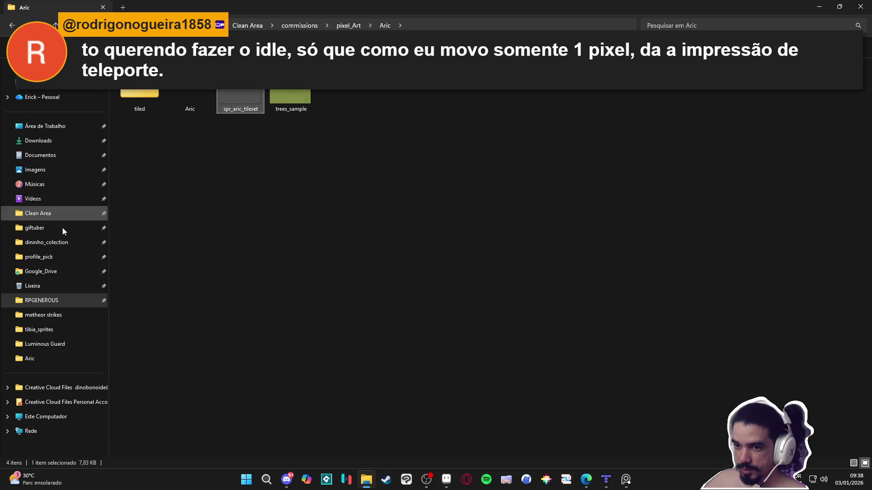
left_click(63, 216)
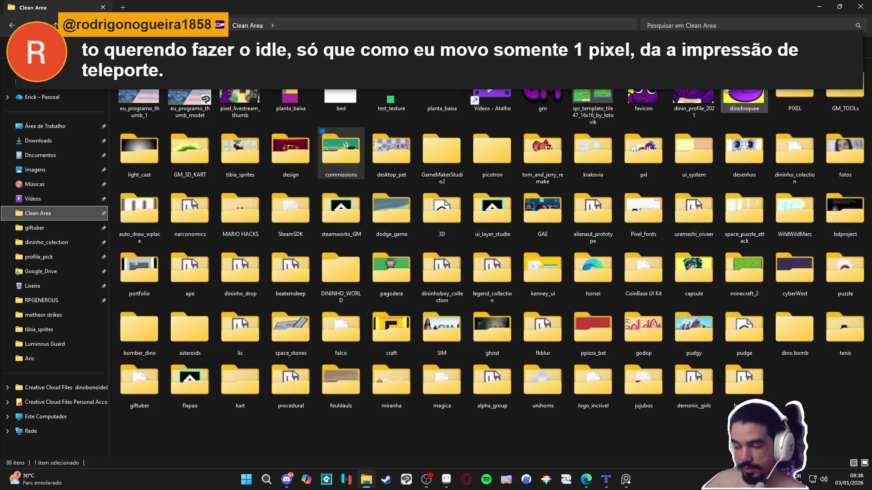
mouse_move(545, 163)
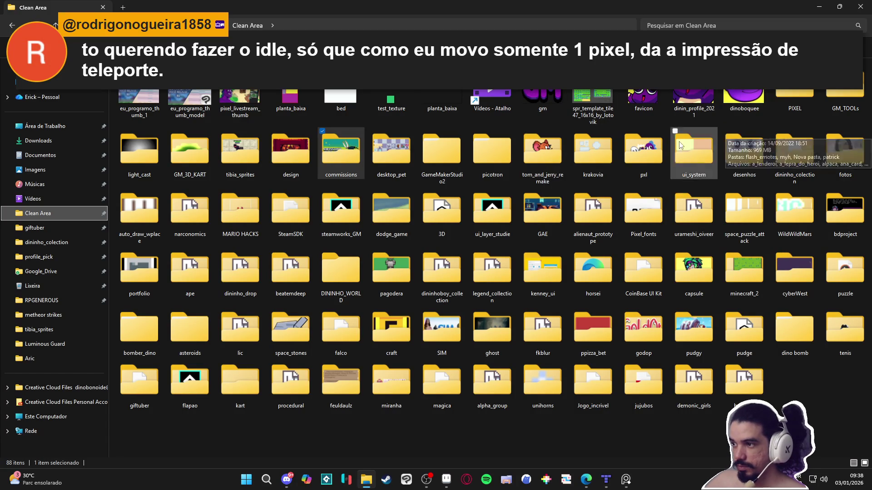
double_click(539, 154)
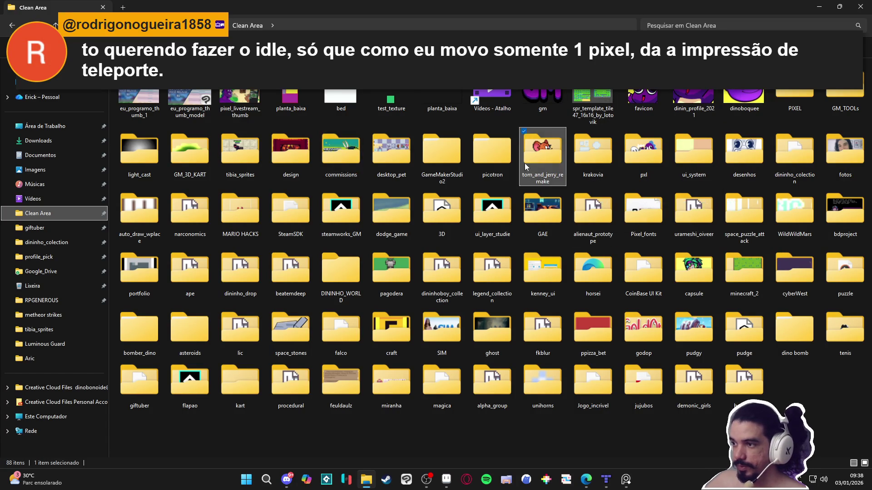
double_click(831, 111)
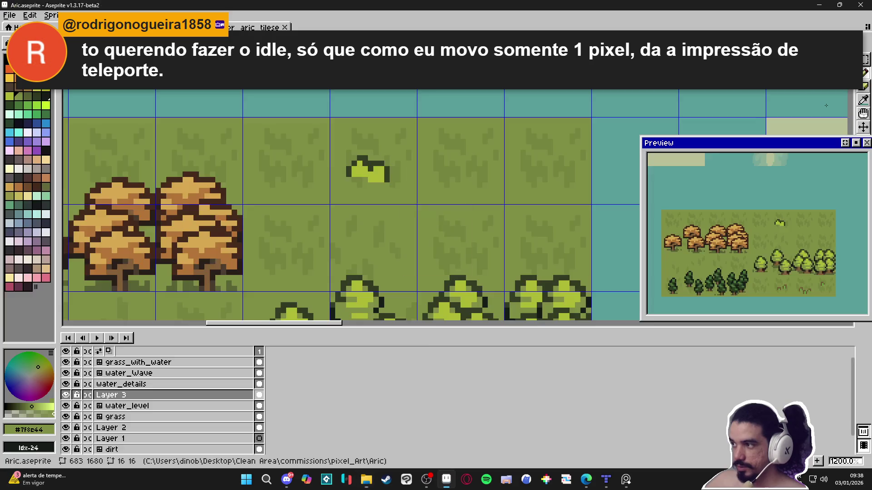
left_click_drag(516, 174, 384, 232)
Set every Jerry frame's duration to 200 ms in Frame Properties
left_click(259, 363)
key("plus")
key("Return")
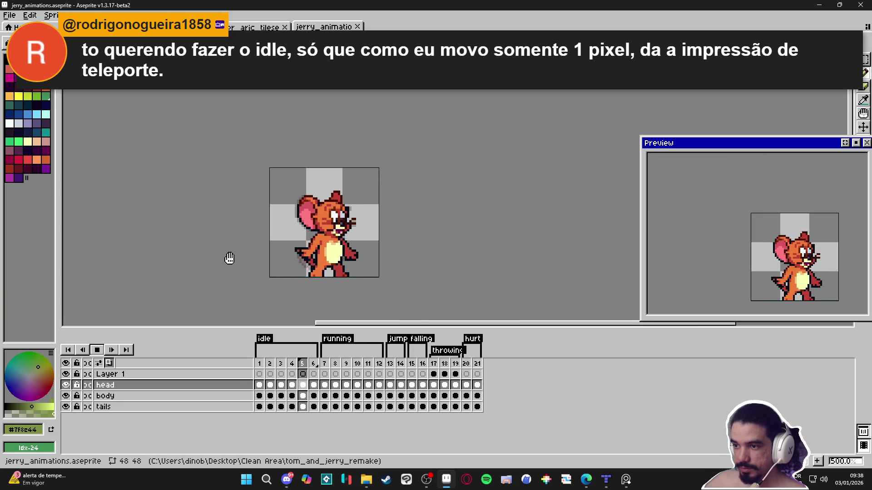
key("alt+v")
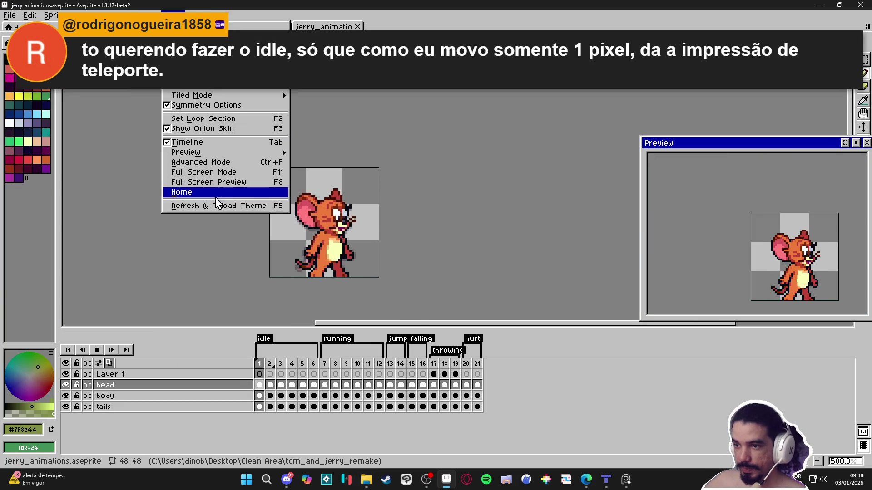
key("Escape")
key("alt+s")
key("alt+r")
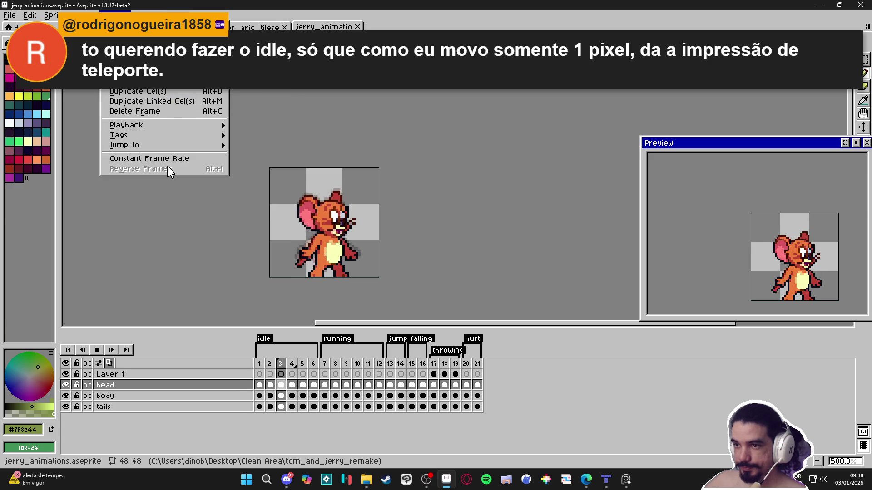
type("p200")
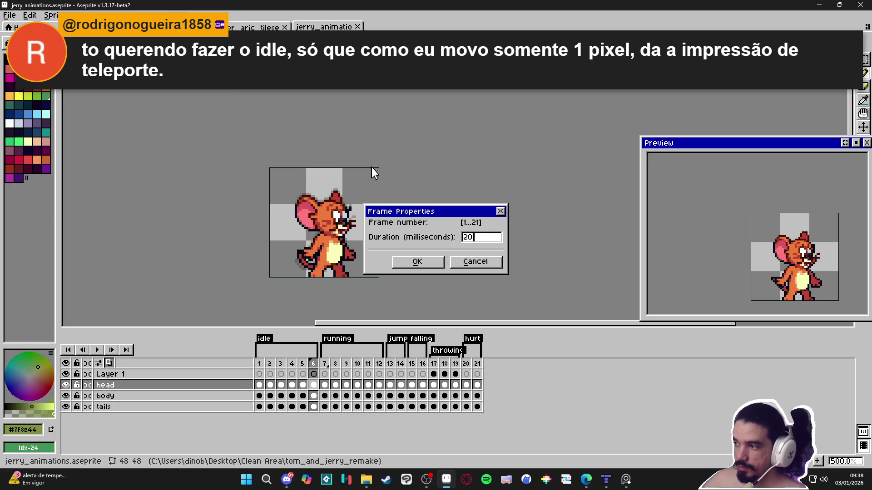
key("Return")
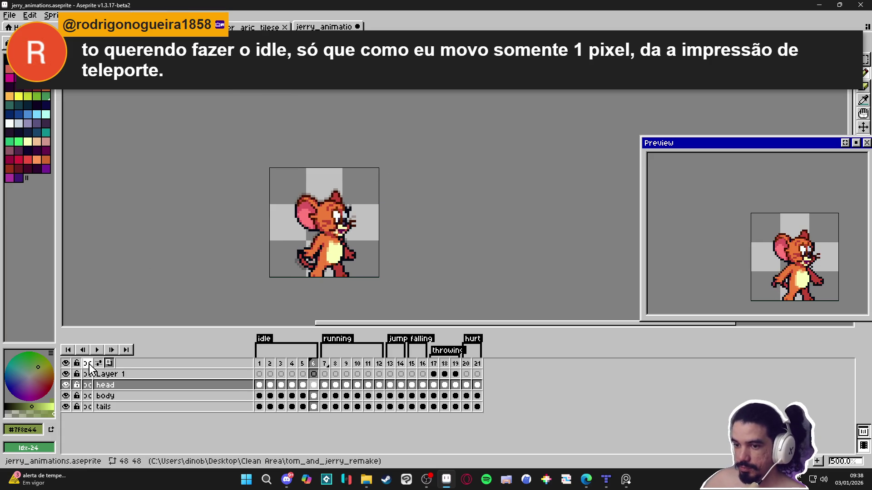
Play the Jerry animation to check the new 200 ms timing
left_click(96, 350)
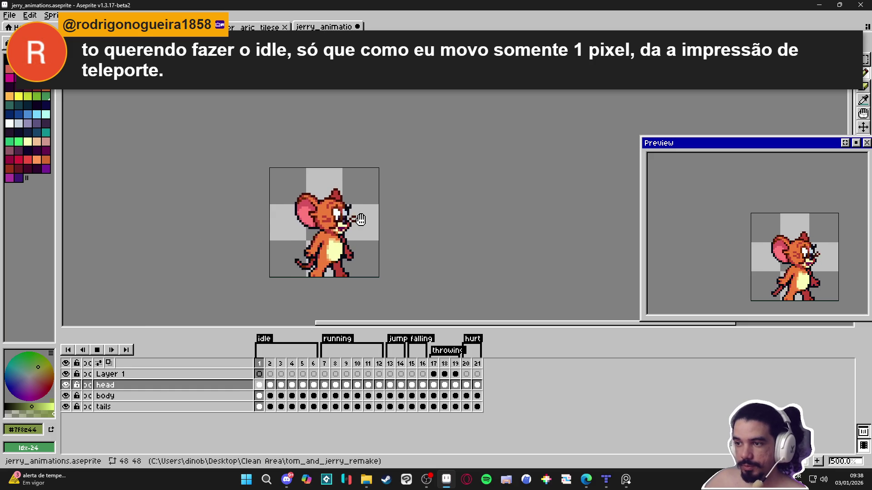
scroll(320, 221, "up", 2)
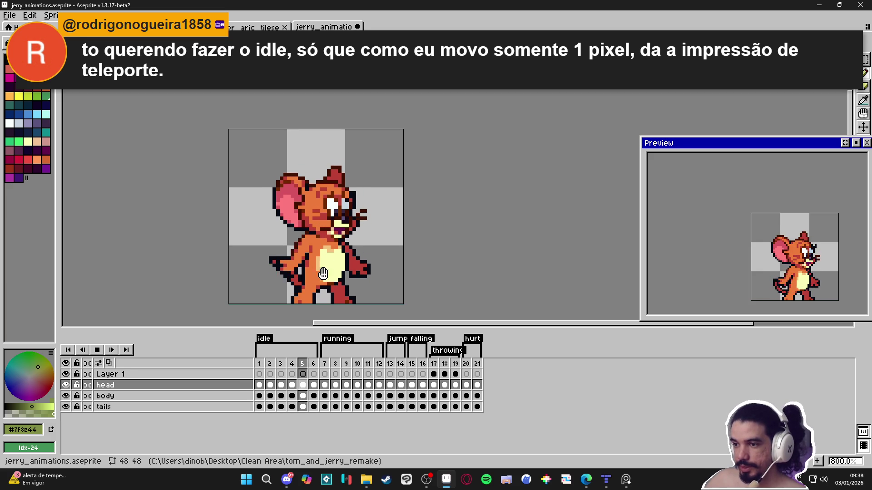
scroll(368, 283, "down", 1)
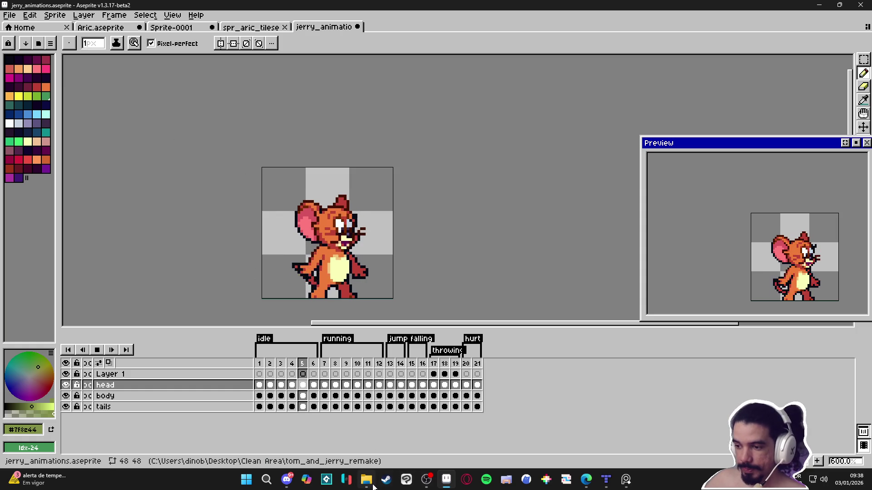
Open caofezinho.aseprite from Clean Area > desktop_pet > characters > caofezinho
mouse_move(366, 479)
left_click(375, 447)
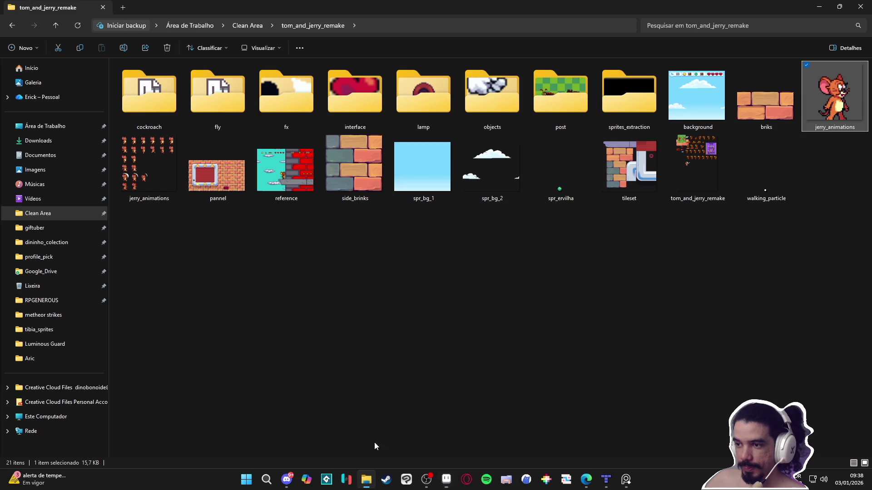
left_click(447, 290)
left_click(254, 26)
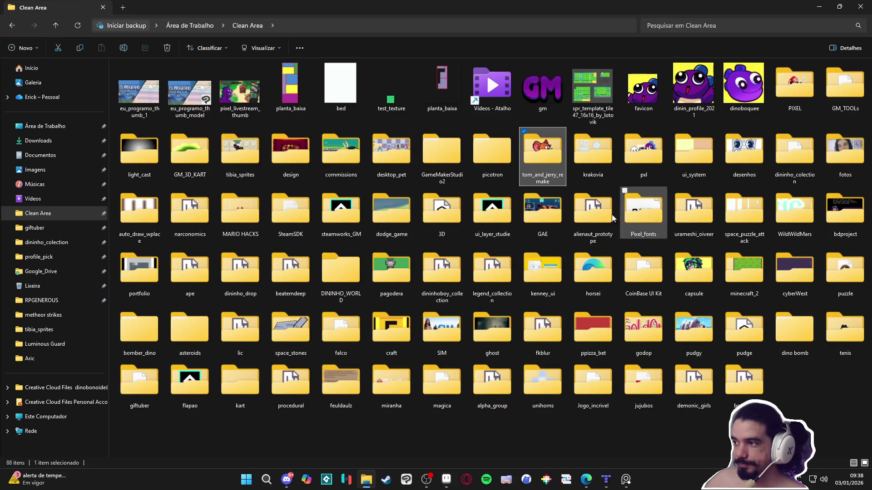
double_click(385, 145)
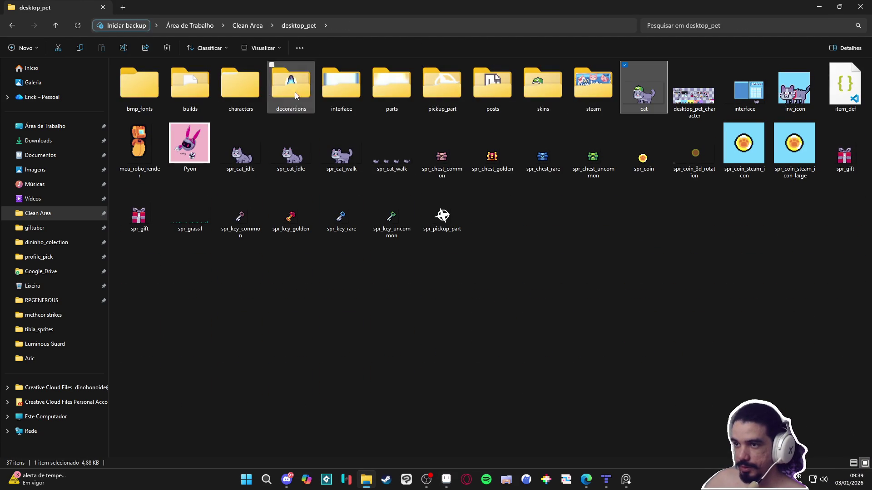
double_click(241, 84)
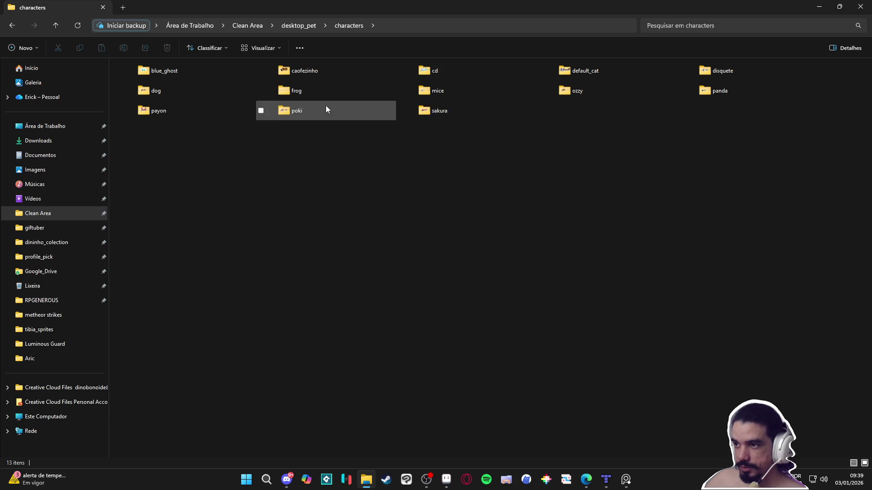
double_click(318, 68)
double_click(187, 77)
scroll(404, 210, "up", 5)
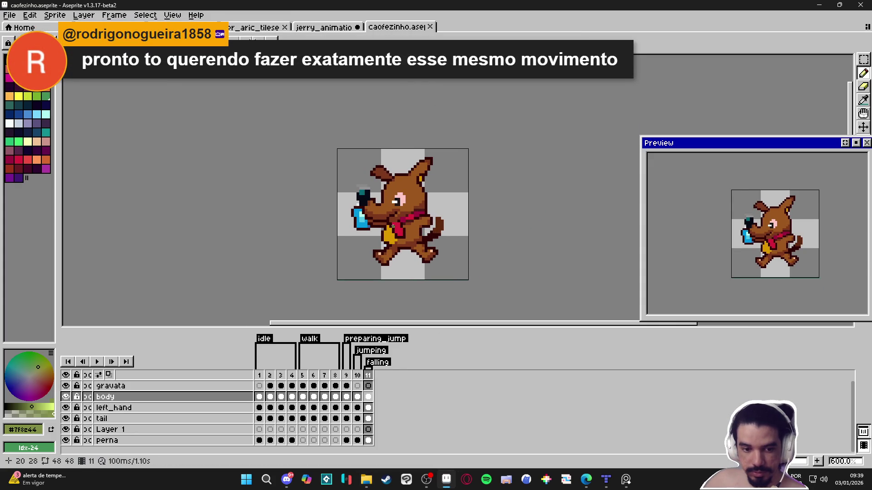
Play the dog's idle animation, then stop and rewind to frame 1
left_click(259, 375)
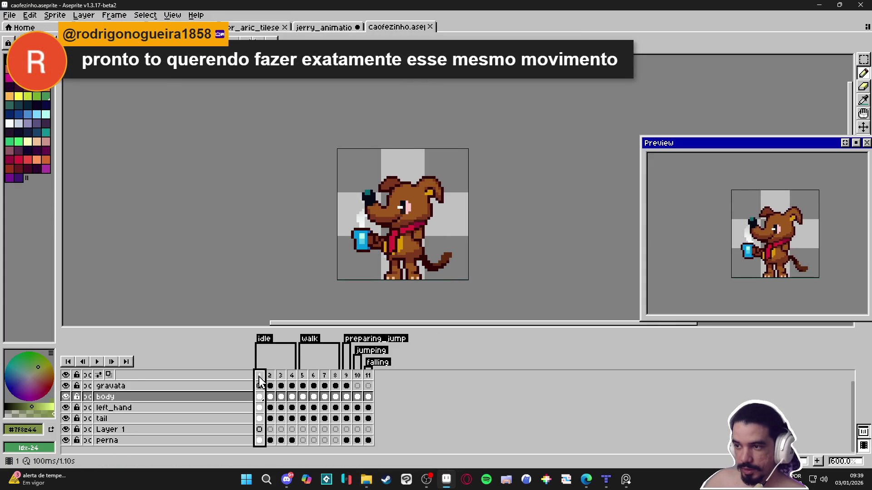
left_click(97, 362)
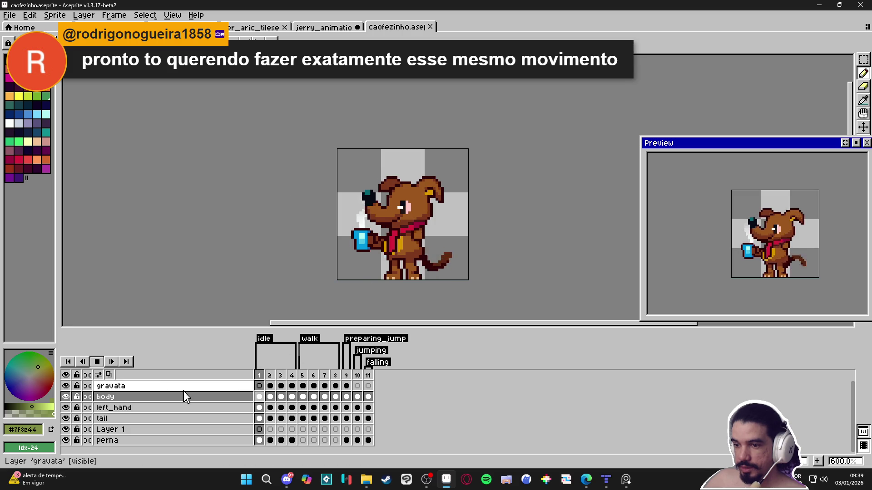
left_click(96, 362)
left_click(96, 362)
Give all eleven dog frames a 200 ms duration and return to the jerry_animations tab
left_click(114, 15)
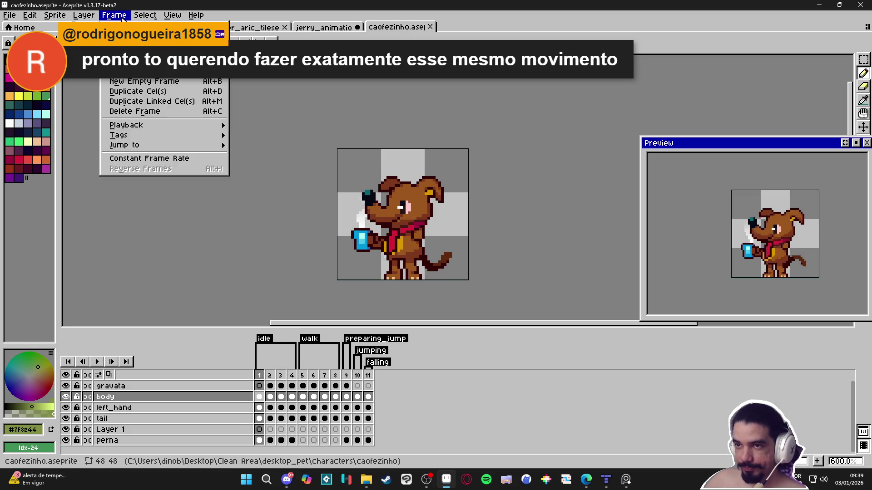
left_click(167, 160)
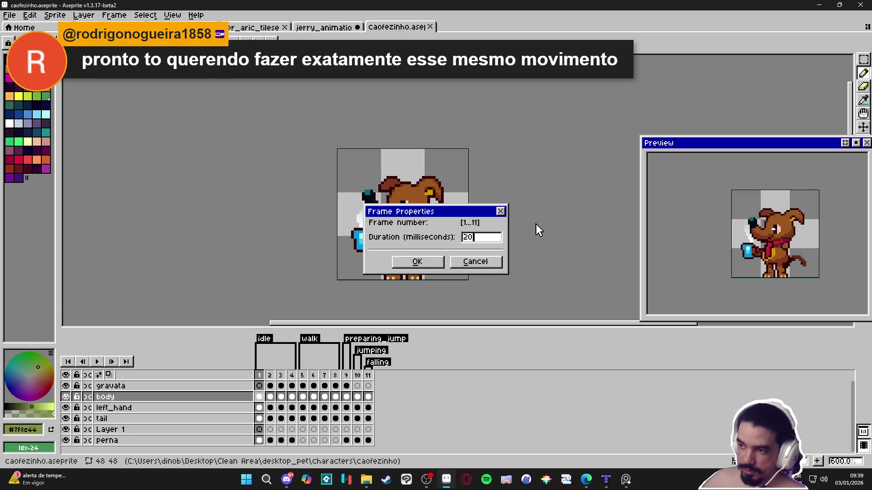
type("0")
key("Return")
left_click(96, 361)
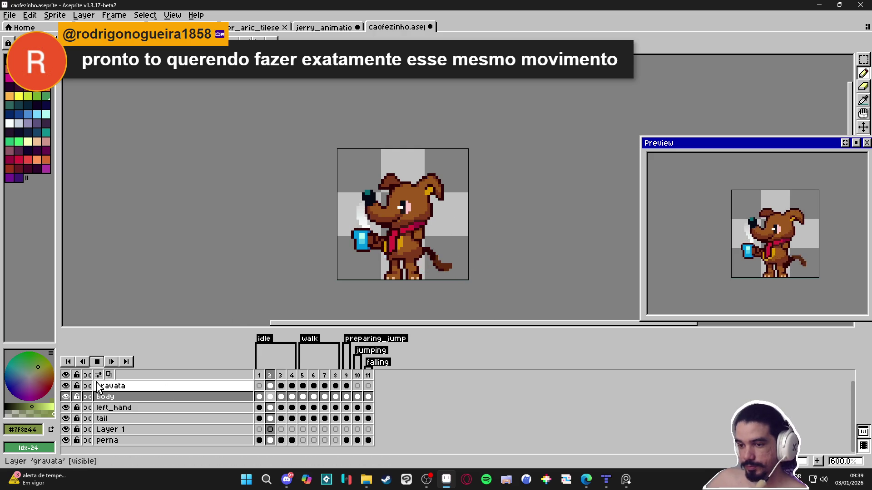
left_click(324, 27)
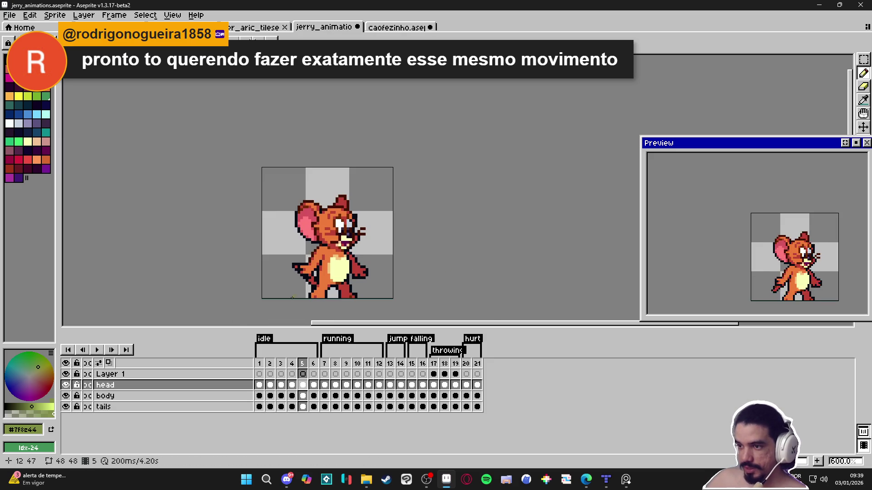
Step back and forth through Jerry's idle frames 1–6 to compare his poses
left_click(260, 364)
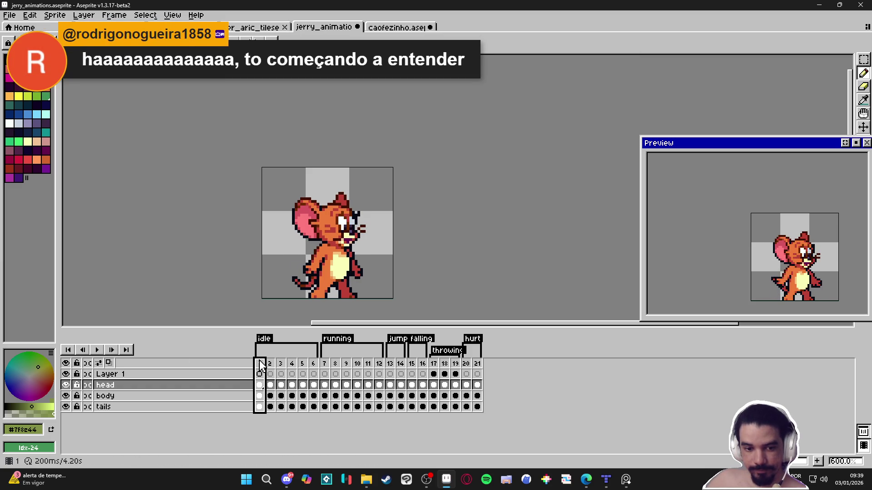
left_click(270, 366)
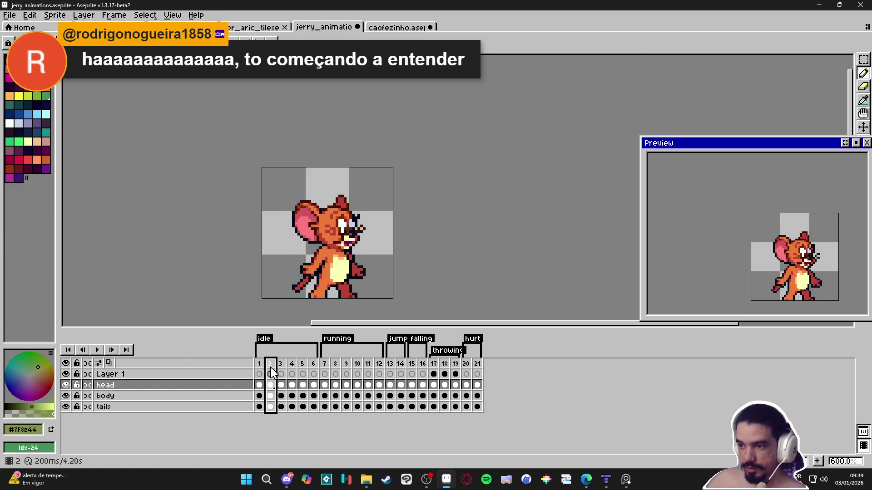
left_click(281, 366)
left_click(259, 366)
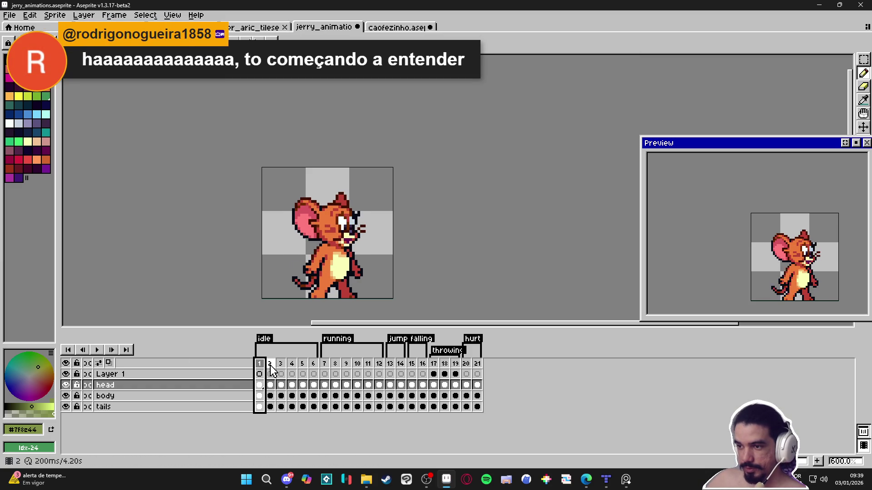
left_click(270, 366)
left_click(282, 366)
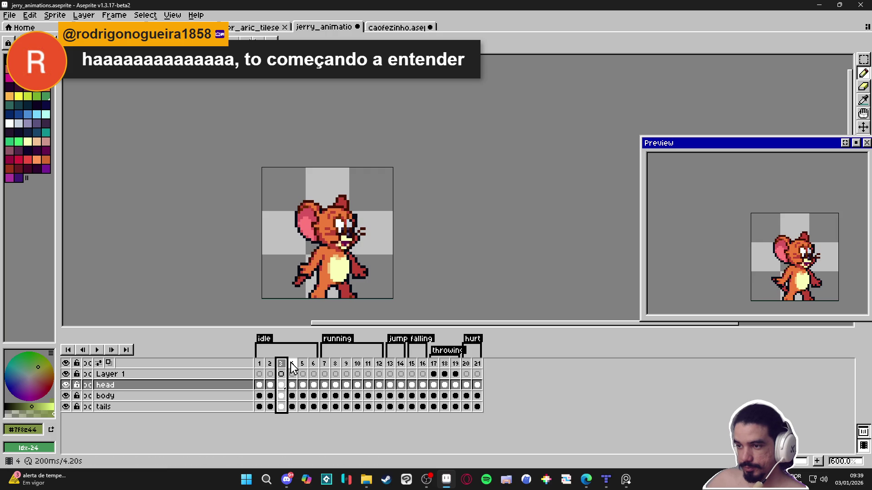
key("Right")
key("Left")
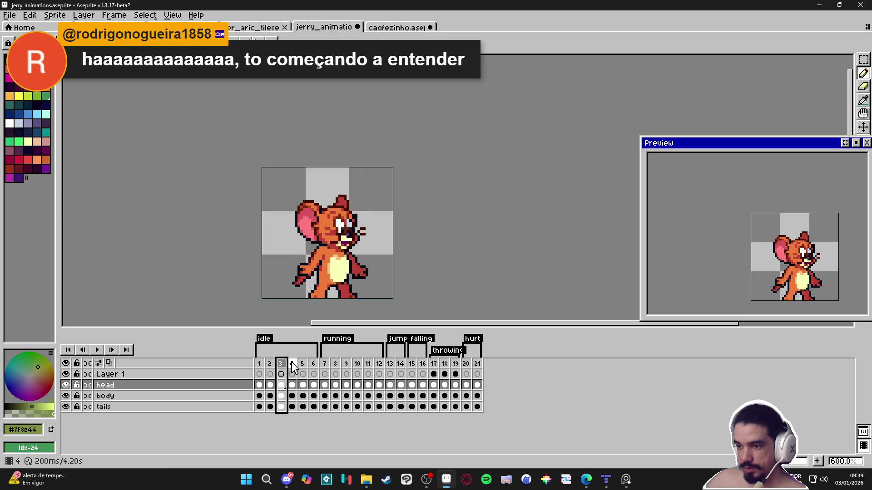
left_click(292, 366)
left_click(303, 366)
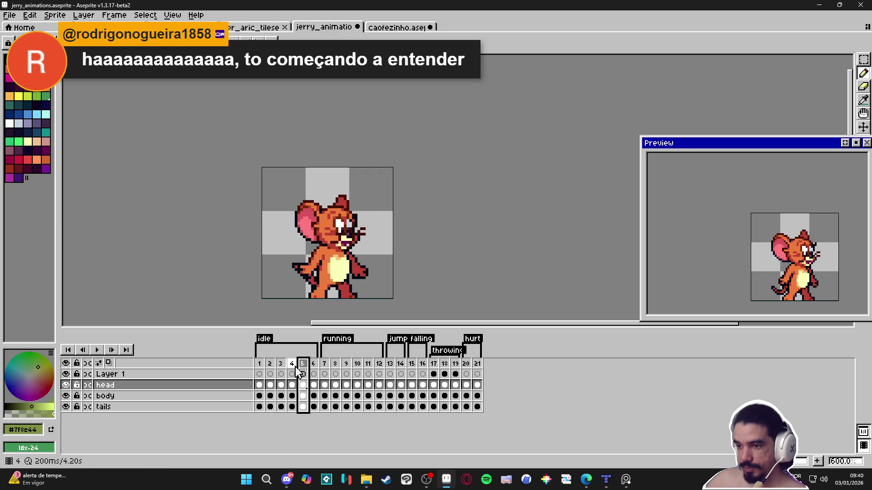
left_click(314, 366)
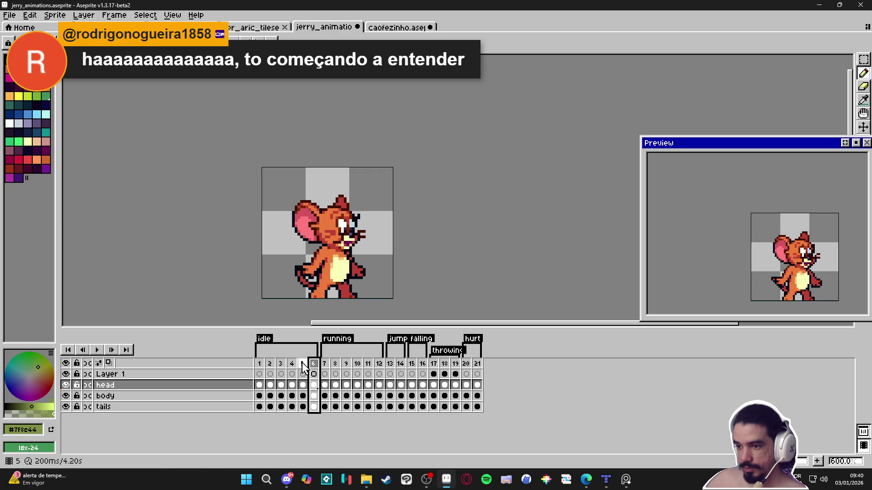
left_click(302, 366)
key("Left")
key("Right")
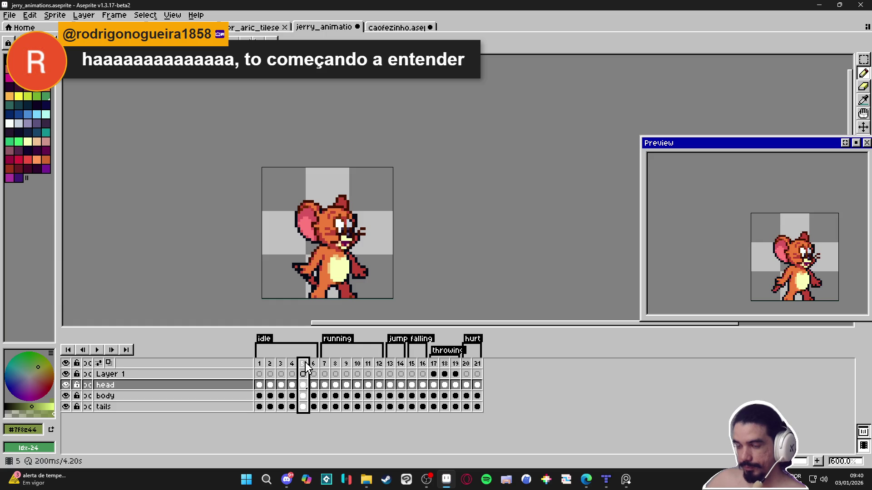
left_click(293, 369)
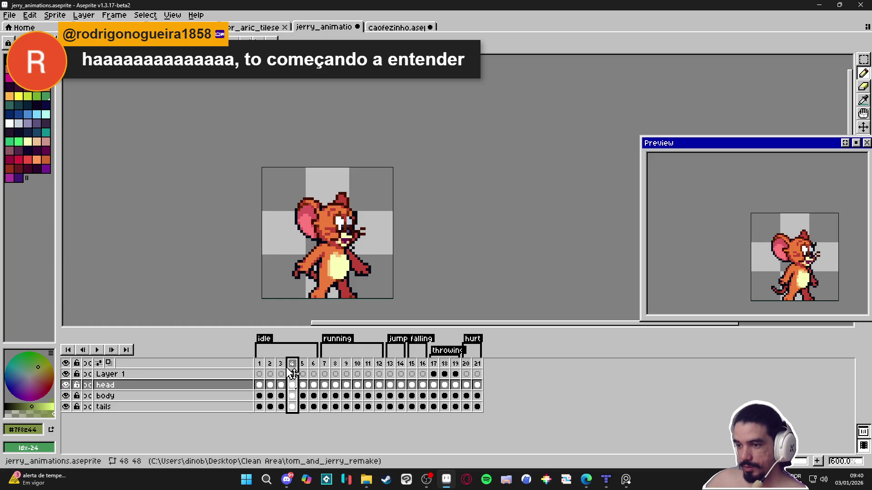
left_click(283, 368)
left_click(292, 369)
left_click(304, 369)
left_click(314, 366)
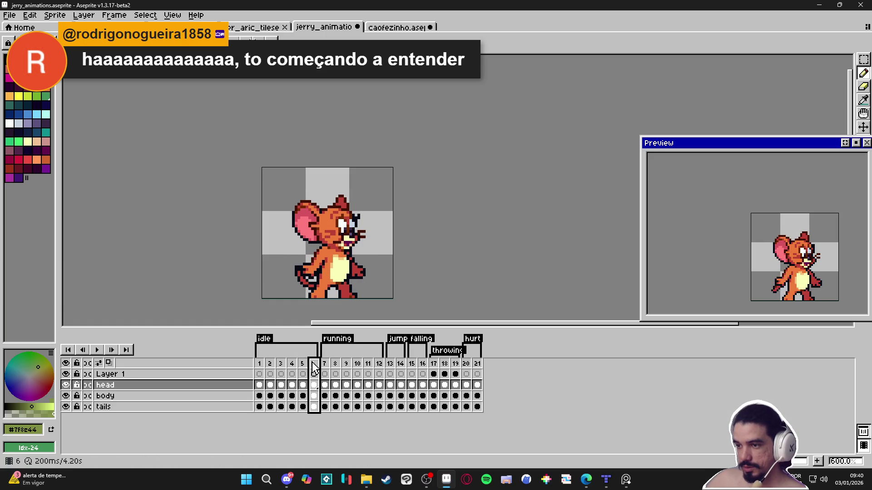
left_click(262, 370)
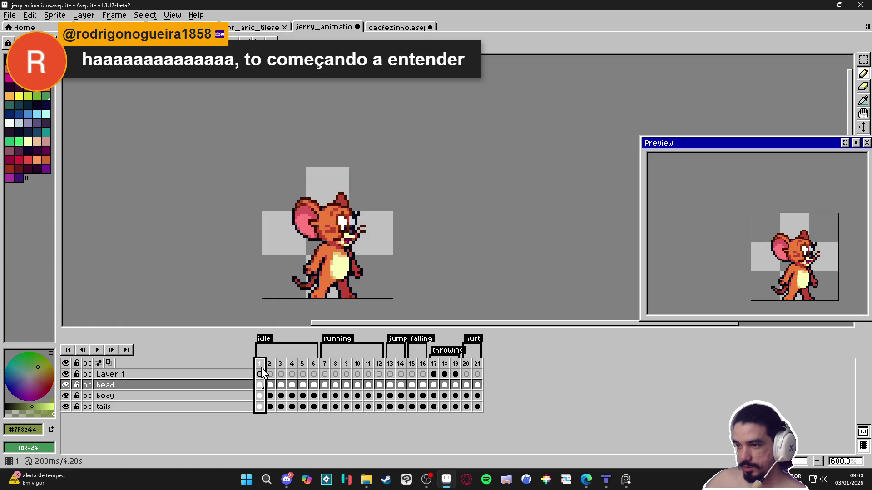
left_click(314, 368)
left_click(302, 369)
left_click(314, 367)
left_click(304, 369)
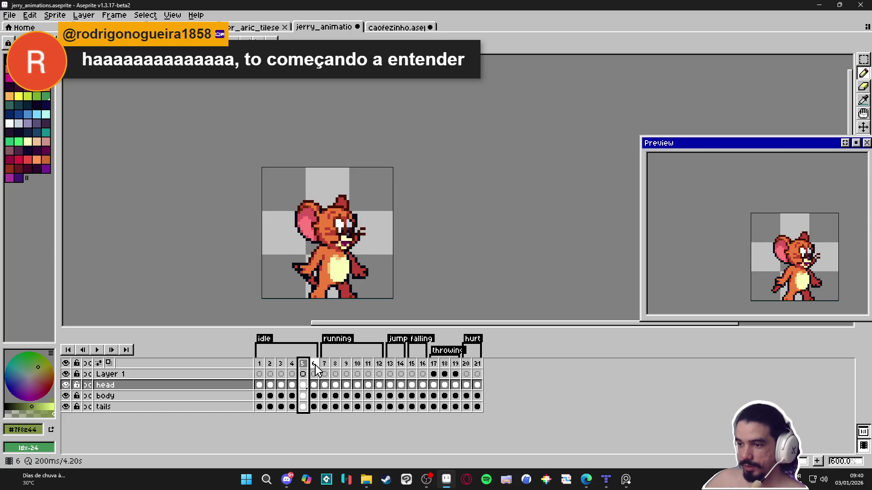
left_click(316, 369)
left_click(259, 363)
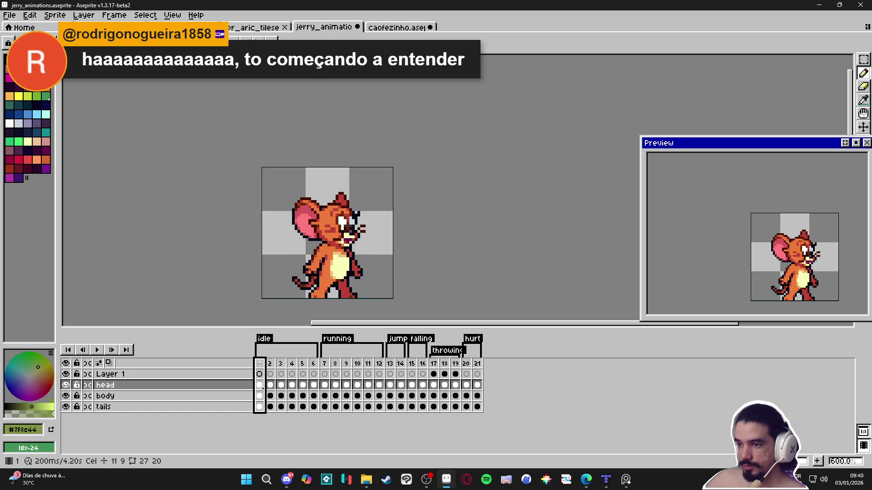
left_click(271, 362)
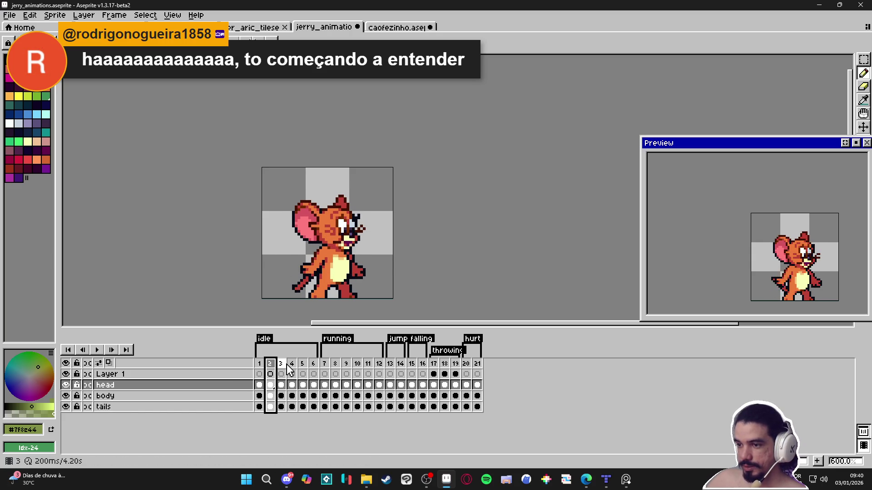
left_click(286, 366)
left_click(292, 369)
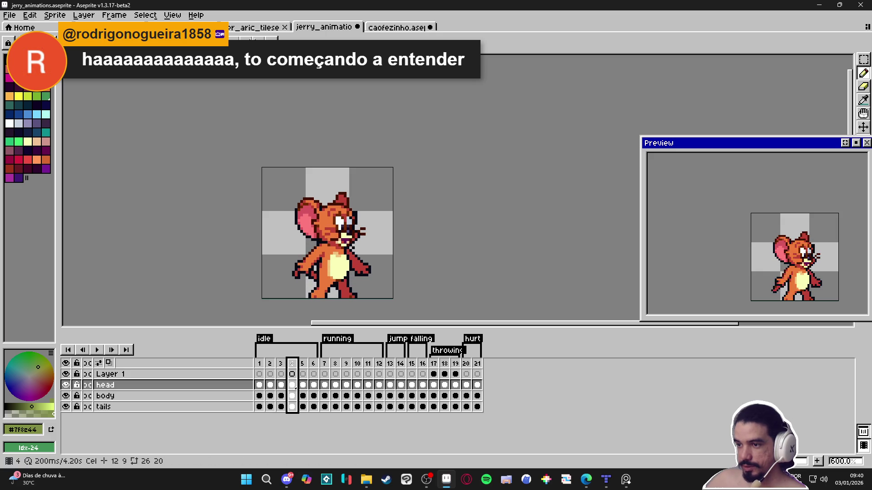
left_click(304, 368)
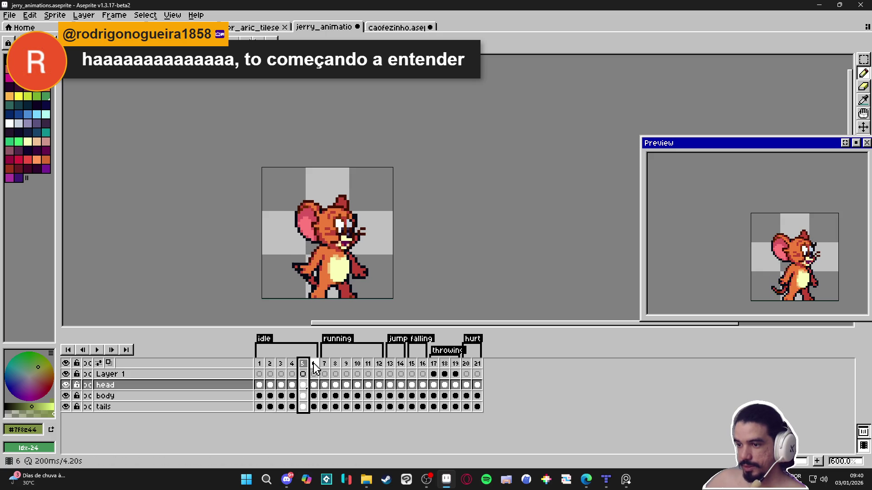
left_click(314, 368)
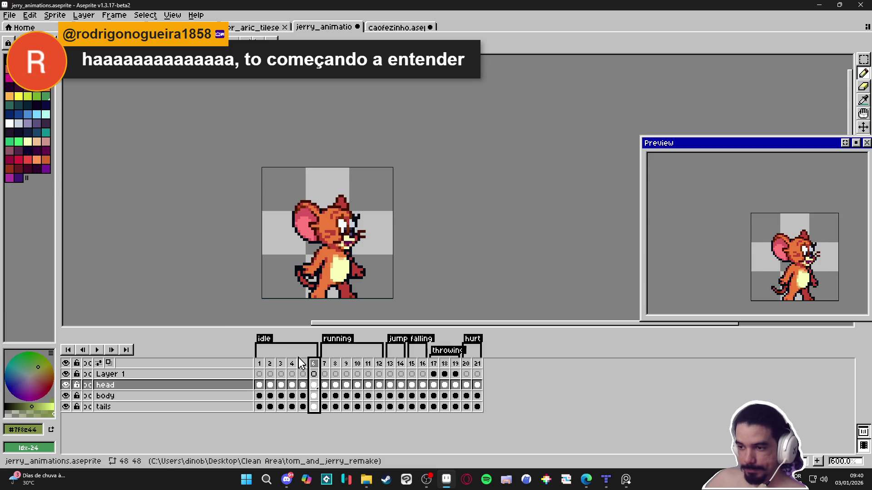
key("Left")
key("Left")
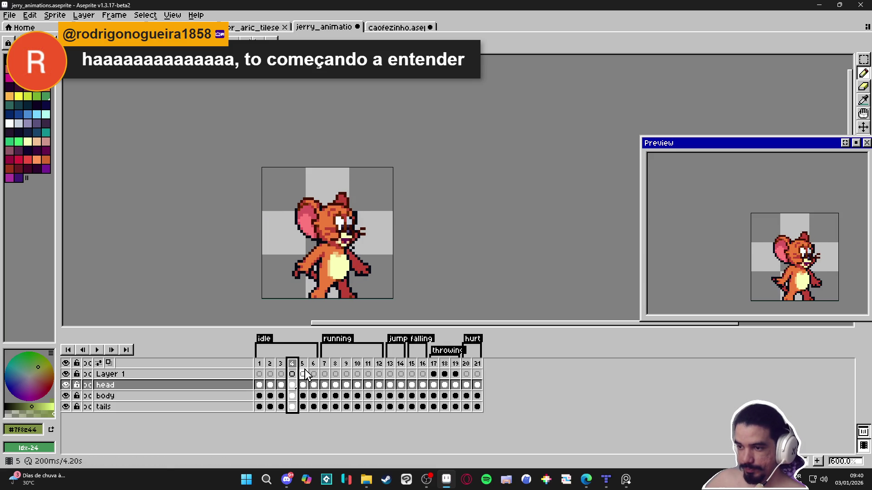
key("Right")
key("Right")
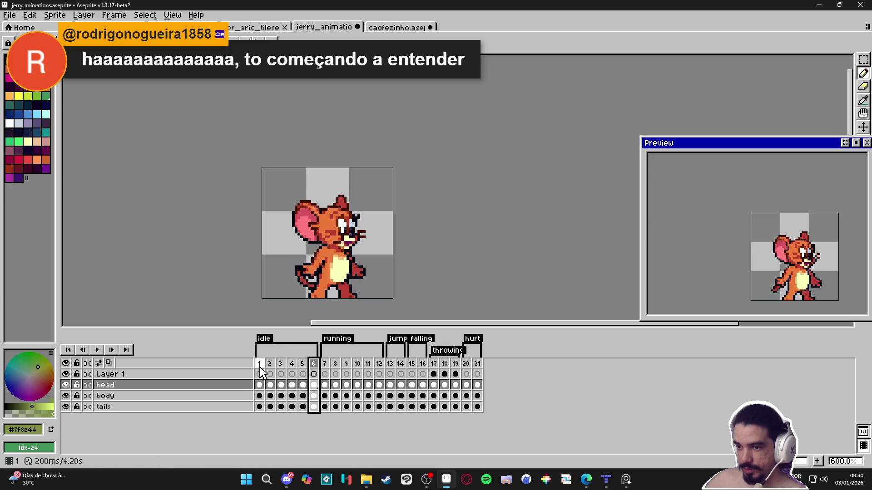
left_click(259, 366)
left_click(271, 366)
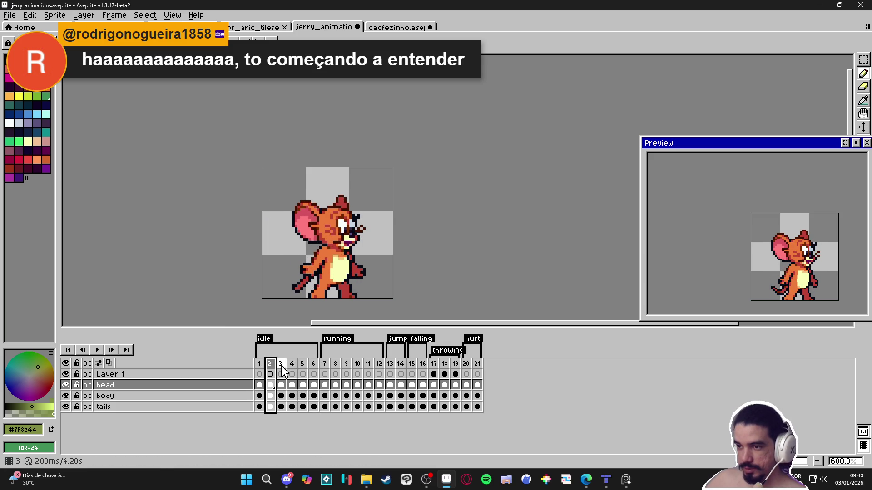
left_click(281, 366)
left_click(292, 367)
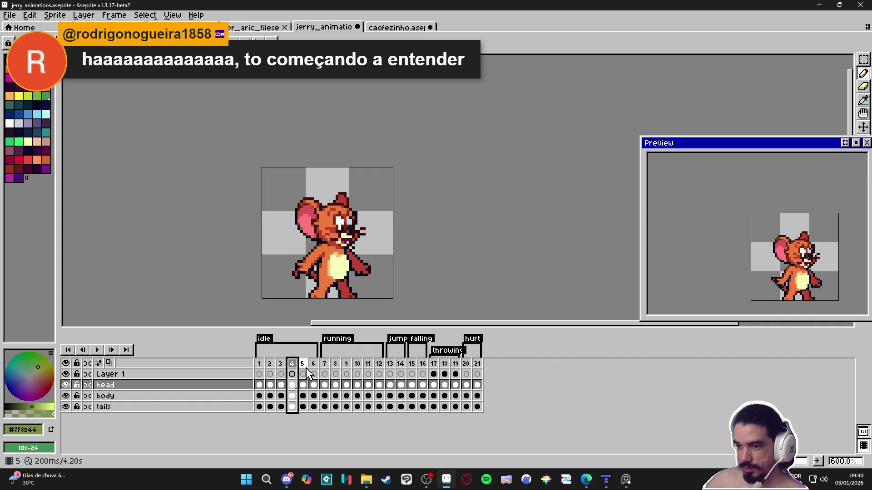
left_click(307, 370)
left_click(314, 370)
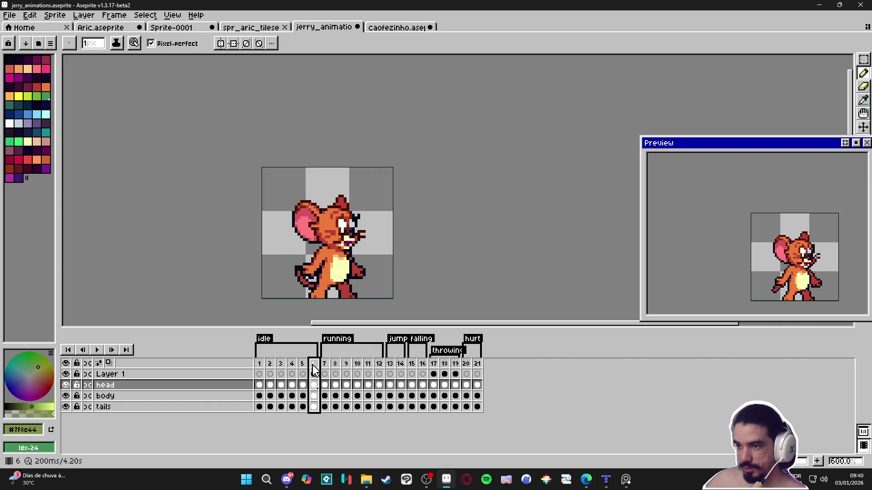
left_click(259, 367)
left_click(271, 367)
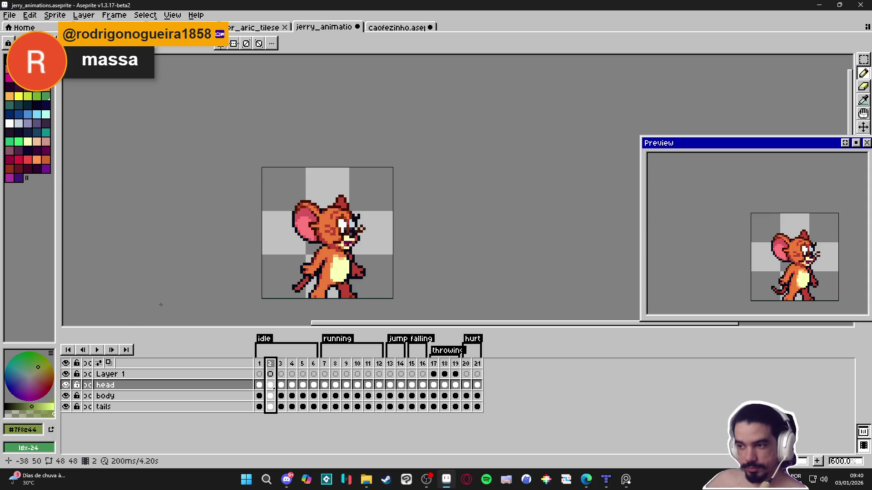
Close jerry_animations and caofezinho with Don't Save, then return to File Explorer
left_click(358, 27)
left_click(428, 259)
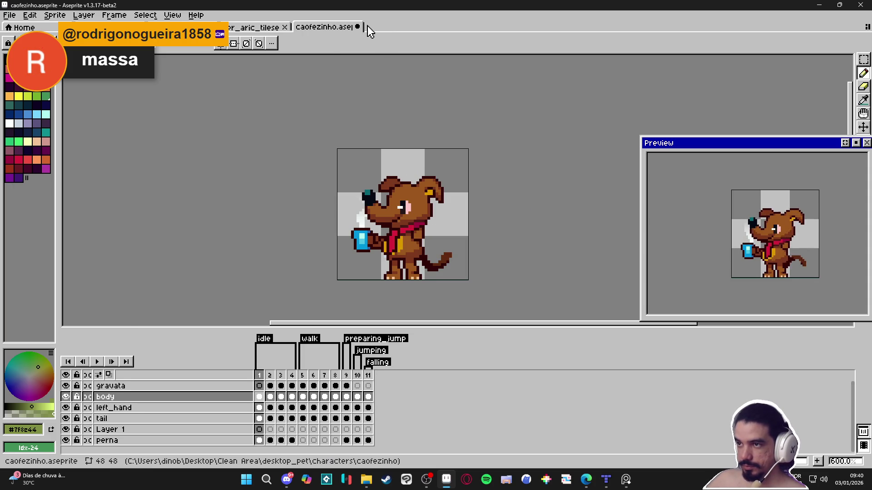
left_click(358, 27)
left_click(436, 260)
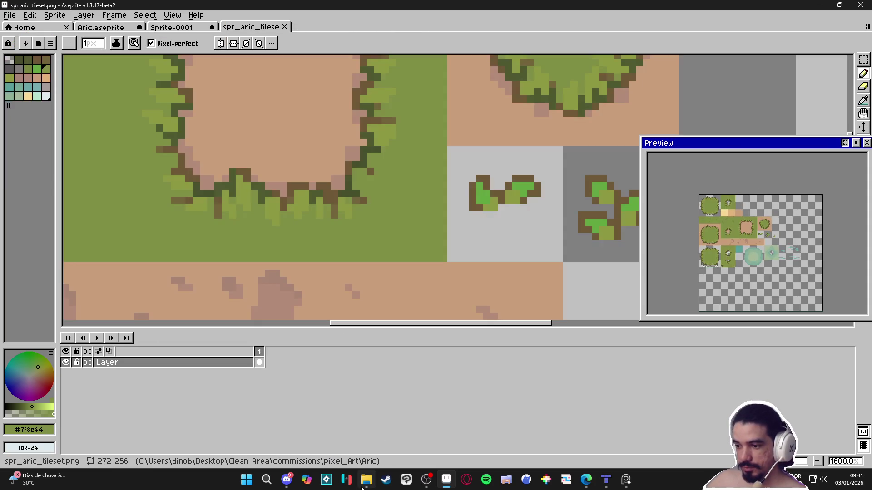
left_click(366, 481)
left_click(371, 203)
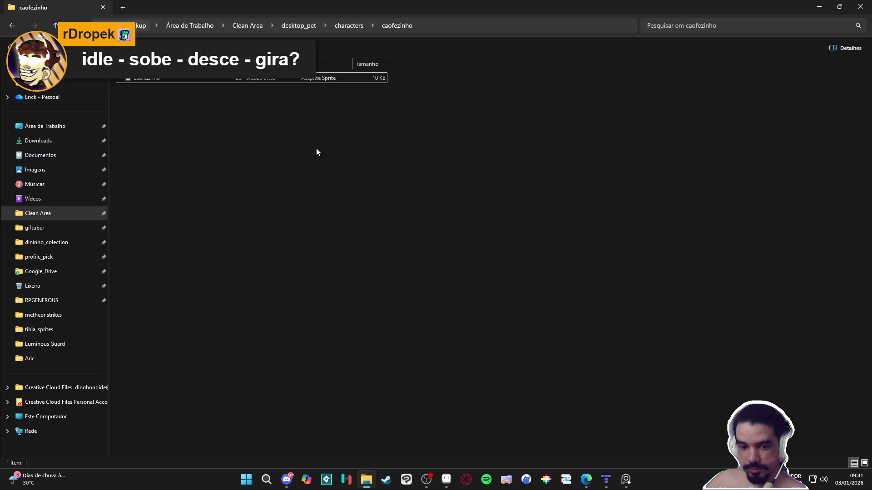
Open the ozzy parrot sprite from the characters > ozzy folder in Aseprite
left_click(350, 25)
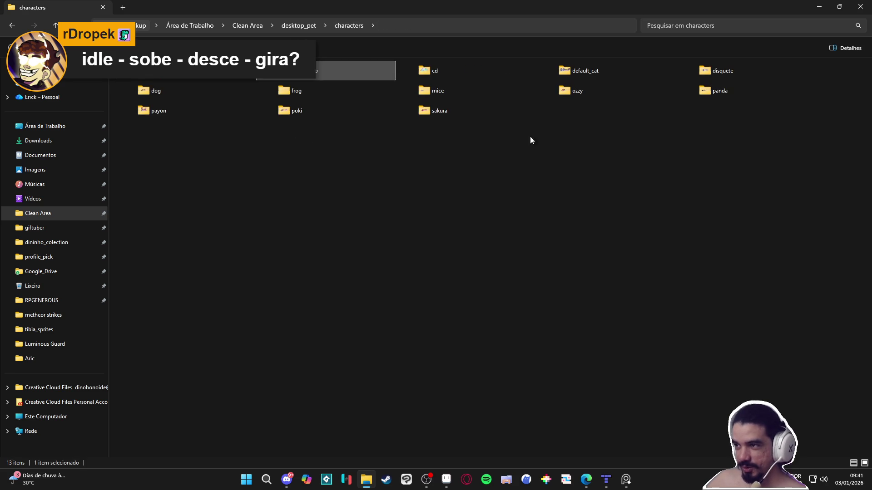
scroll(599, 96, "up", 3, "ctrl")
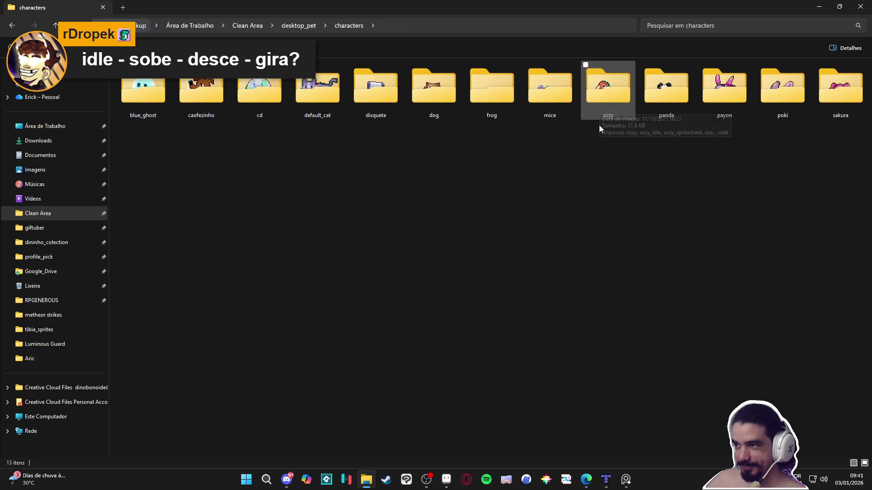
double_click(609, 89)
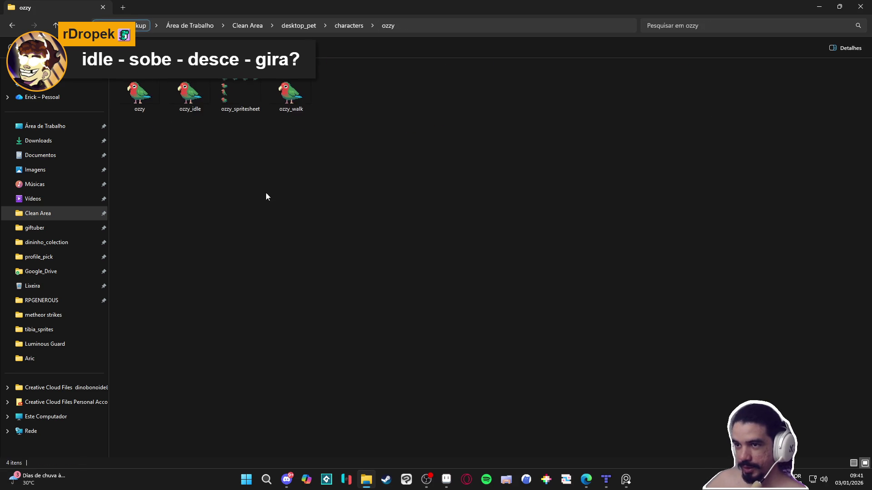
double_click(140, 94)
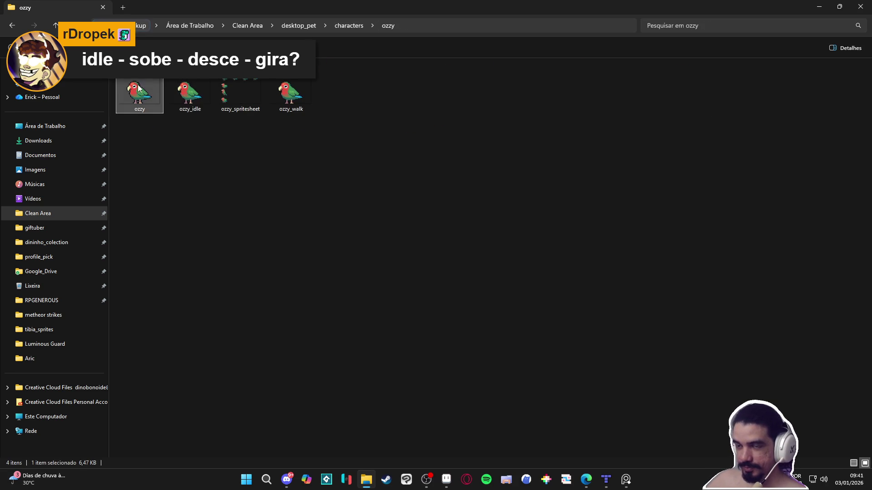
scroll(451, 192, "up", 1)
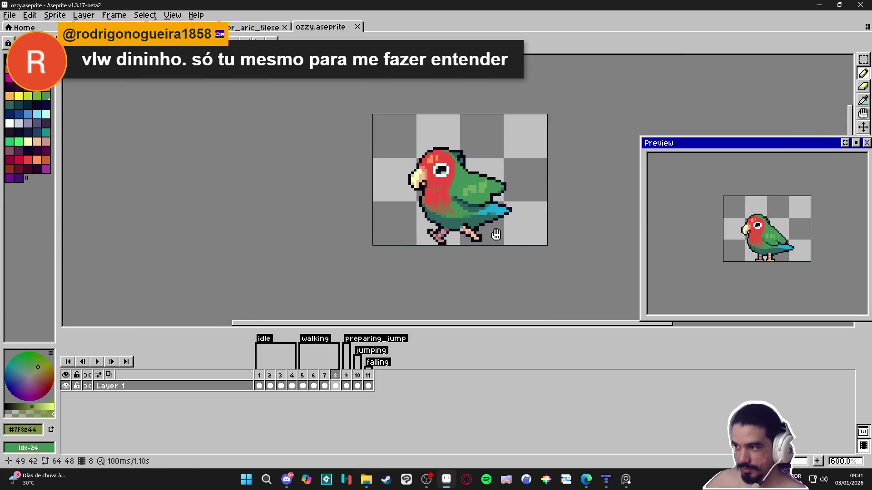
Set a constant 70 ms duration on all 11 ozzy frames
left_click(259, 376)
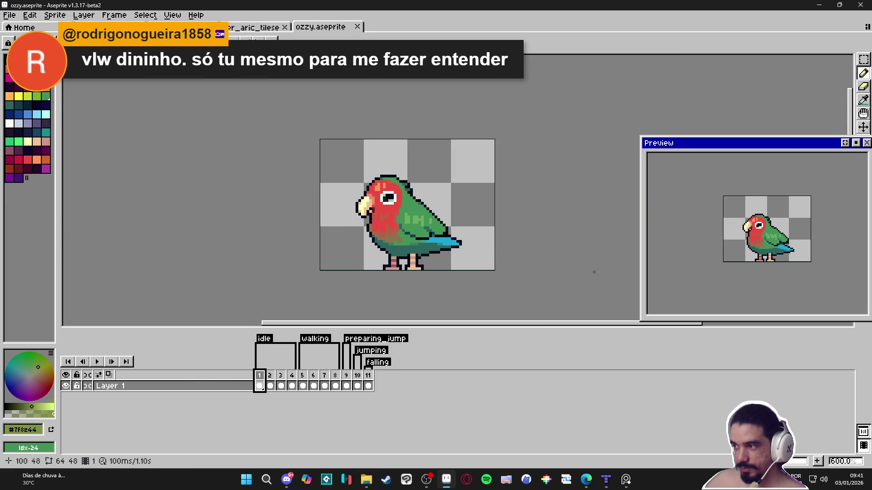
left_click(145, 15)
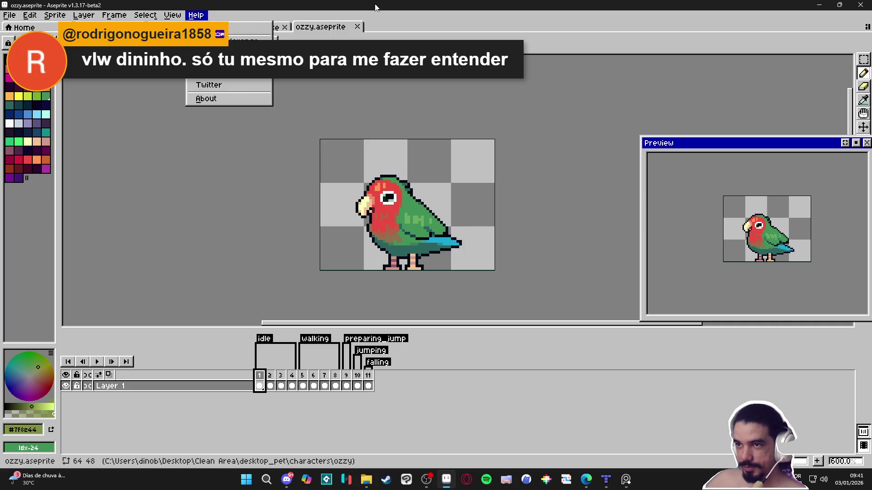
left_click(196, 15)
left_click(113, 15)
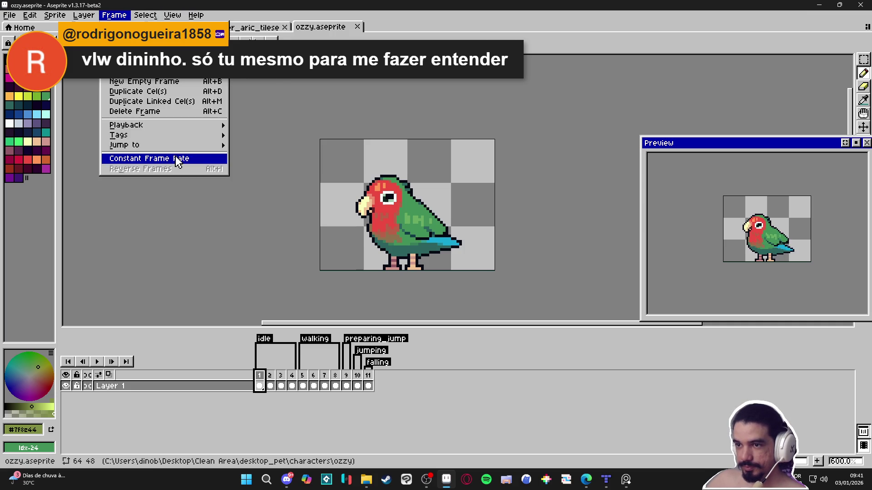
left_click(136, 160)
type("70")
key("Return")
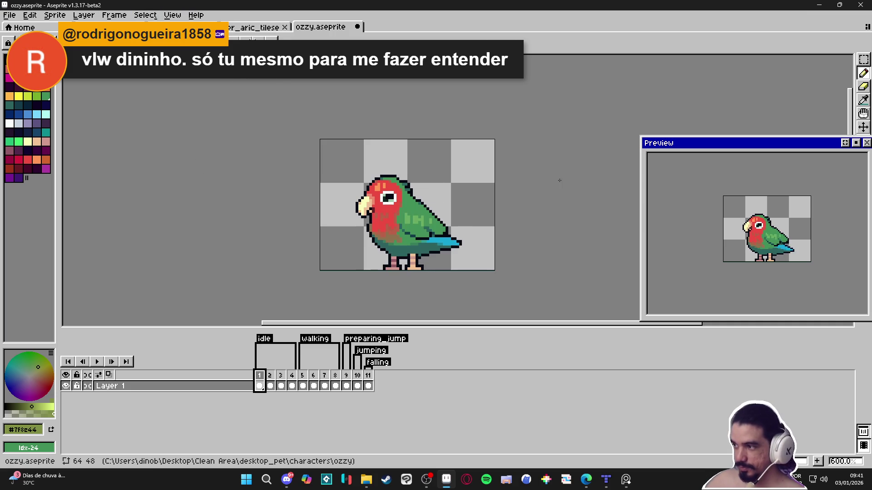
Recentre the parrot preview, then close the ozzy sprite without saving
scroll(778, 244, "up", 1)
left_click_drag(778, 245, 775, 255)
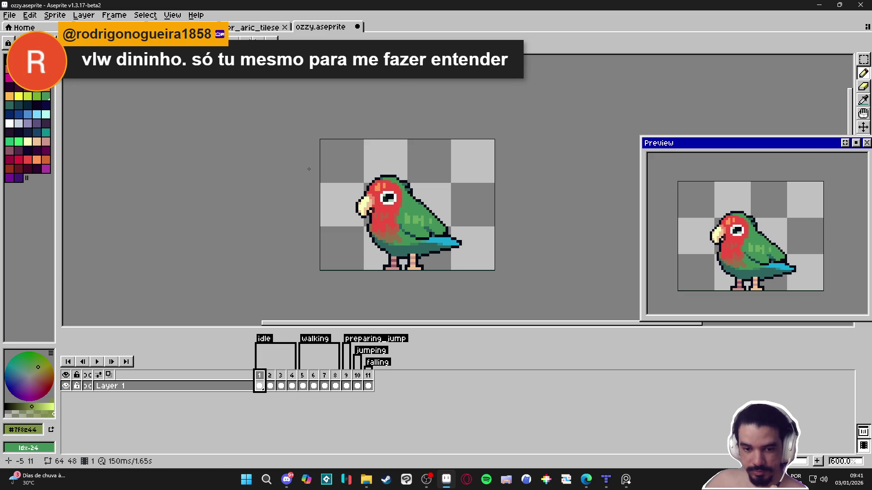
left_click(358, 30)
left_click(434, 262)
Cycle through windows and sprite tabs until the Aric.aseprite forest map is showing
scroll(335, 208, "down", 3)
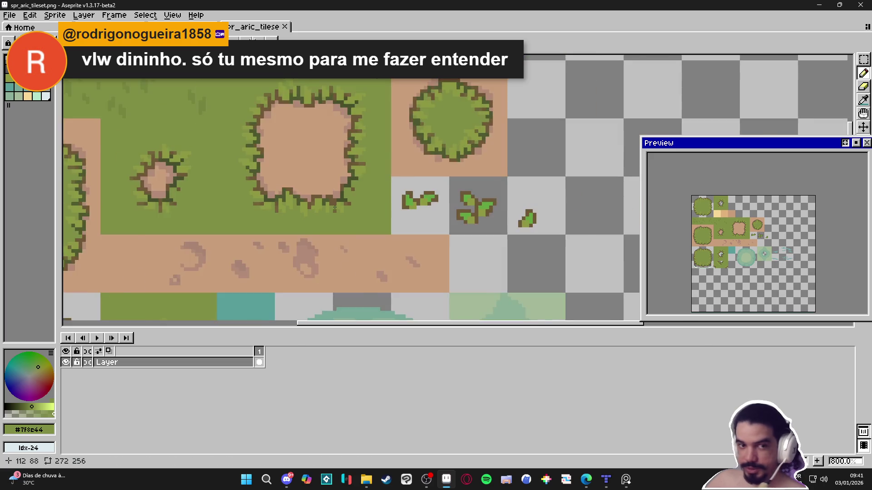
scroll(334, 207, "down", 1)
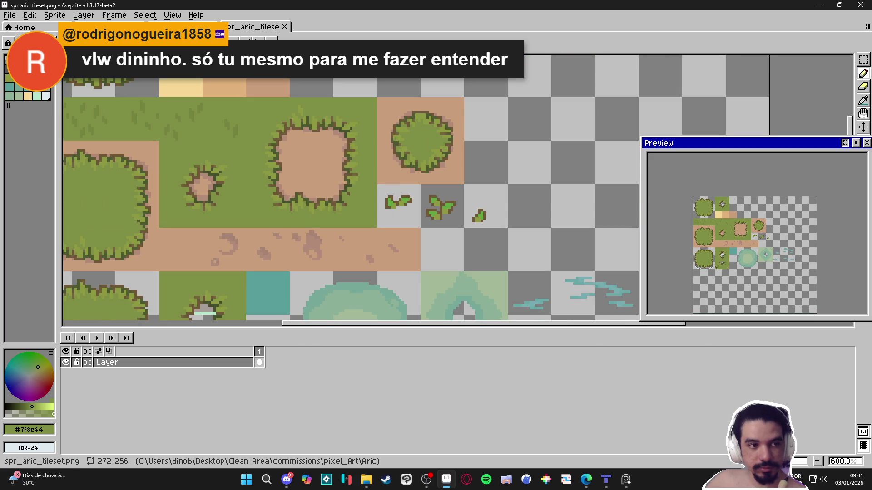
key("alt+Tab")
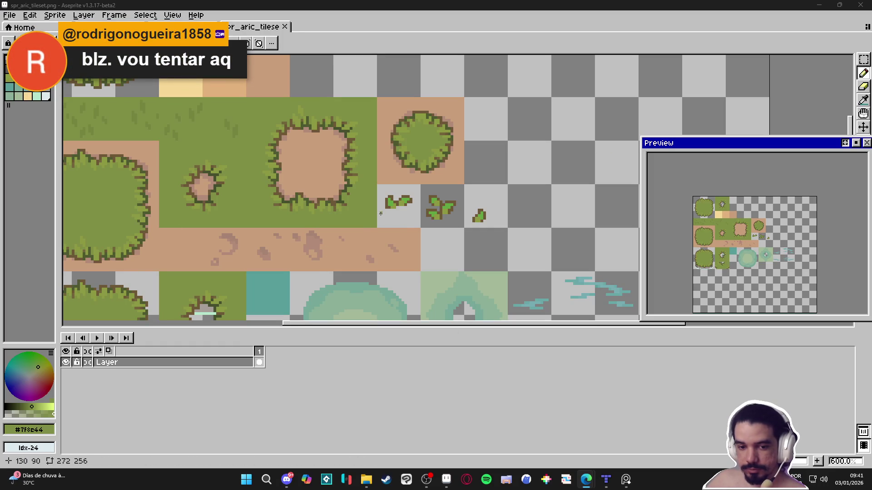
scroll(361, 224, "down", 4)
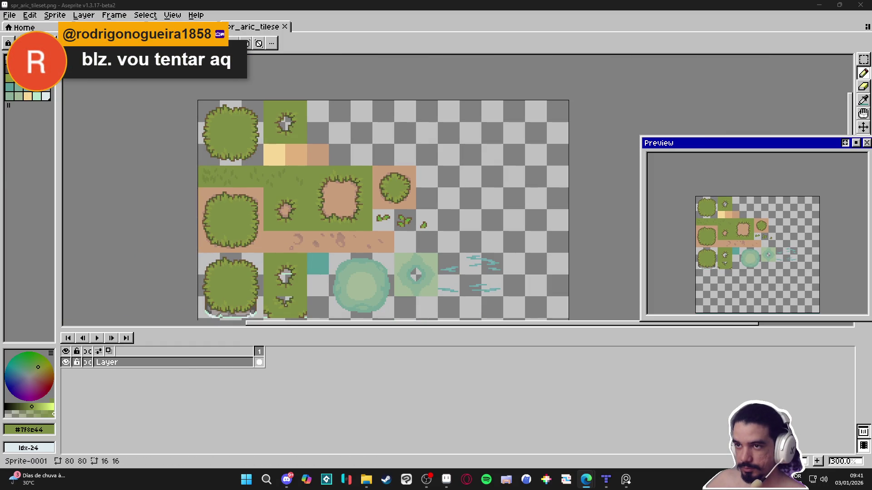
key("ctrl+Tab")
key("ctrl+Tab")
scroll(312, 130, "down", 3)
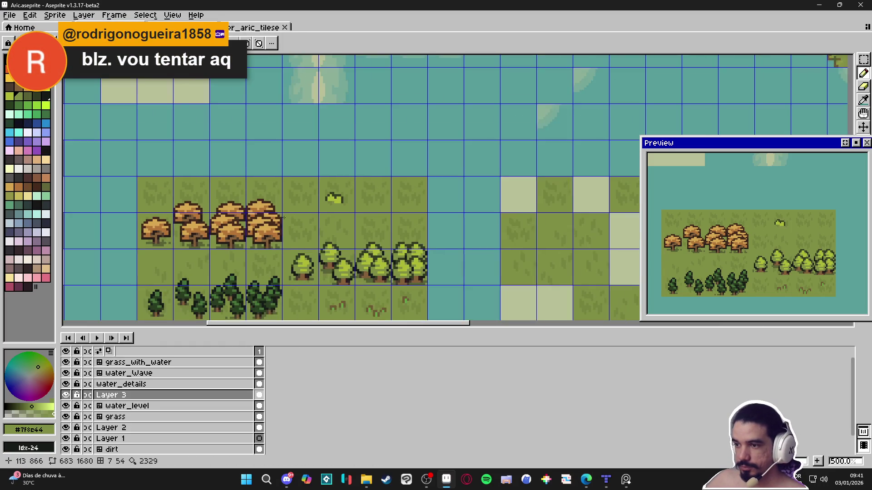
Reshape the second grass tuft and add a light yellow-green blade to it
scroll(312, 131, "up", 1)
scroll(369, 257, "down", 2)
scroll(356, 247, "up", 1)
scroll(359, 227, "down", 1)
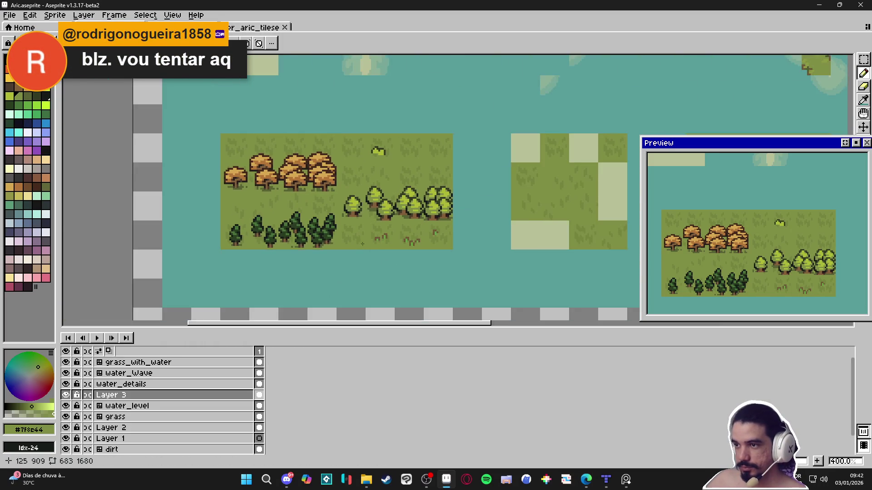
scroll(362, 208, "up", 1)
scroll(362, 208, "up", 4)
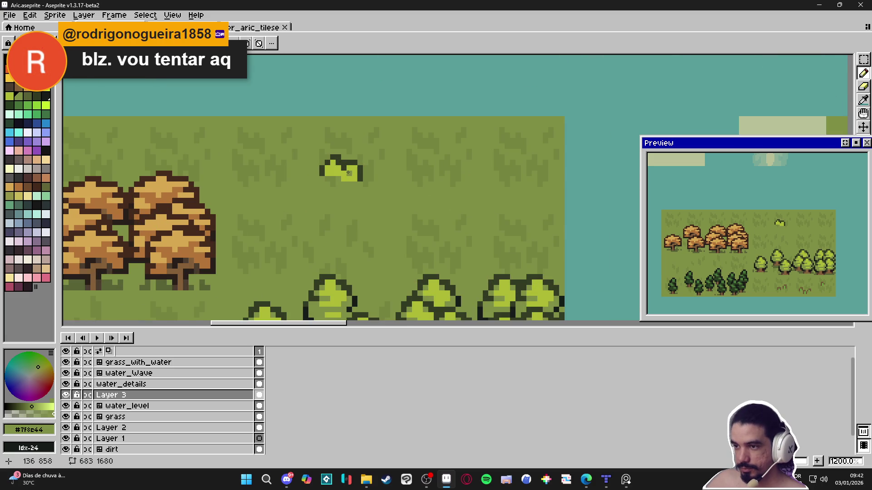
scroll(347, 207, "down", 1)
scroll(332, 266, "up", 2)
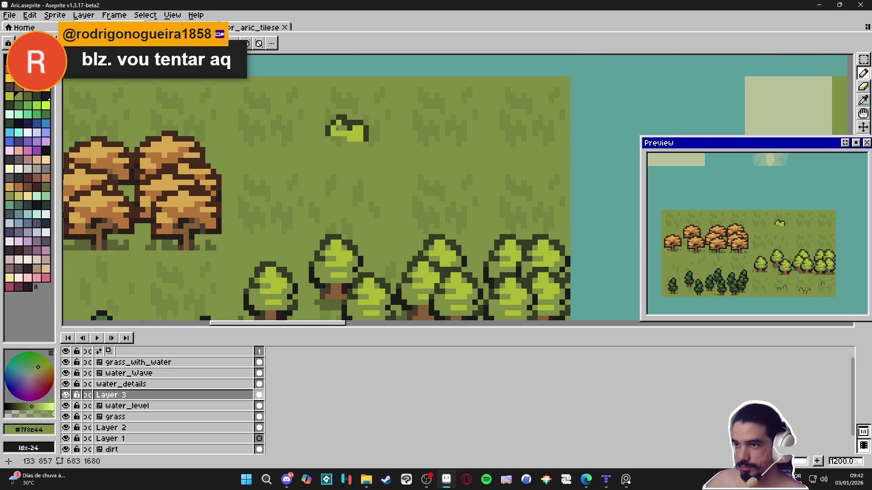
left_click_drag(363, 132, 346, 132)
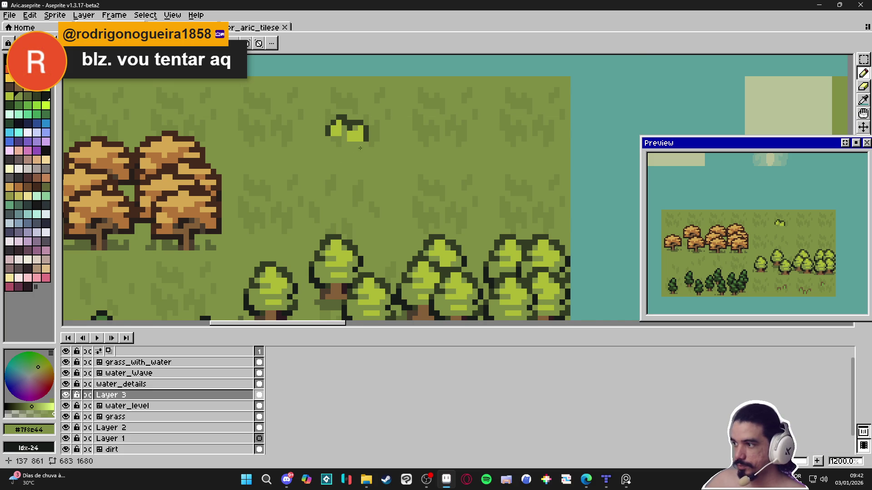
left_click(359, 134, "alt")
scroll(403, 173, "down", 2)
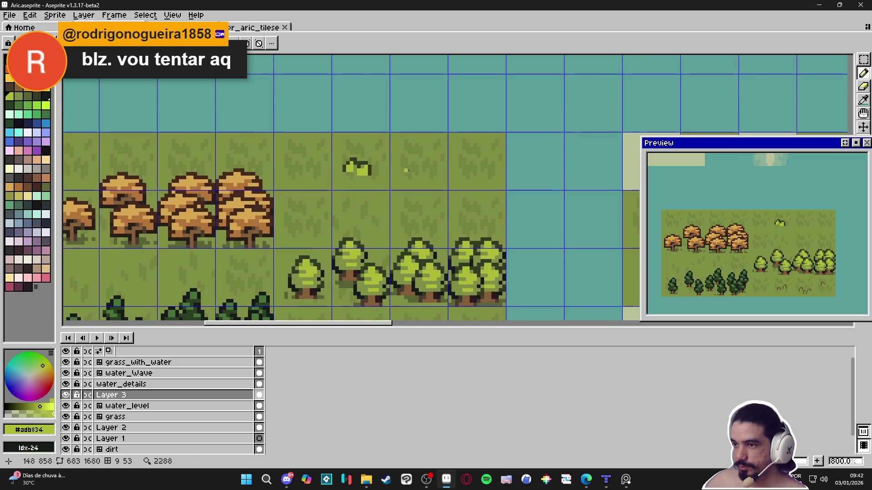
scroll(402, 173, "up", 1)
left_click(409, 164)
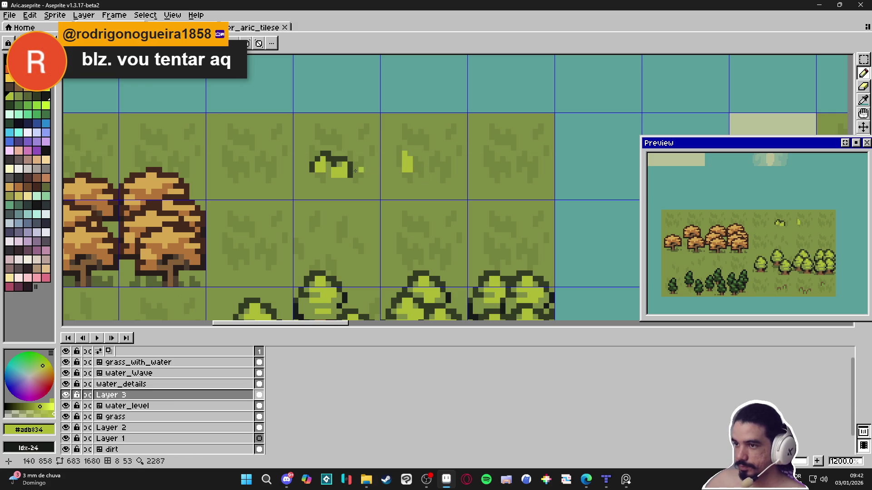
Outline the new blade in dark green and fill the tuft with its light colour
left_click(394, 170, "alt")
mouse_move(399, 171)
left_mouse_down()
mouse_move(400, 152)
mouse_move(411, 148)
mouse_move(401, 174)
left_mouse_up()
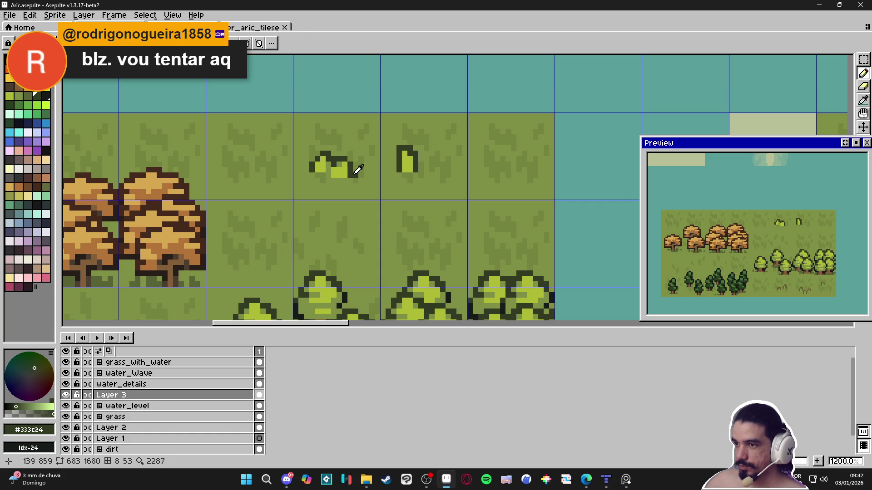
left_click(397, 167, "alt")
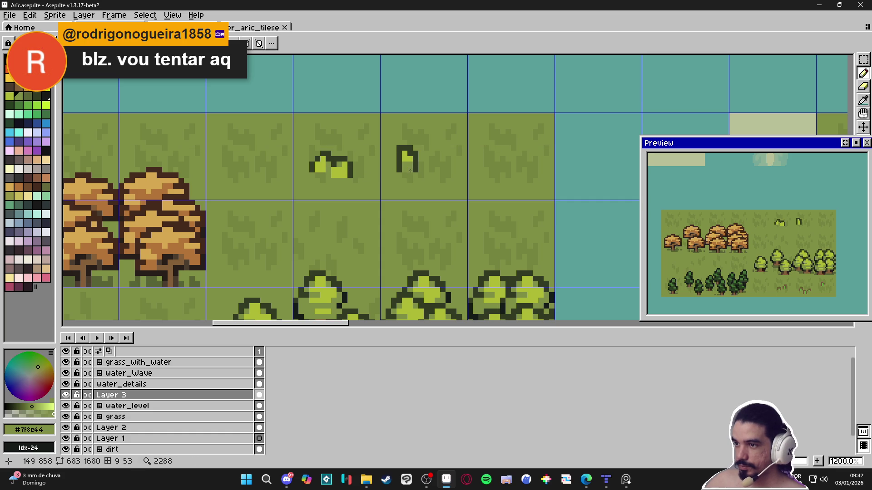
left_click(409, 160, "alt")
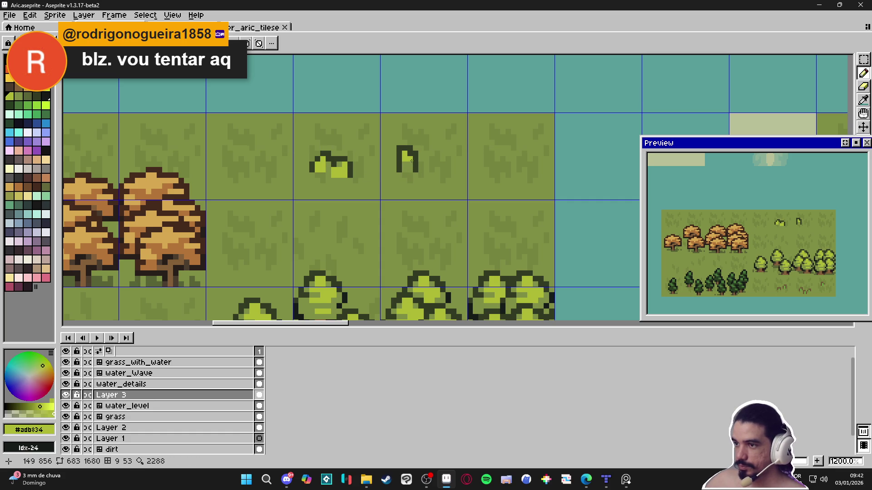
scroll(423, 181, "down", 1)
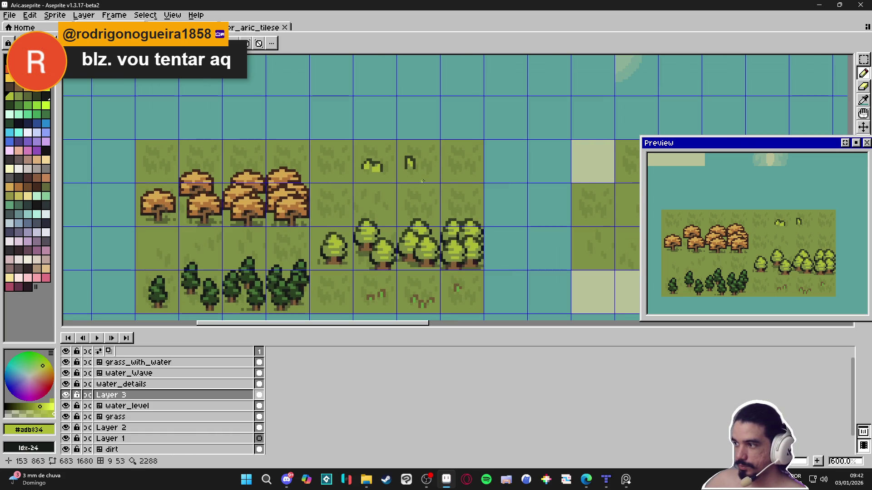
scroll(423, 175, "up", 1)
left_click(405, 164)
Add dark #333c24 outline pixels along the tuft's right edge, undoing the stray centre strokes
left_click(407, 156, "alt")
left_click_drag(411, 153, 411, 159)
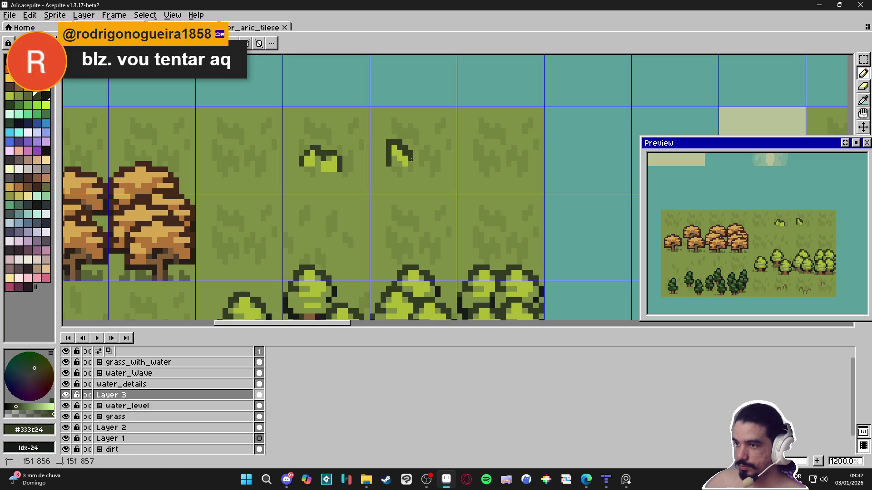
left_click(399, 159)
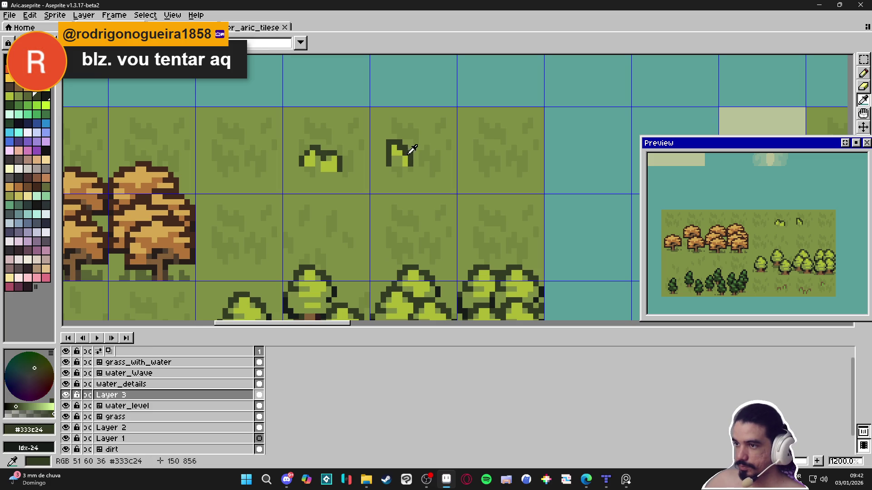
left_click(399, 164)
left_click(398, 153)
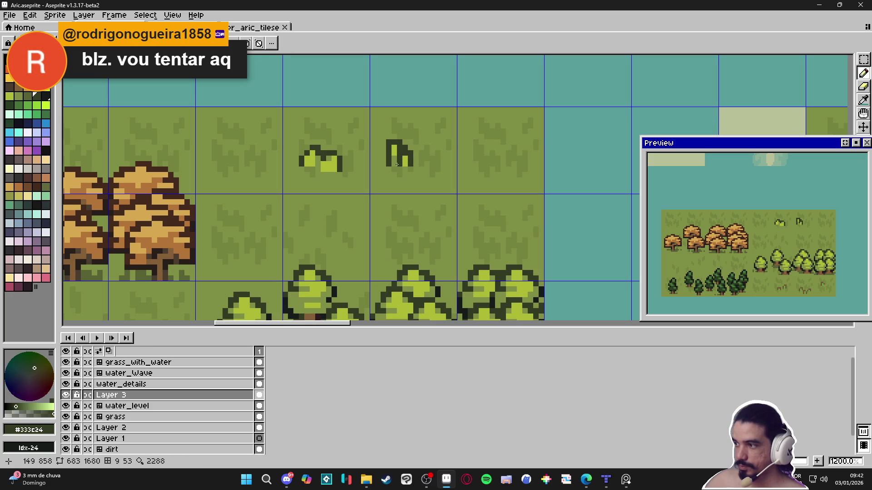
key("ctrl+z")
key("ctrl+z")
key("ctrl+z")
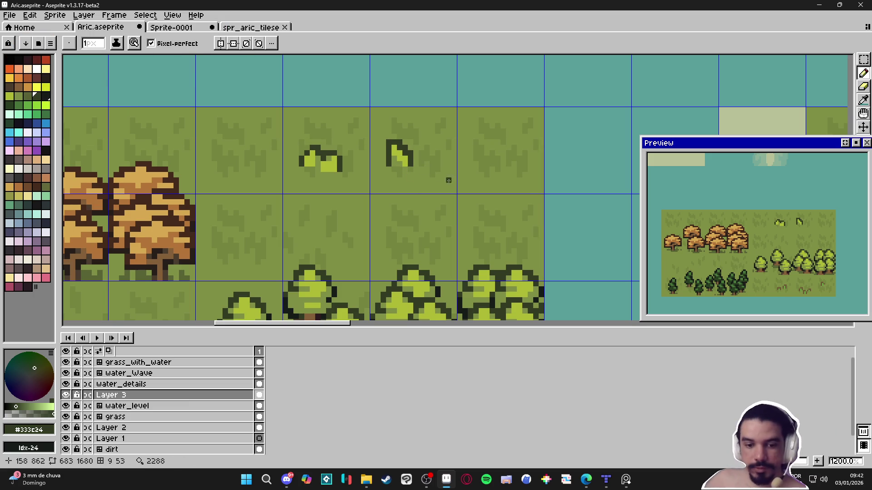
key("ctrl+z")
key("ctrl+z")
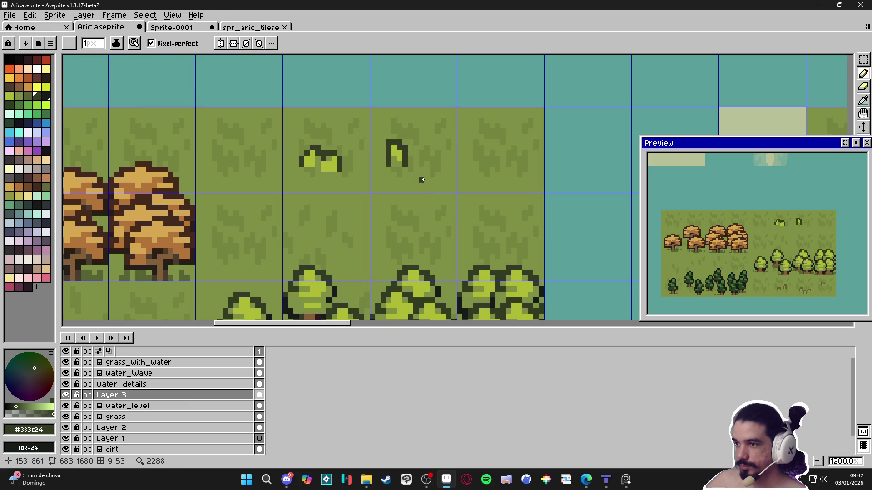
Paint a darker #586335 shadow beneath the second tuft
scroll(432, 196, "up", 1)
scroll(401, 162, "down", 1)
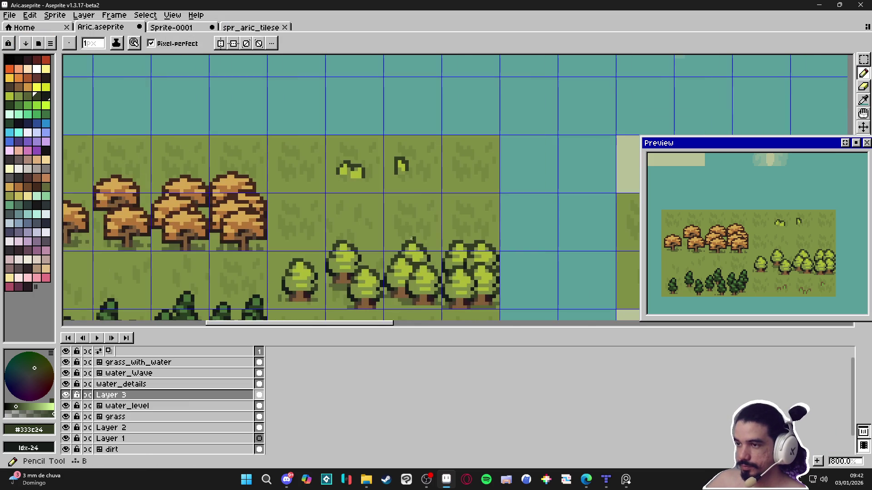
left_click(406, 173, "alt")
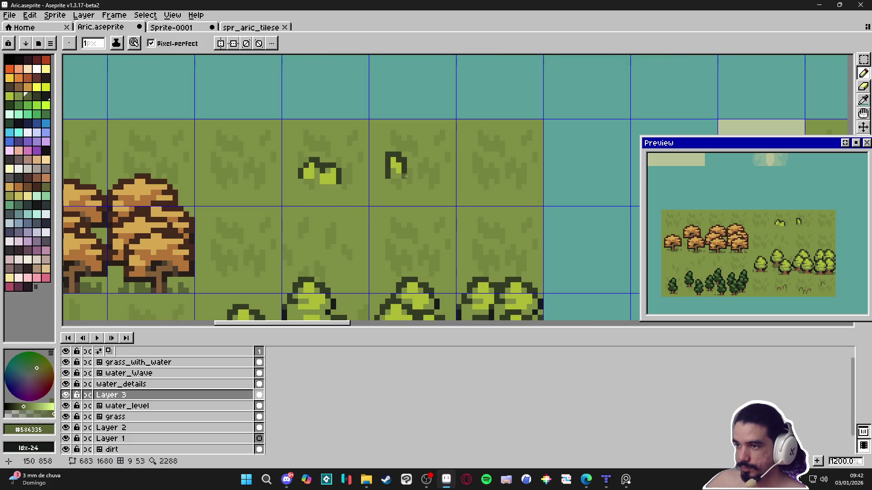
left_click(390, 181)
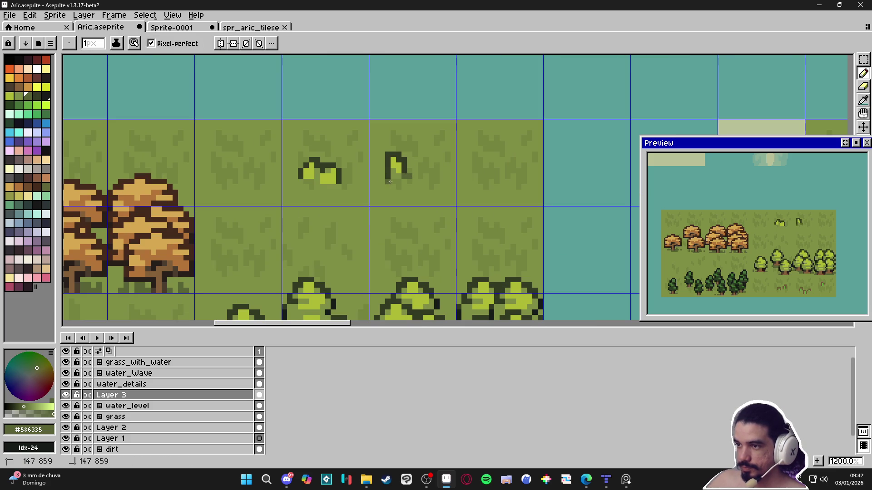
left_click_drag(394, 181, 396, 181)
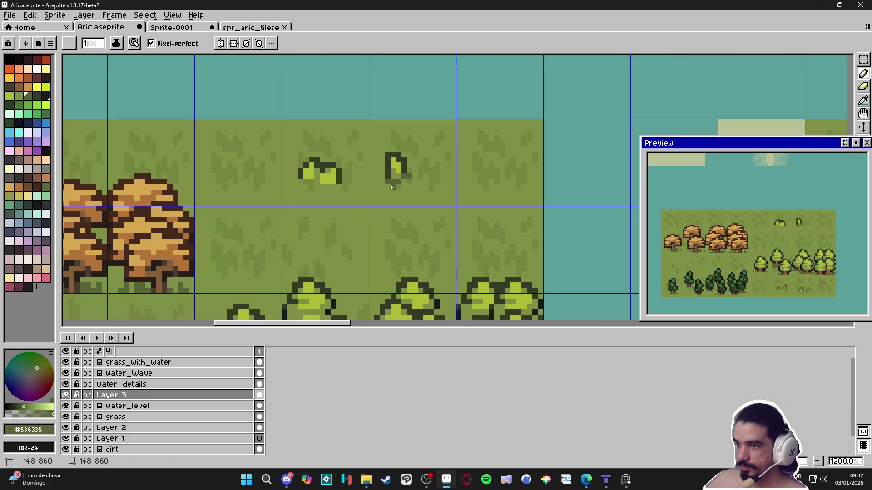
key("ctrl+z")
key("ctrl+z")
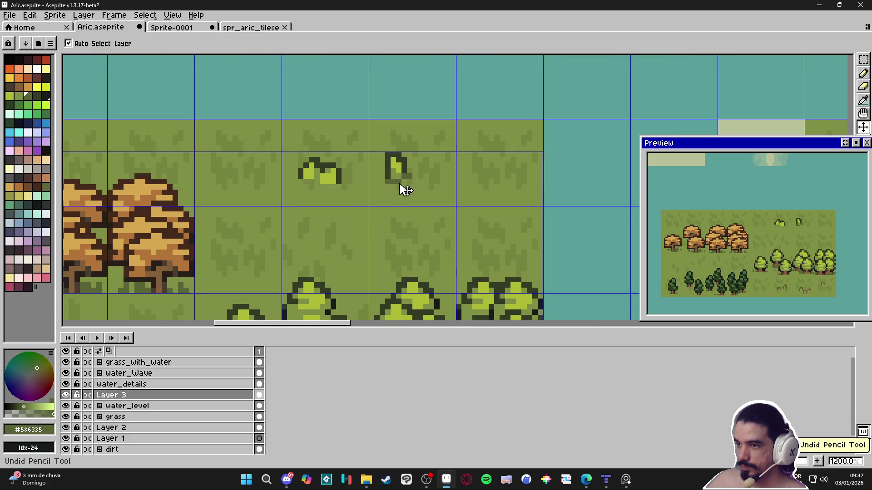
left_click(323, 187)
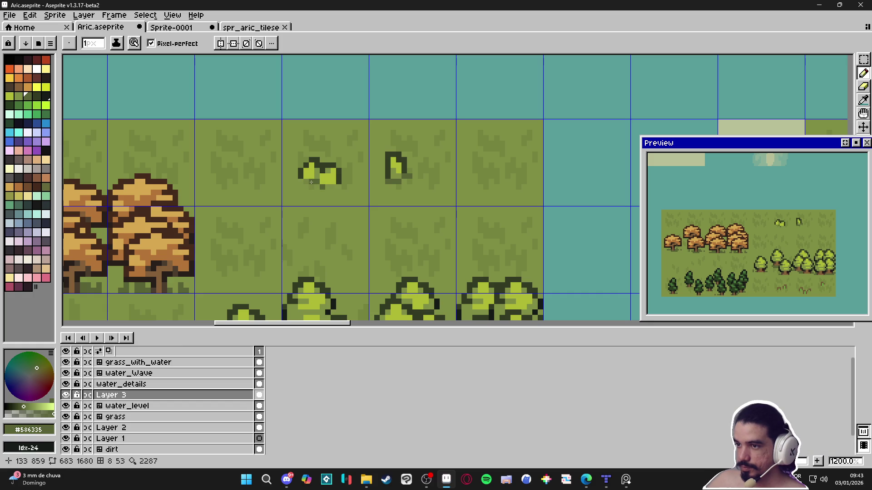
scroll(365, 202, "down", 2)
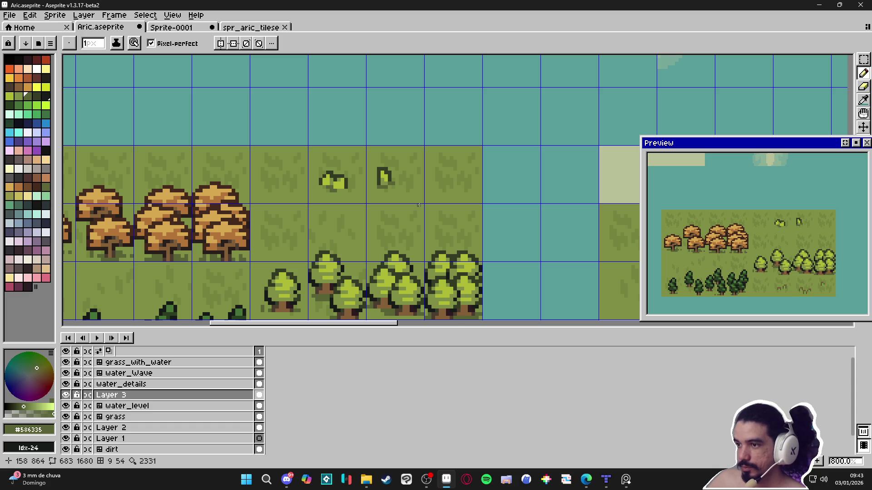
scroll(418, 205, "up", 2)
left_click(36, 69)
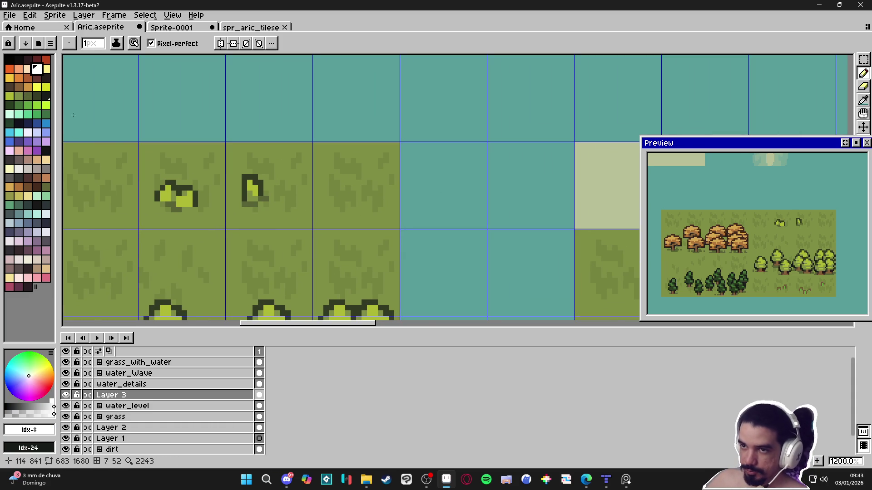
Place a white centre pixel in the empty grass tile and surround it with pale-yellow pixels
scroll(246, 220, "down", 2)
mouse_move(245, 219)
left_mouse_down()
mouse_move(443, 176)
mouse_move(388, 201)
left_mouse_up()
scroll(463, 166, "up", 2)
left_click(399, 189)
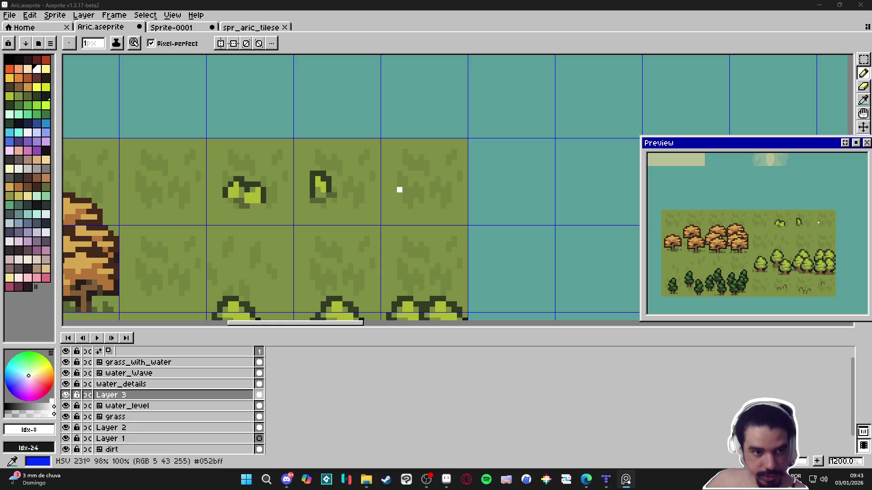
scroll(359, 169, "up", 1)
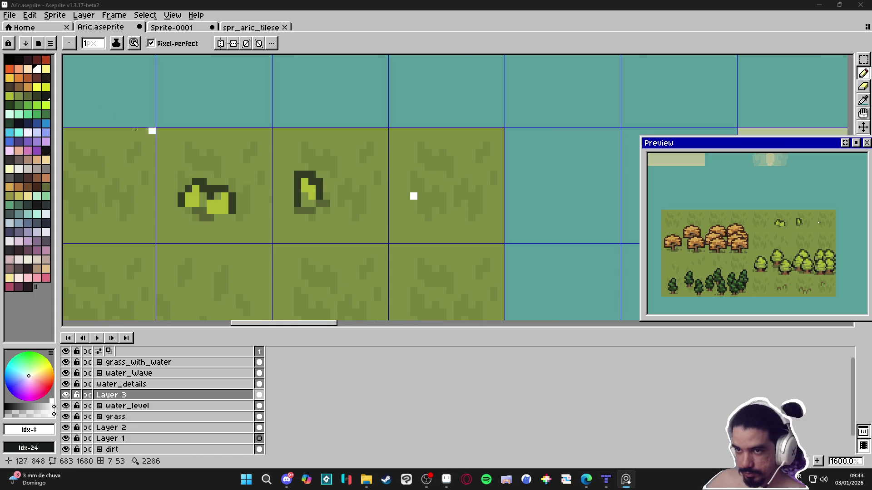
left_click(46, 69)
left_click(406, 202)
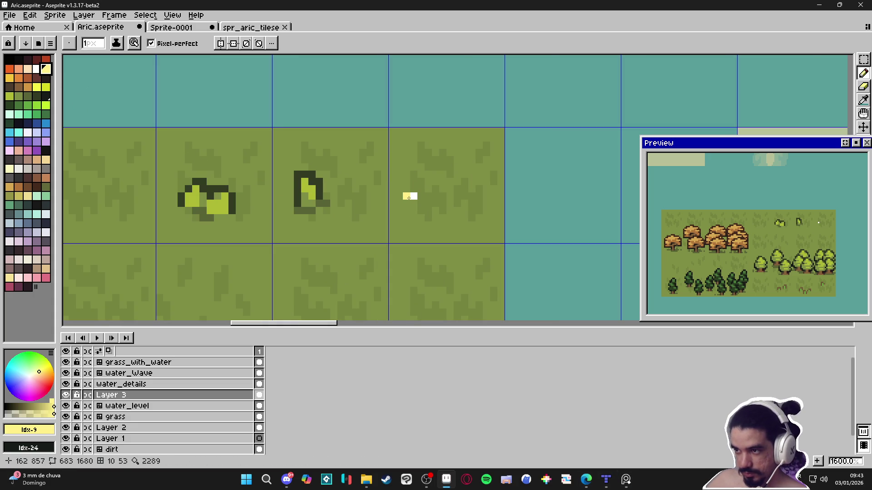
left_click_drag(408, 203, 424, 197)
key("ctrl+z")
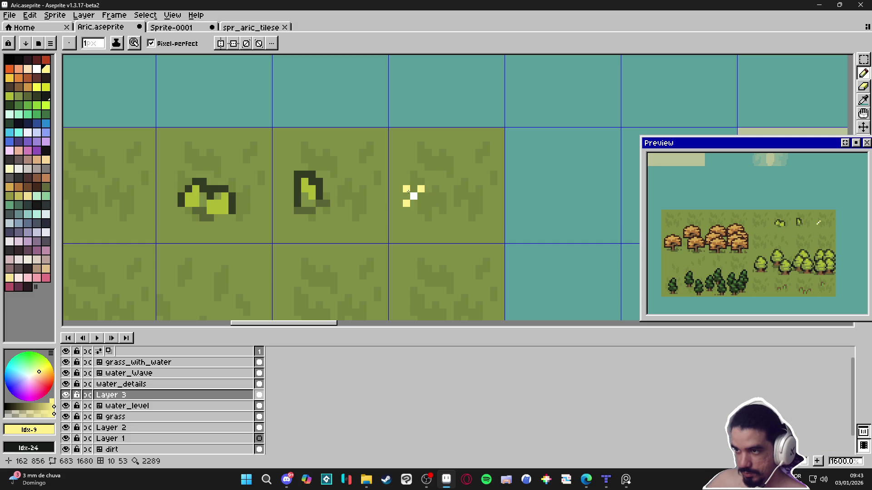
left_click(421, 203)
key("ctrl+z")
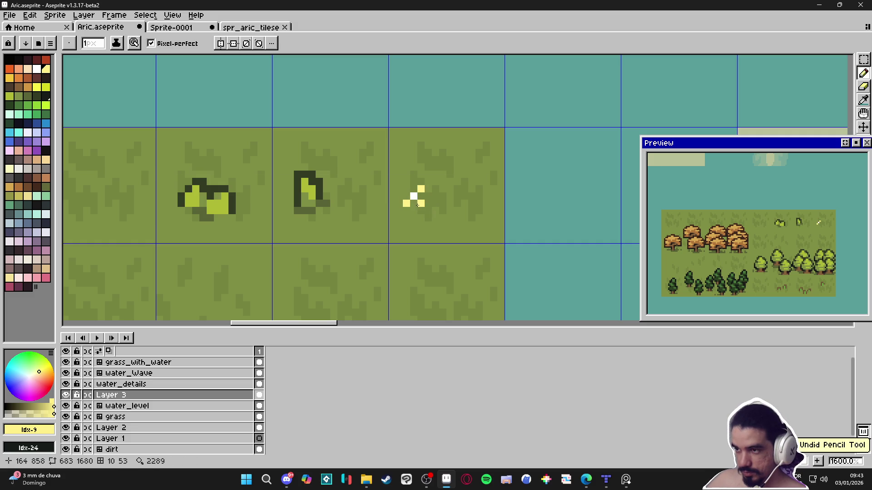
left_click(414, 203)
left_click(406, 196)
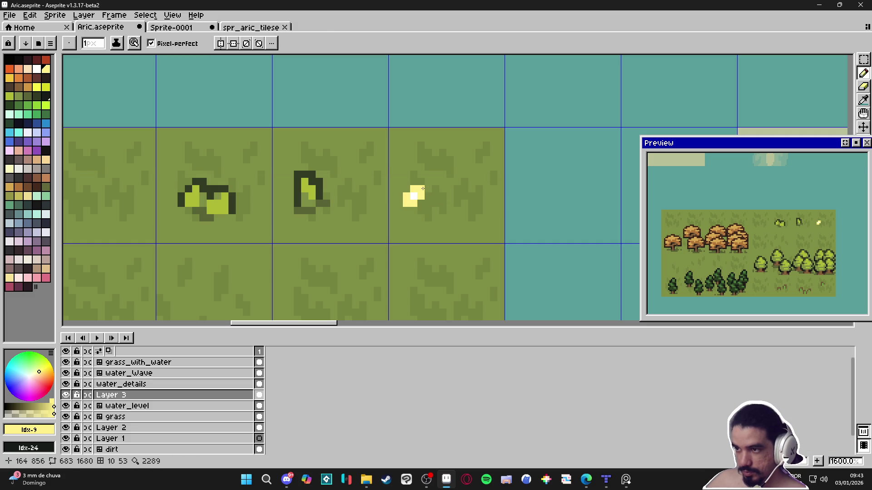
Erase the corners of the yellow block to leave a plus-shaped flower
key("e")
left_click(421, 189)
left_click(406, 204)
key("b")
left_click(406, 188)
left_click_drag(421, 203, 422, 209)
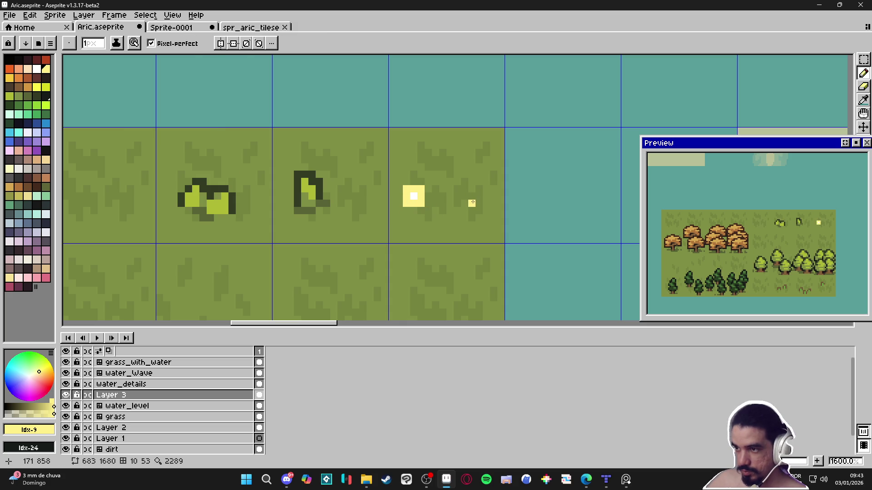
scroll(463, 203, "down", 3)
scroll(431, 196, "up", 3)
key("e")
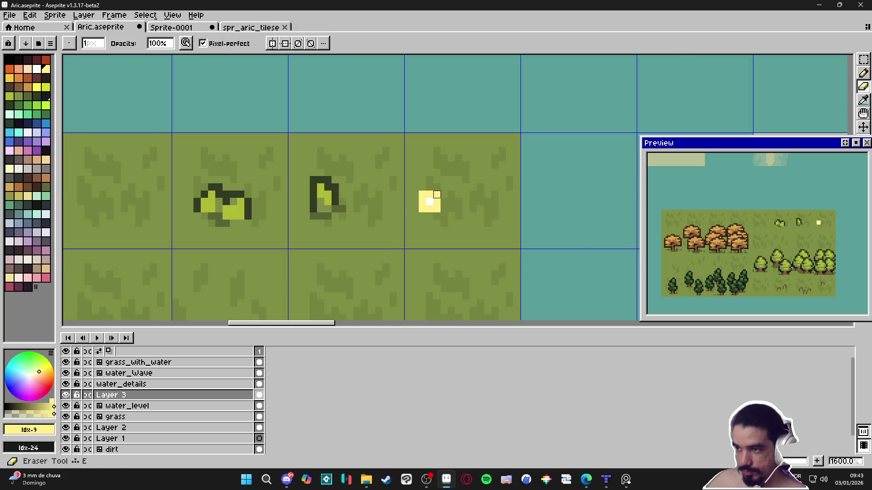
left_click(423, 209)
key("b")
key("e")
left_click(437, 208)
Sample the dark grass shade from the canvas for the flower's shadow
key("i")
left_click(346, 207)
key("b")
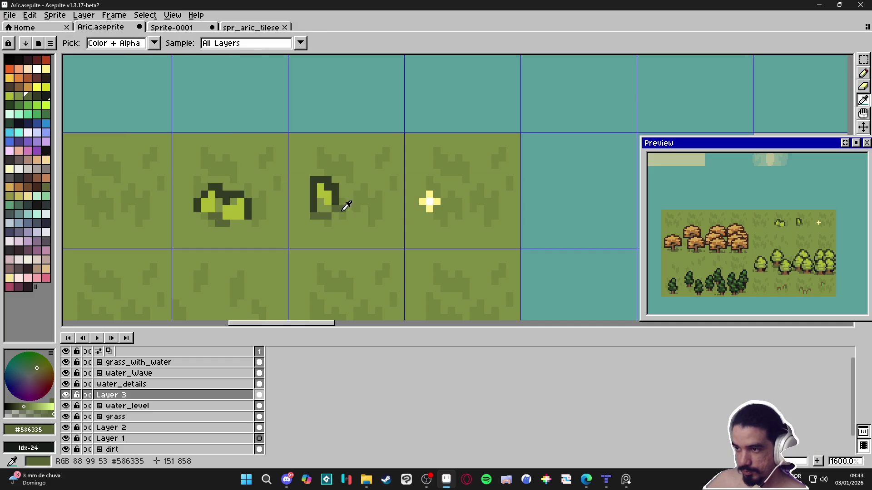
scroll(416, 215, "down", 4)
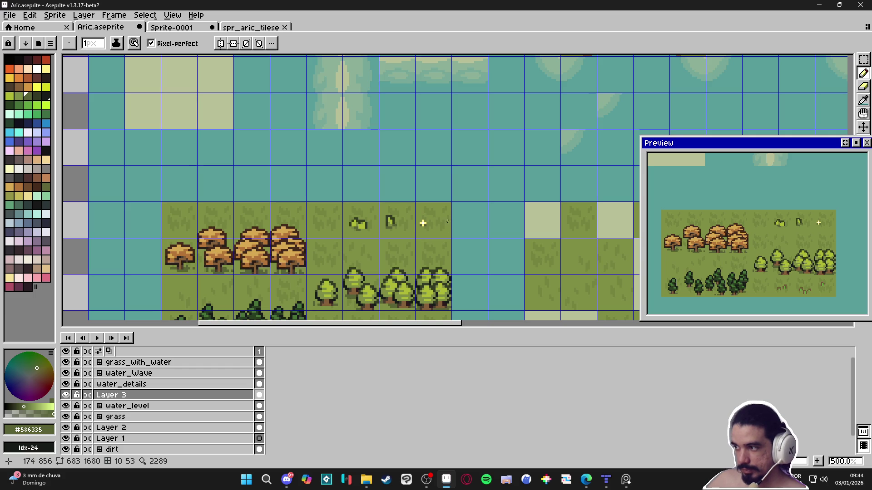
scroll(458, 223, "up", 6)
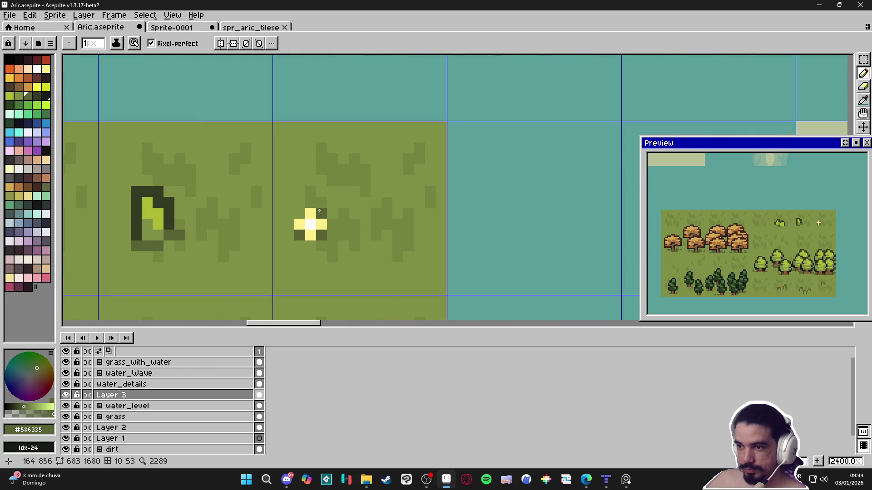
Make the selected flower a brush and stamp two more copies lower right
key("m")
mouse_move(294, 207)
left_mouse_down()
mouse_move(327, 240)
mouse_move(308, 185)
left_mouse_up()
key("ctrl+b")
left_click(386, 235)
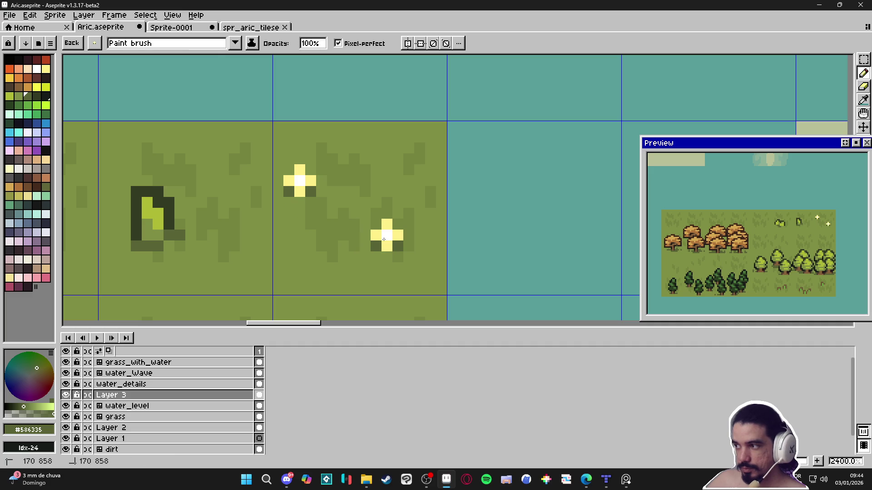
left_click(322, 235)
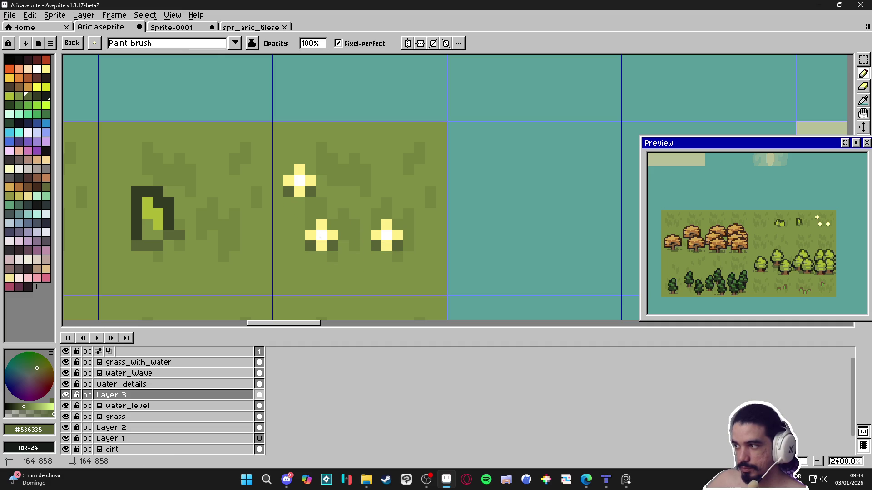
left_click_drag(322, 263, 343, 258)
key("Escape")
Recolour the middle flower's four petals and centre pink
scroll(380, 230, "down", 2)
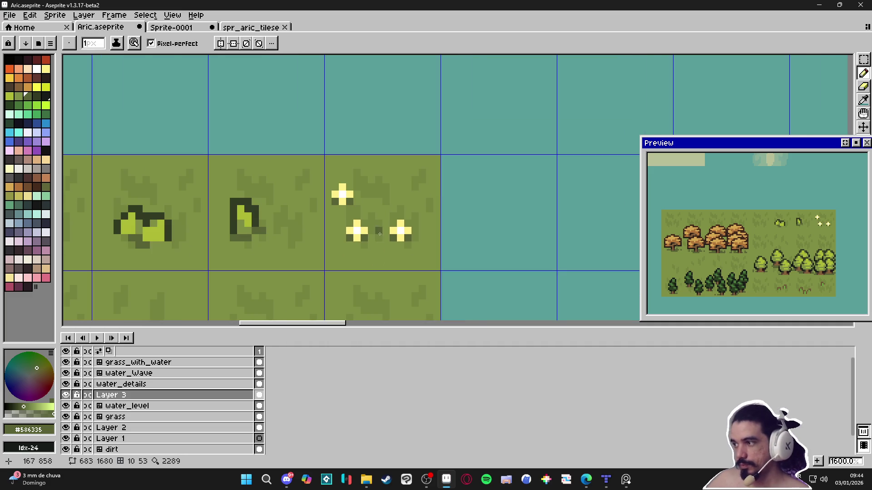
scroll(380, 229, "up", 2)
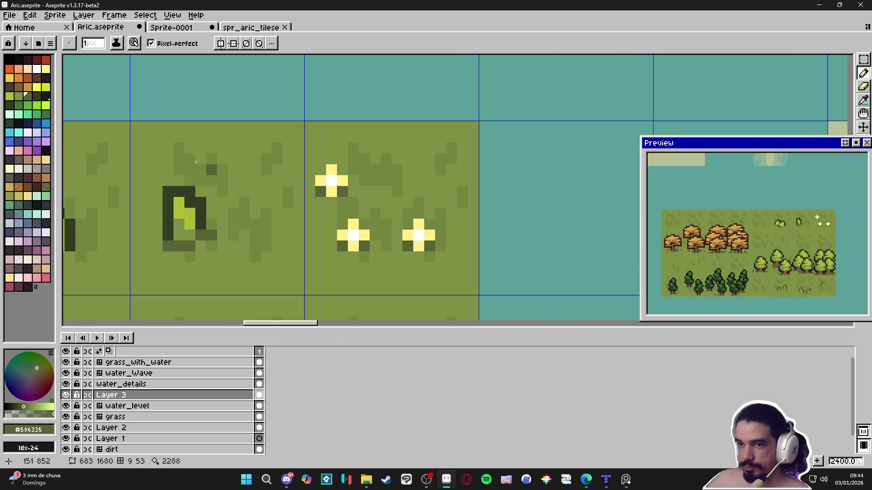
left_click(46, 278)
left_click(354, 224)
left_click(364, 236)
left_click(353, 246)
left_click(343, 235)
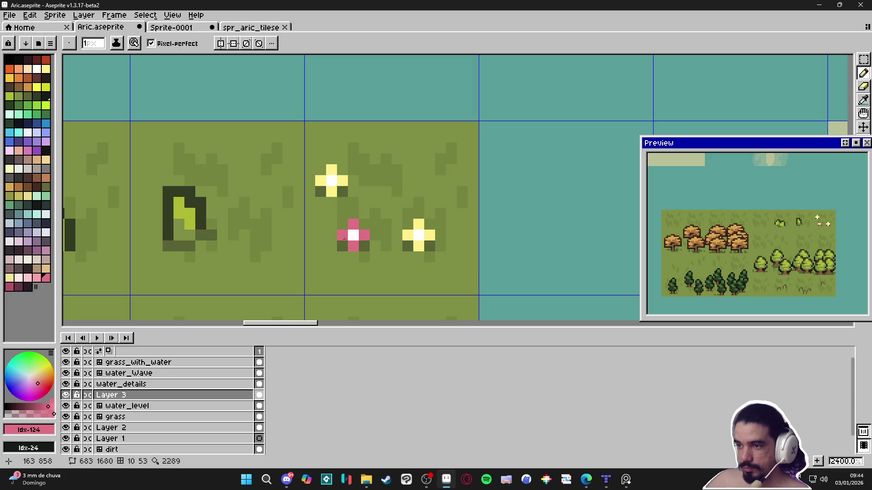
left_click(357, 236)
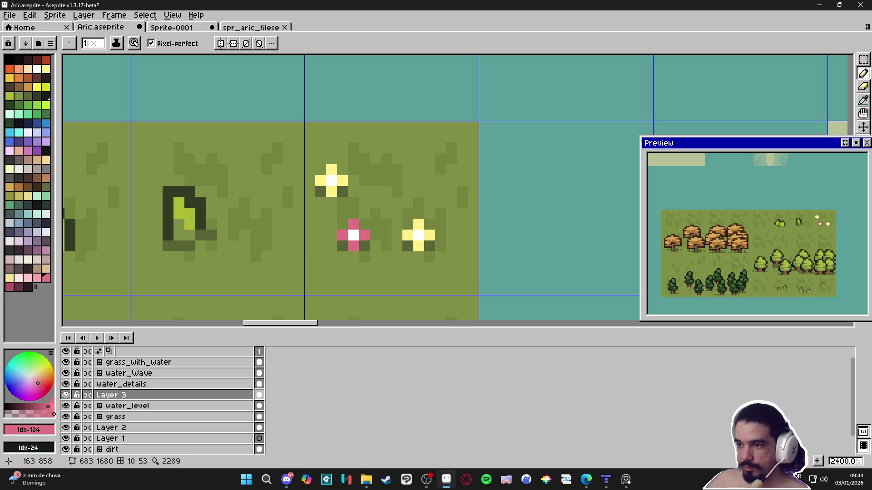
Give the pink flower a yellow #FFF089 centre and add yellow pixels nearby
left_click(416, 235, "alt")
left_click(348, 238)
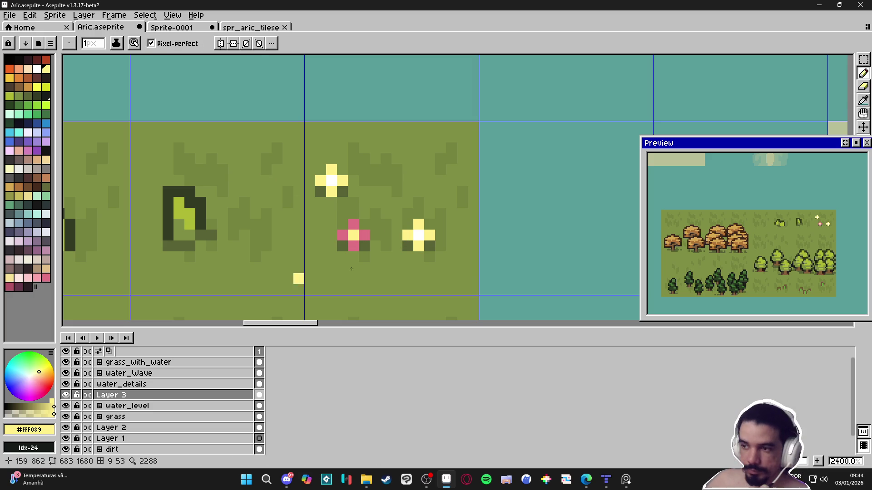
scroll(205, 134, "left", 1)
left_click(338, 223)
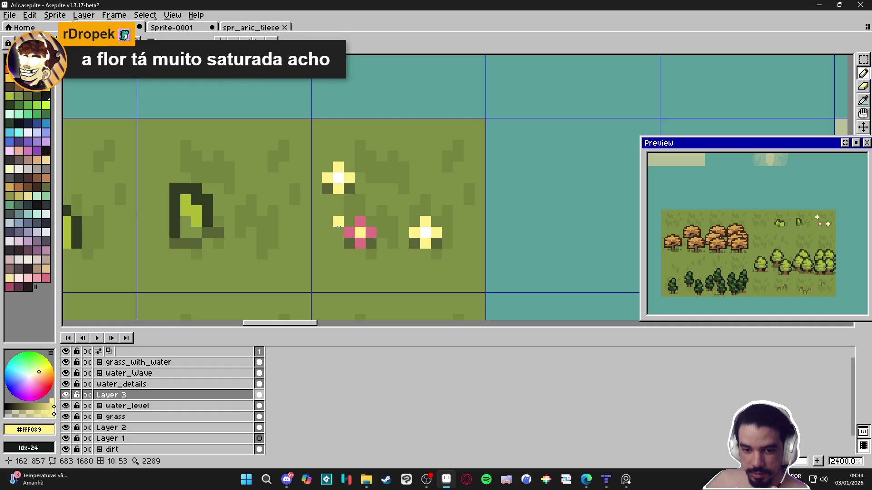
scroll(372, 233, "down", 2)
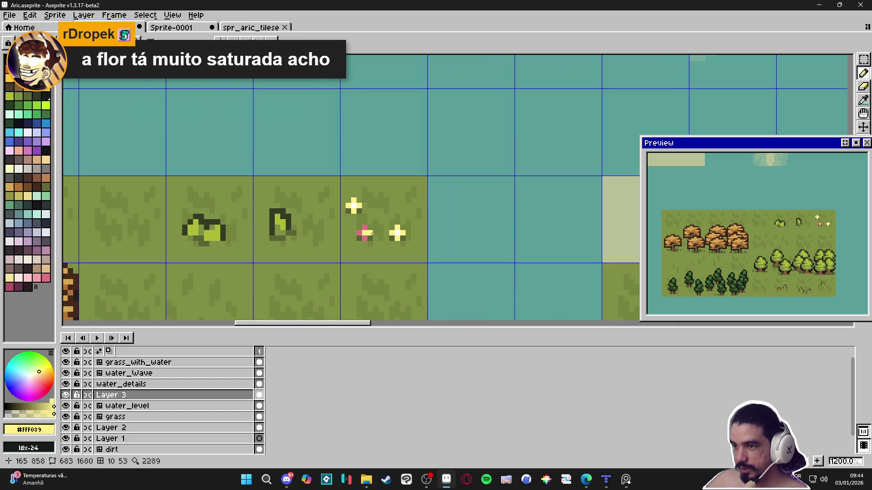
scroll(357, 208, "up", 3)
left_click(287, 176)
Shade petals of the top and lower-right flowers orange
key("ctrl+z")
left_click(9, 77)
left_click(345, 195)
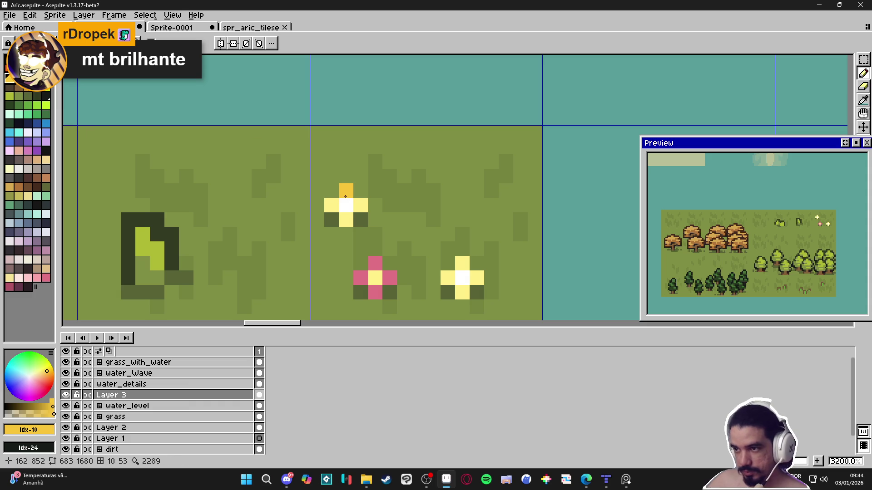
left_click(360, 205)
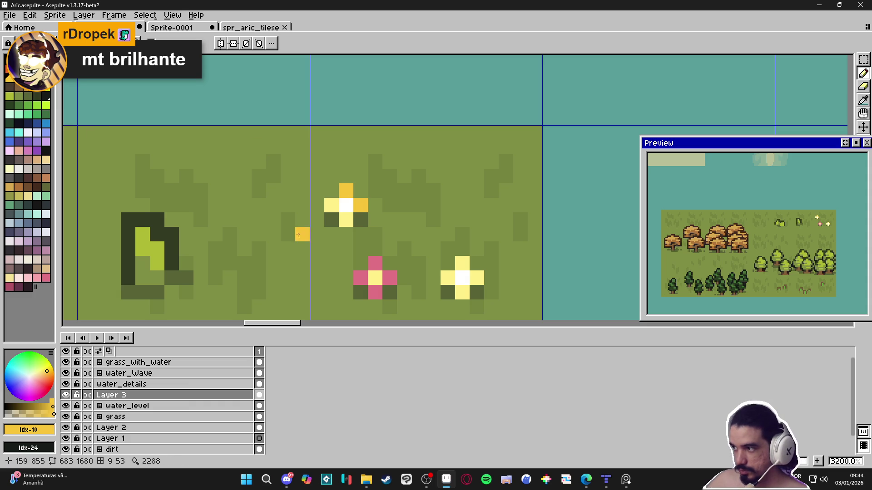
key("ctrl+z")
key("ctrl+z")
left_click(346, 220)
left_click(331, 205)
left_click(462, 293)
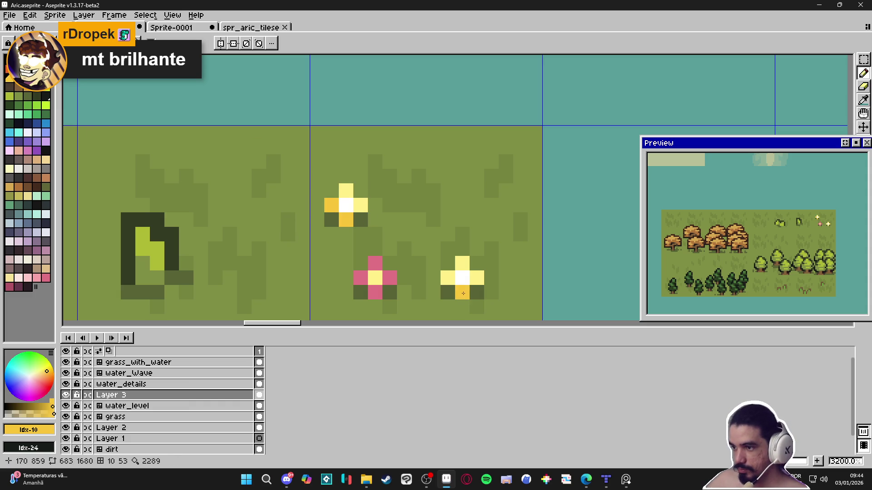
left_click(477, 278)
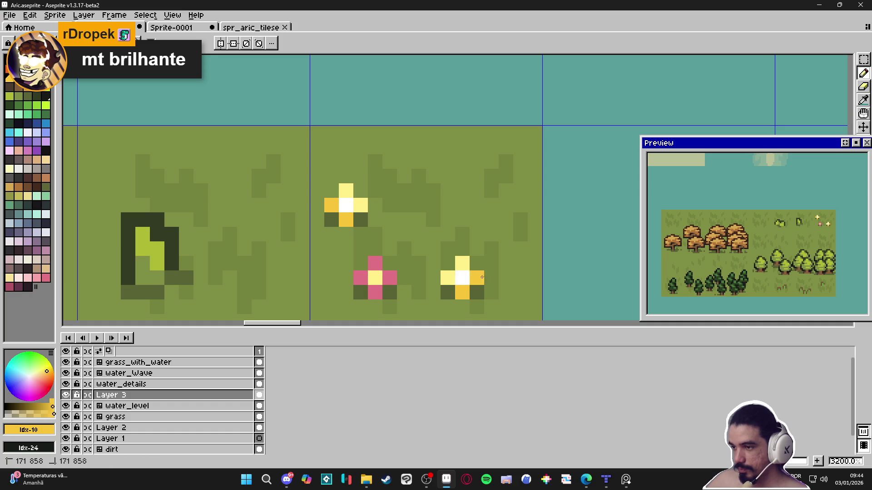
Blend the lower-right and upper flowers' petals with grass-green and olive-gold tones
left_click_drag(410, 265, 415, 252)
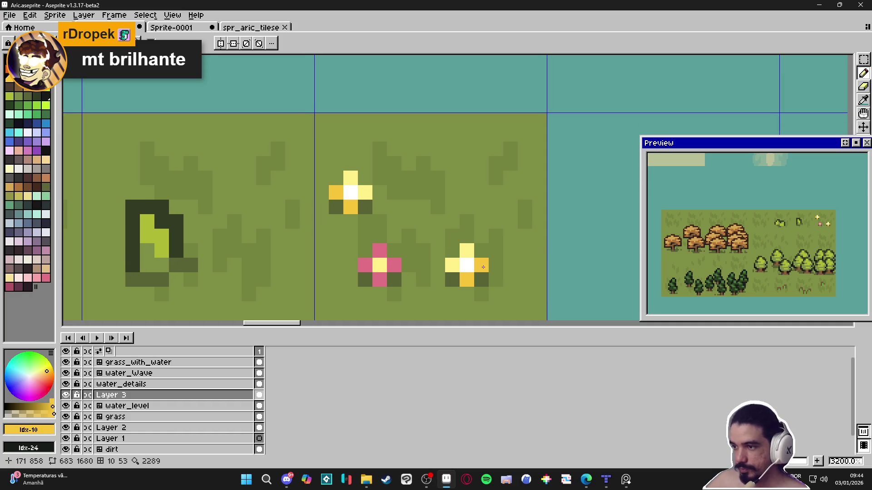
left_click(522, 286, "alt")
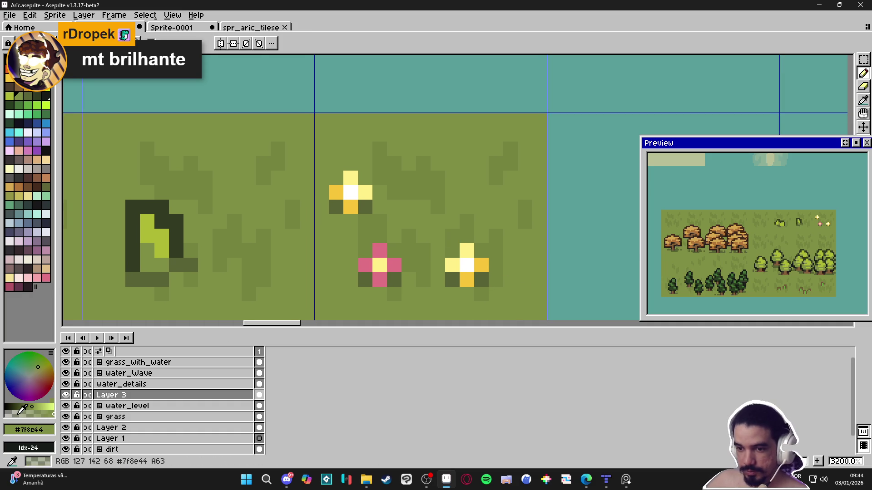
left_click(466, 251)
left_click(452, 265)
left_click(467, 280)
left_click(481, 266)
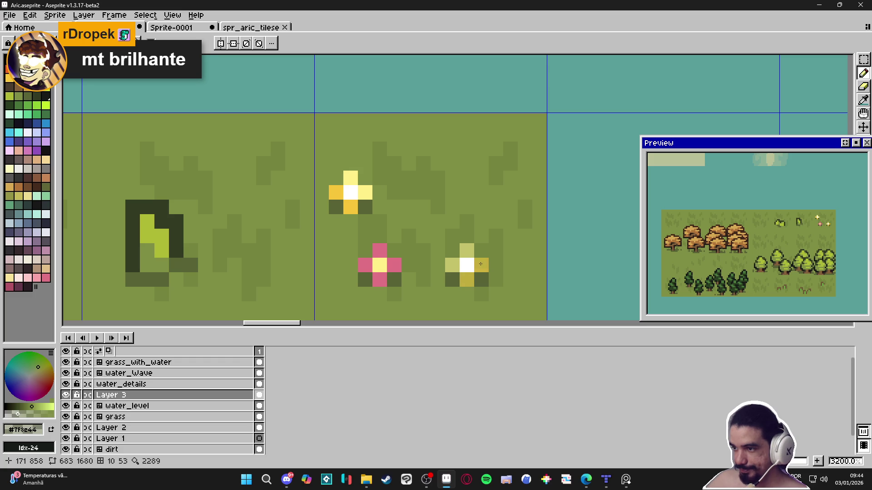
left_click(337, 190)
left_click(351, 207)
left_click(365, 198)
left_click(351, 178)
left_click(336, 193)
Mute all four petals of the pink flower with a grass-blended shade
left_click(380, 278)
left_click(394, 265)
left_click(379, 251)
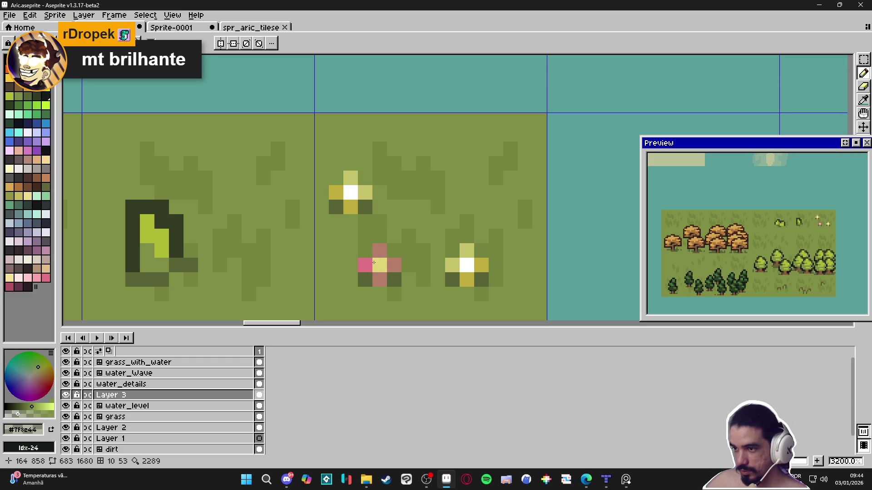
left_click(365, 265)
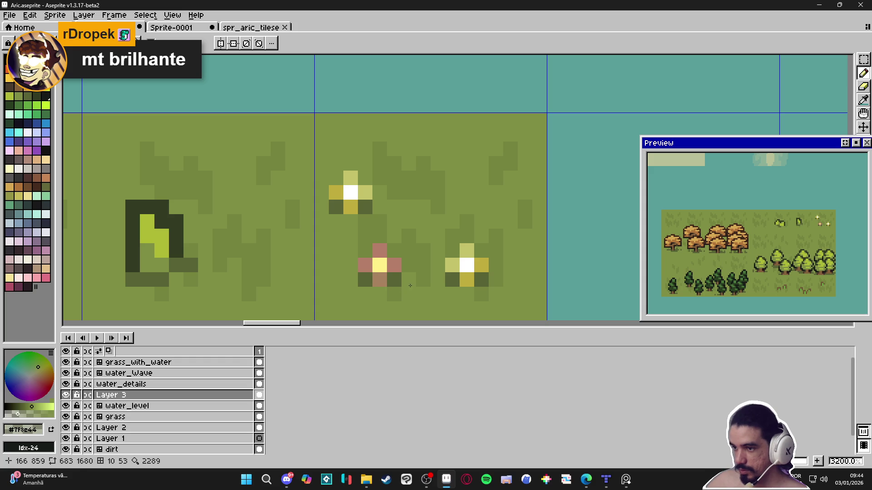
scroll(409, 287, "down", 1)
scroll(410, 280, "up", 3)
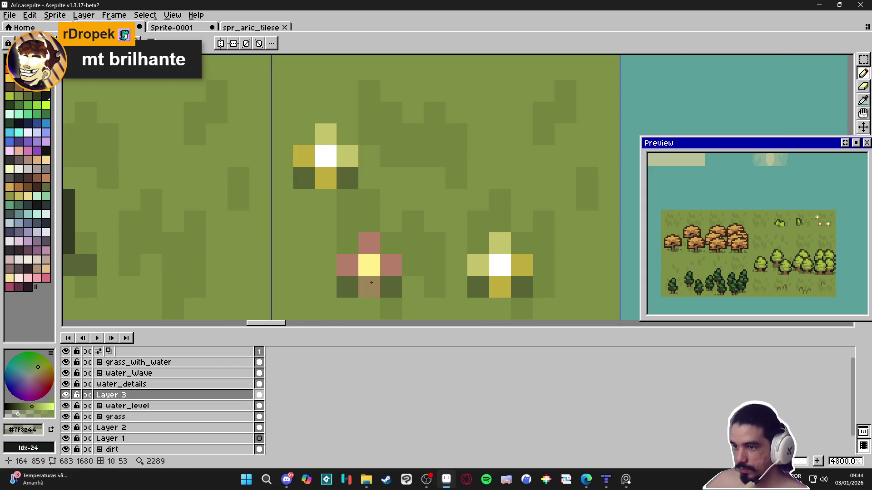
scroll(366, 286, "down", 3)
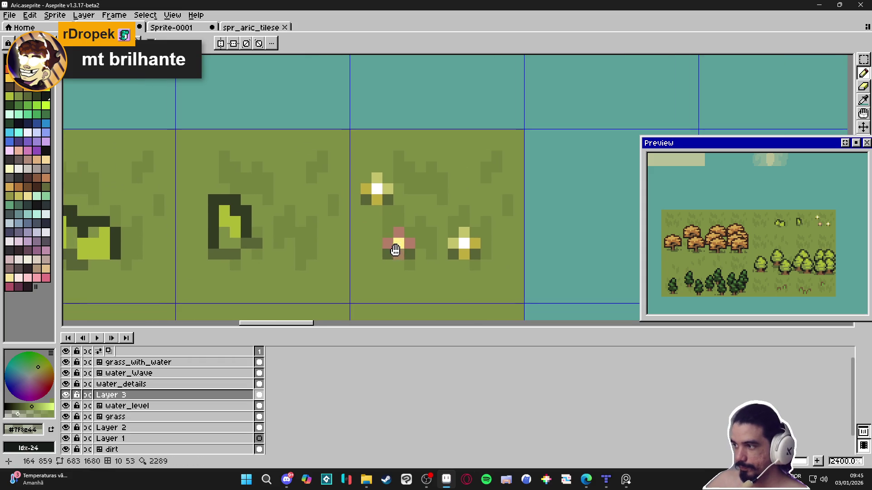
scroll(398, 268, "down", 5)
scroll(398, 267, "down", 2)
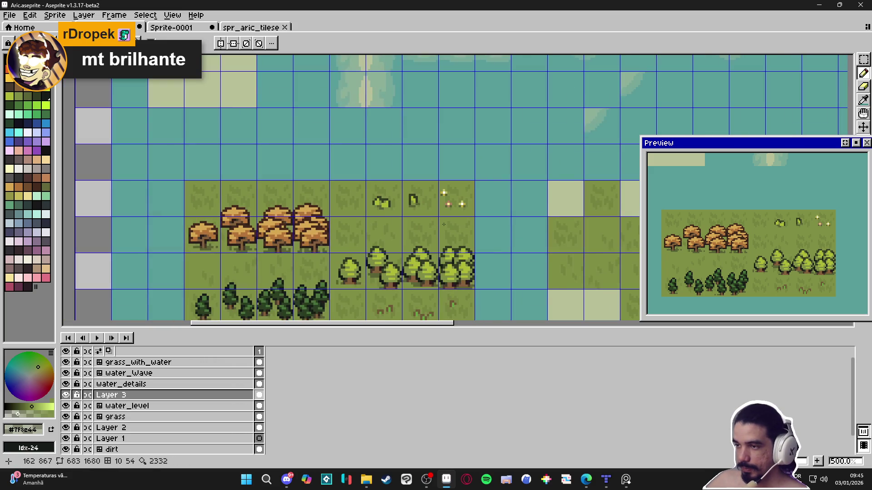
scroll(444, 224, "up", 1)
scroll(449, 220, "up", 3)
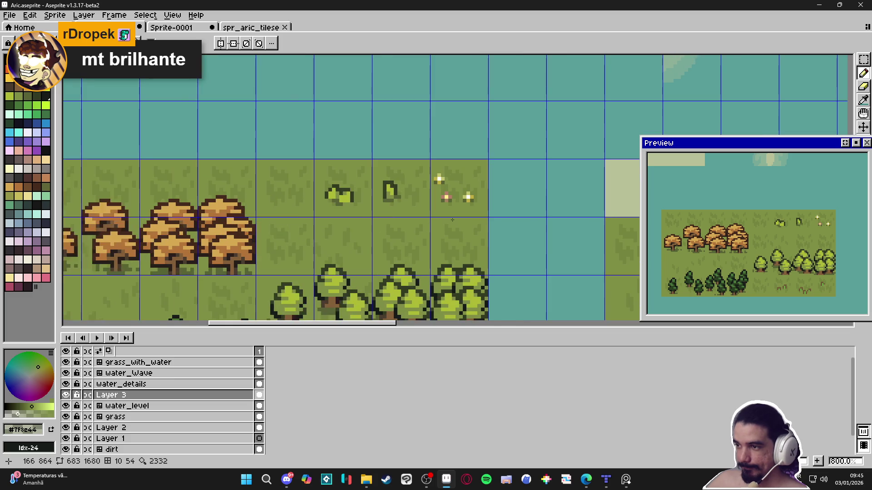
scroll(536, 233, "left", 2)
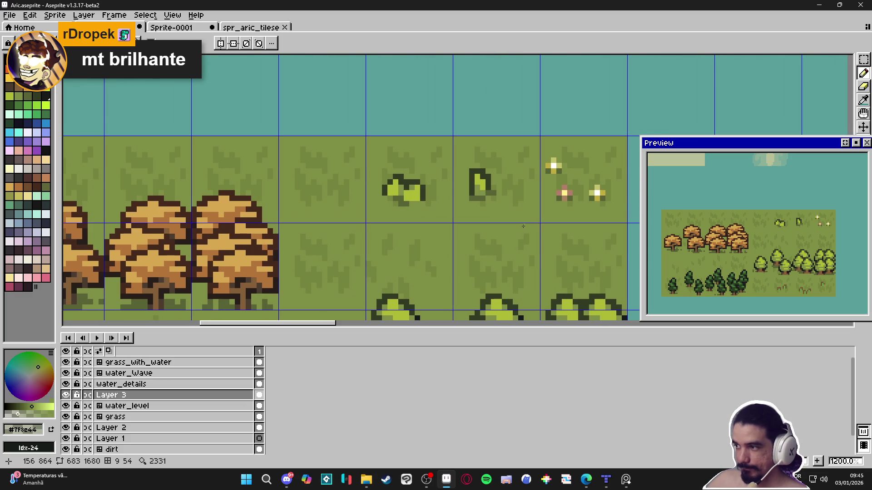
scroll(531, 224, "right", 1)
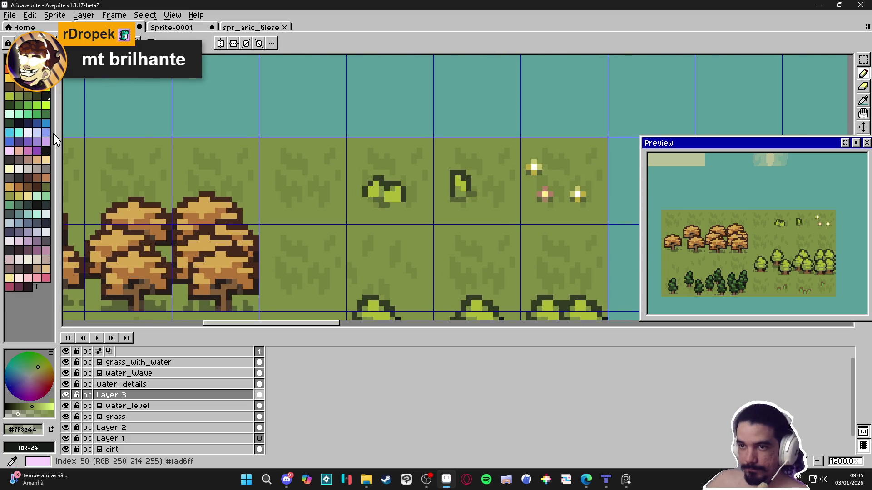
Dot the first blue petals of a new flower left of the tufts using swatch 39
left_click(46, 123)
scroll(372, 171, "up", 1)
left_click(290, 194)
left_click(290, 208)
Complete the blue flower's plus shape, adding a dark navy pixel and blue petals
left_click(283, 194)
key("alt")
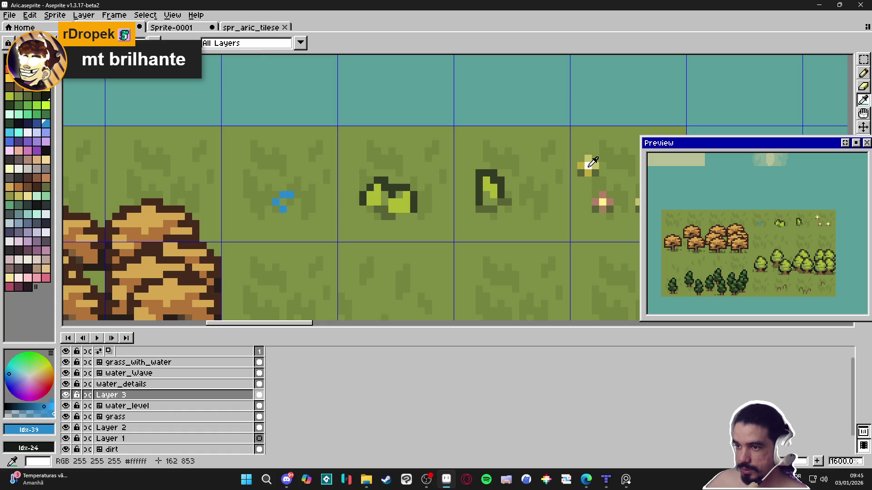
key("bracketleft")
key("bracketleft")
left_click(283, 208)
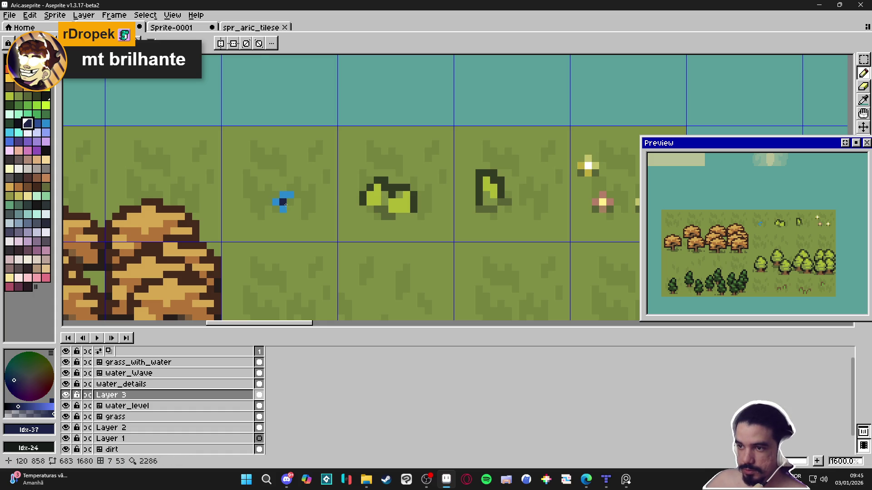
left_click(283, 195, "alt")
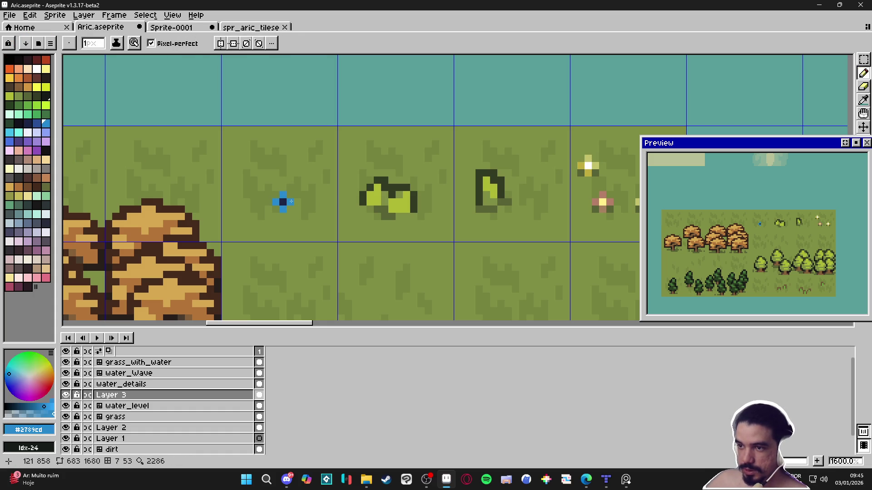
left_click(289, 206)
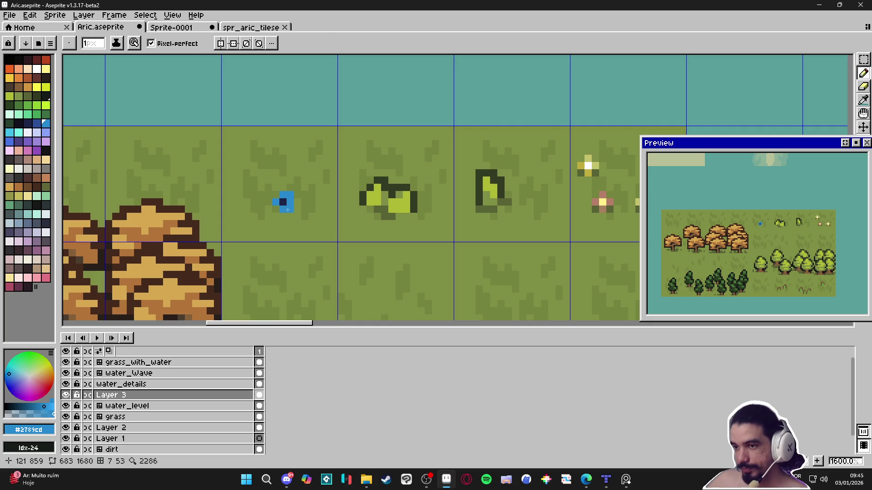
key("ctrl+z")
left_click(282, 209)
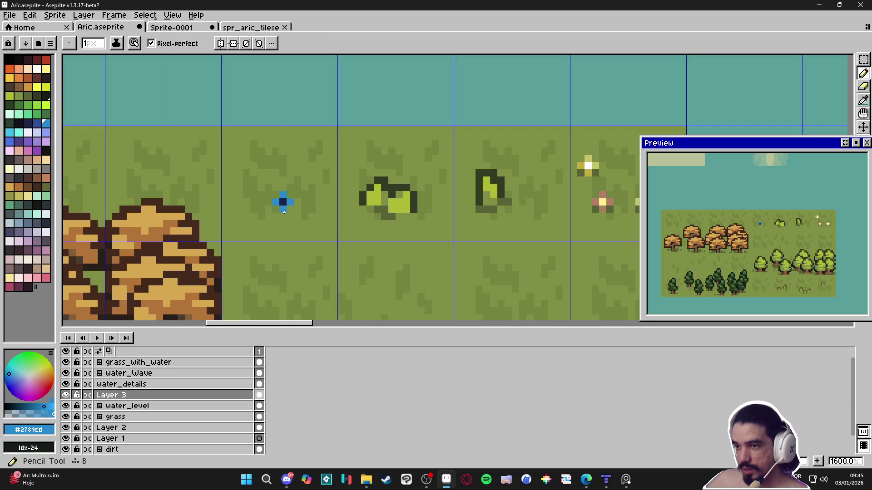
Sample white from the canvas and paint the blue flower's centre white
scroll(303, 217, "down", 1)
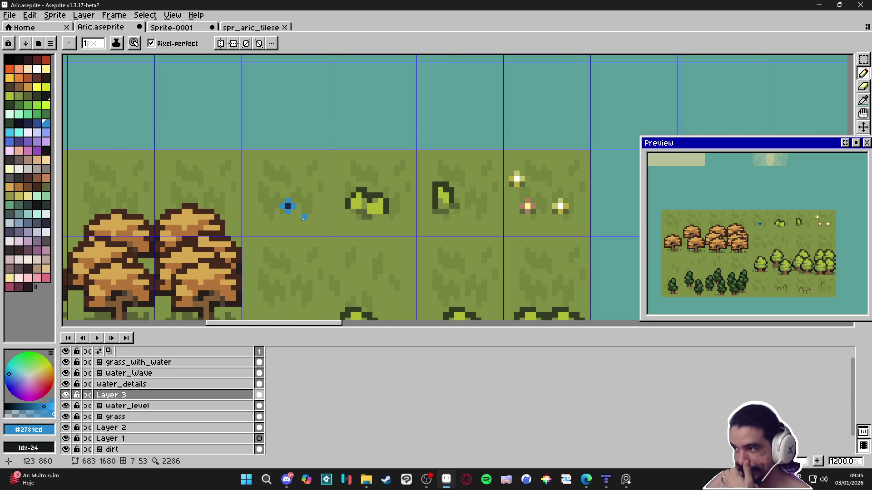
scroll(302, 218, "up", 3)
scroll(554, 171, "right", 3)
key("i")
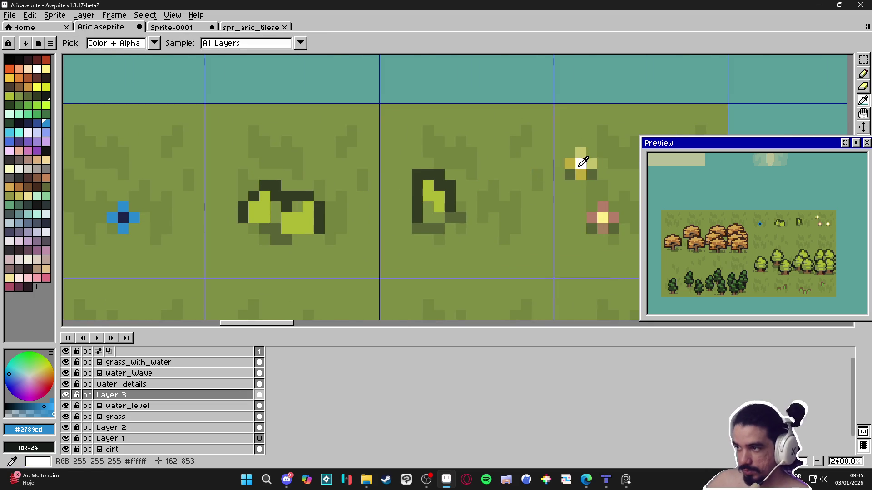
left_click(581, 162)
key("b")
scroll(318, 227, "left", 3)
left_click(217, 210)
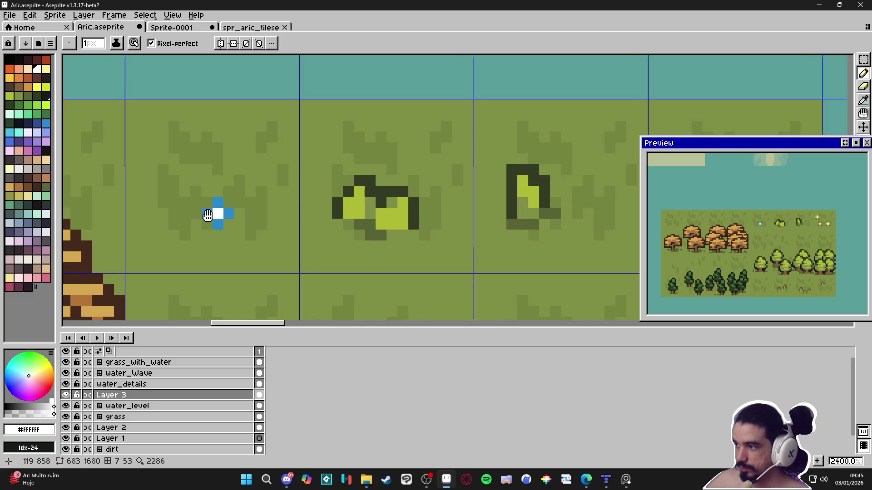
Add dark grass-green shadow pixels below the blue flower
scroll(205, 216, "left", 1)
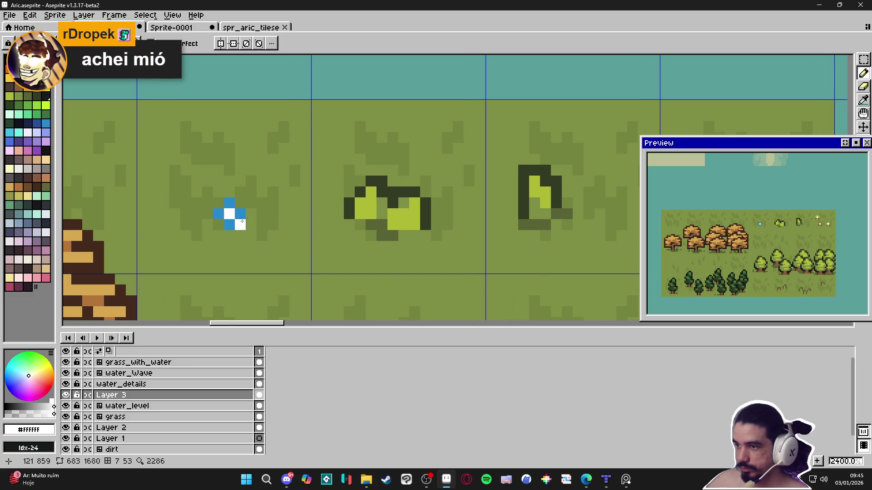
scroll(273, 240, "down", 1)
scroll(454, 233, "right", 3)
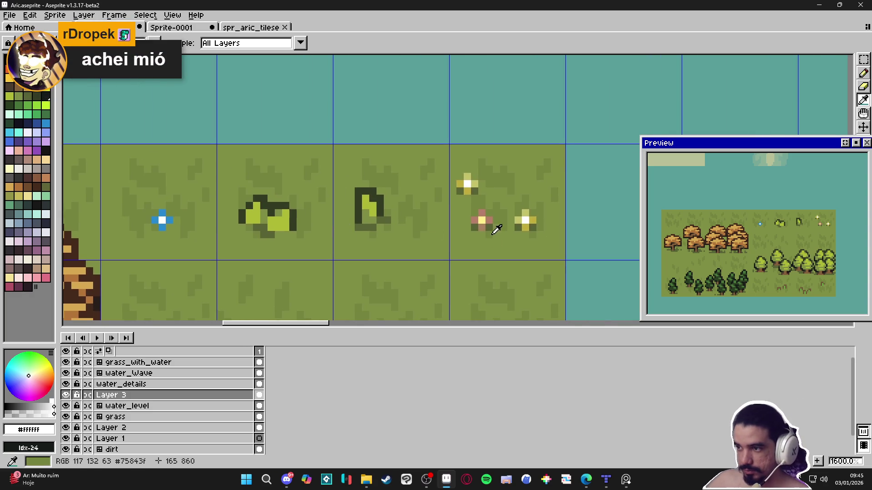
left_click(312, 233, "alt")
scroll(318, 236, "left", 3)
left_click(263, 237)
left_click(250, 236)
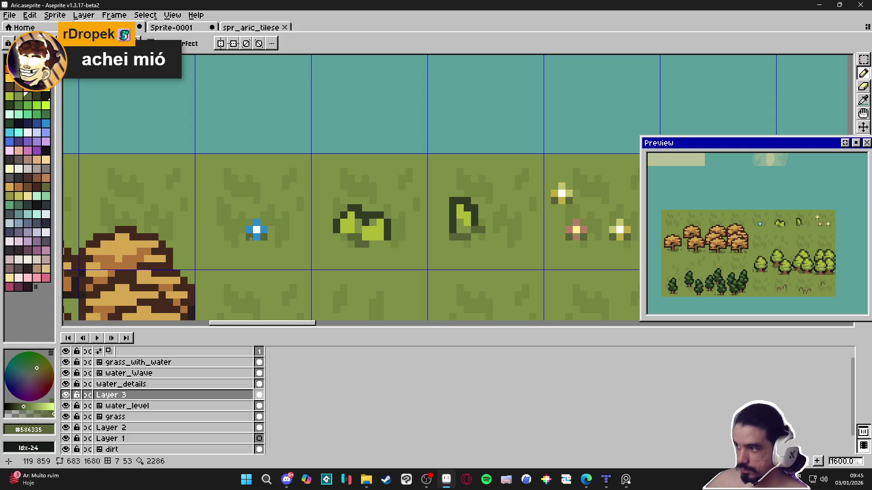
Try a darker blue on the flower, then undo it
scroll(247, 238, "up", 2)
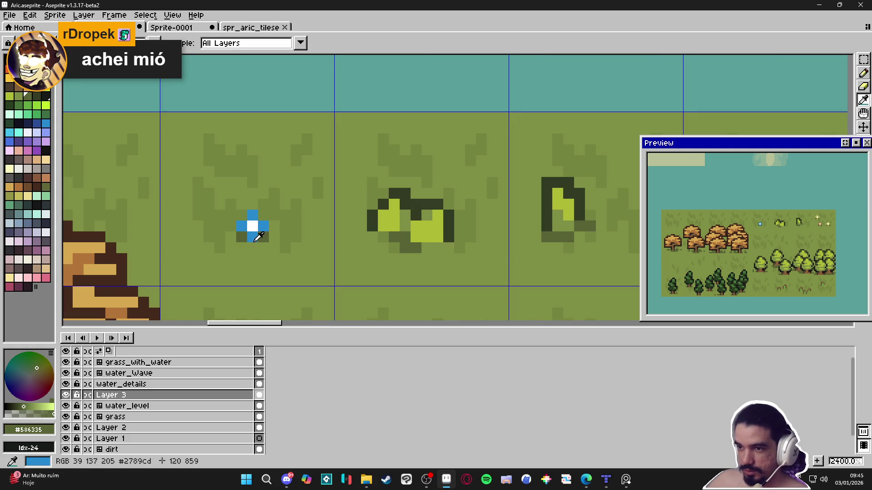
left_click(253, 237, "alt")
left_click(37, 123)
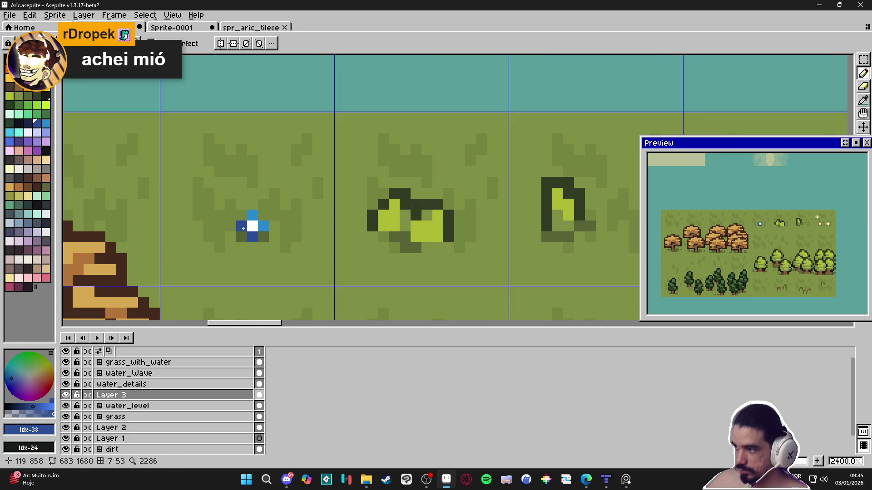
key("ctrl+z")
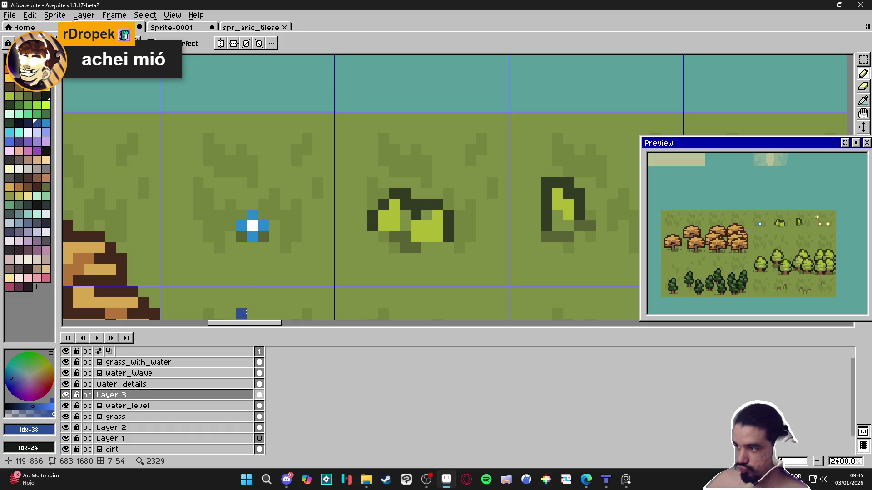
scroll(303, 259, "down", 6)
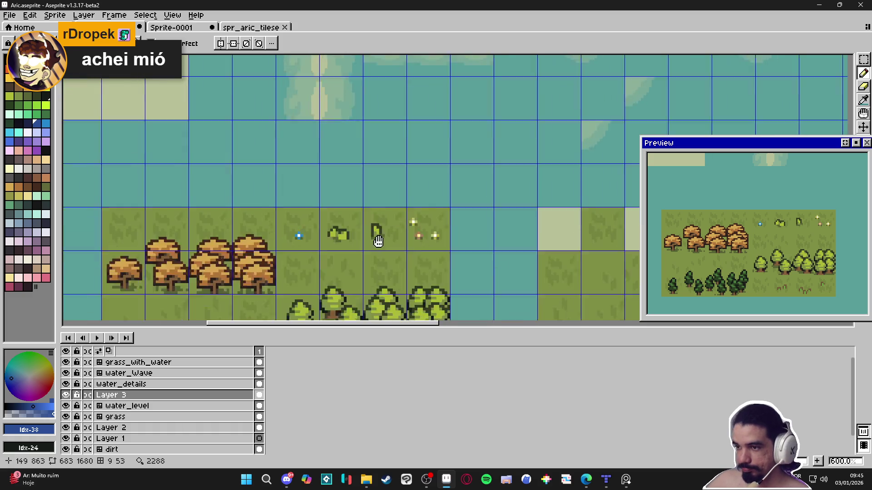
left_click_drag(427, 248, 433, 255)
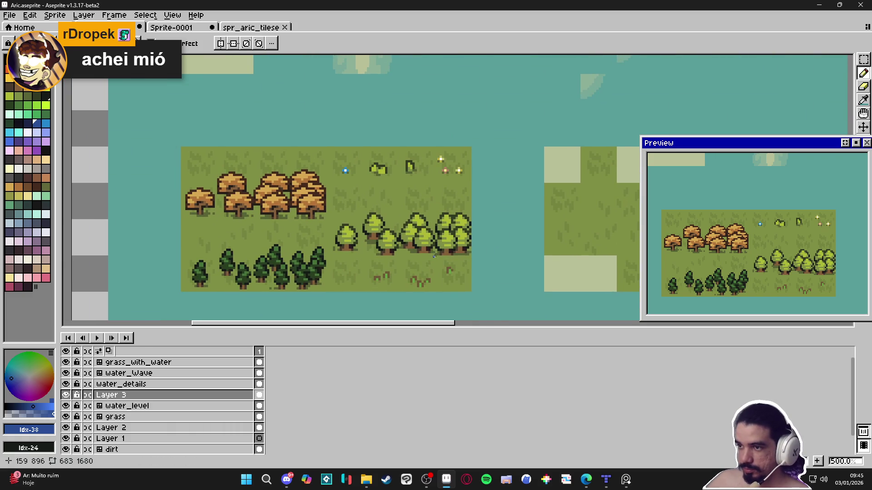
scroll(325, 184, "up", 4)
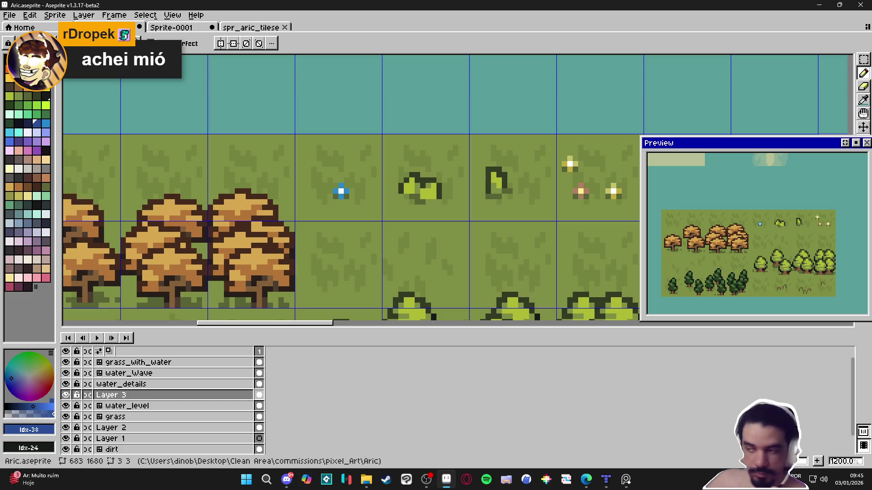
scroll(352, 227, "right", 1)
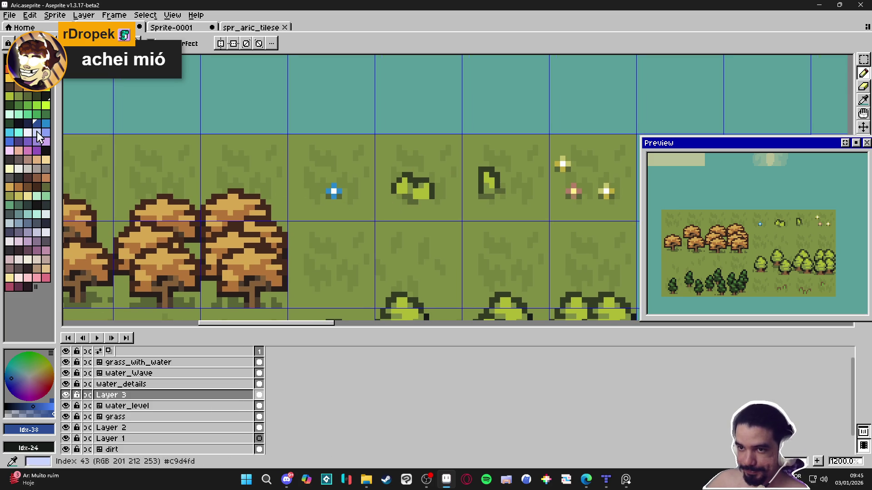
Paint both side petals of the flower light mint
left_click(9, 114)
scroll(302, 177, "up", 3)
left_click(390, 200)
left_click(412, 199)
scroll(409, 204, "down", 5)
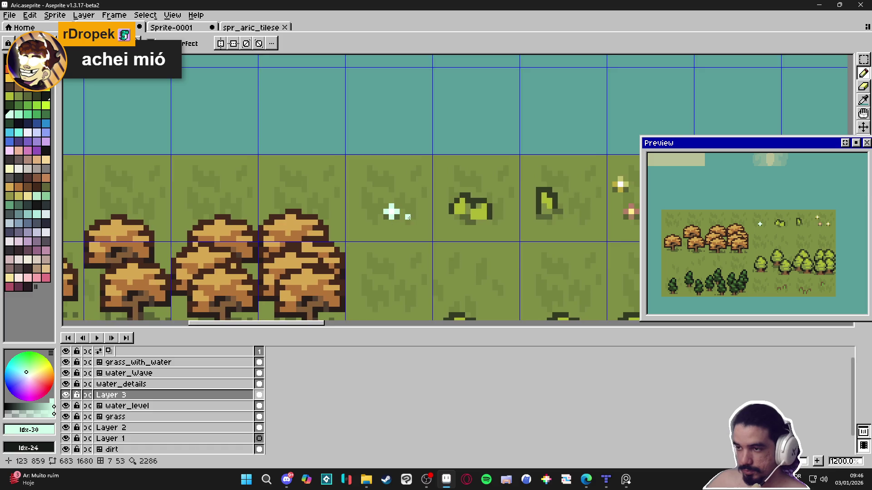
scroll(366, 226, "up", 3)
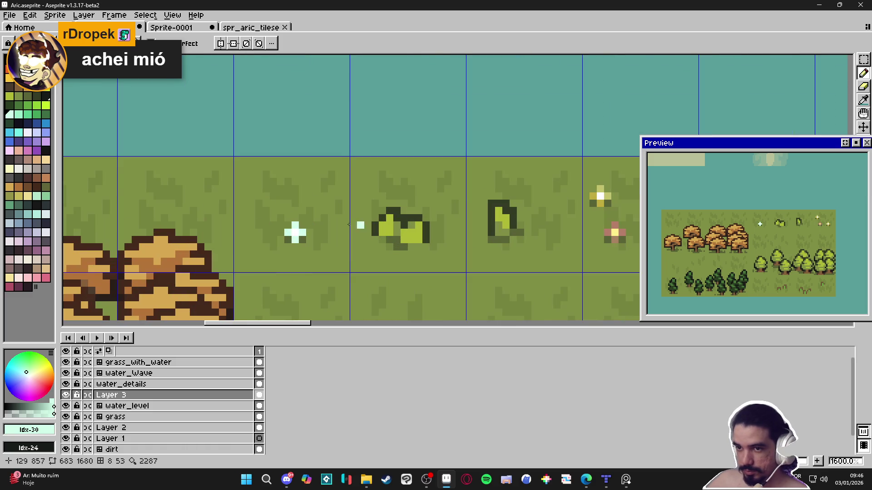
Repaint the flower's side petals and bottom pixel in a sage green shade
left_click(45, 168)
scroll(295, 232, "down", 3)
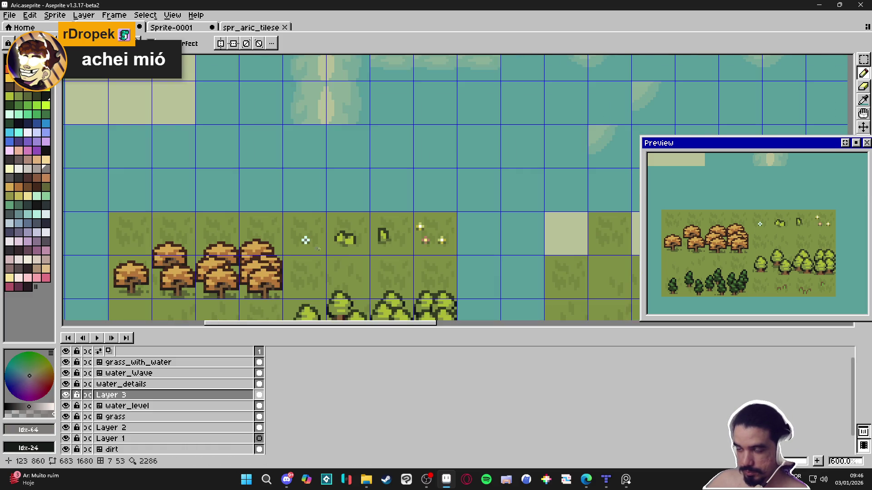
scroll(313, 251, "up", 6)
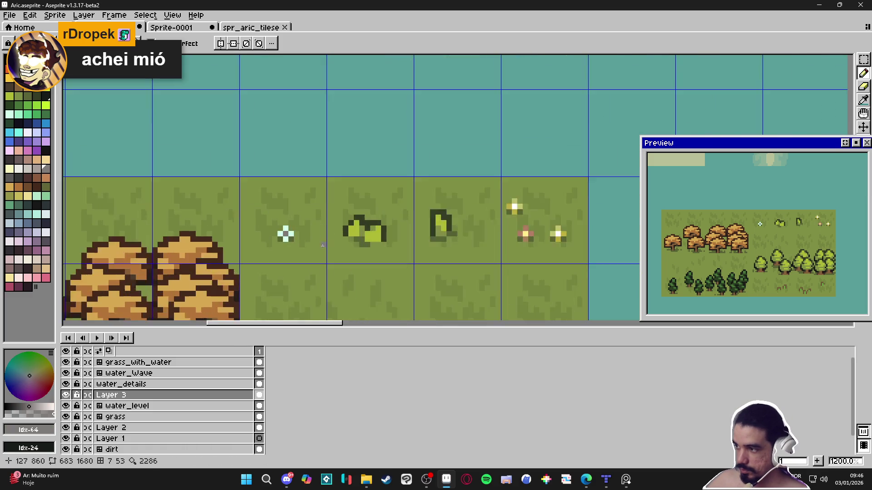
left_click(182, 295, "alt")
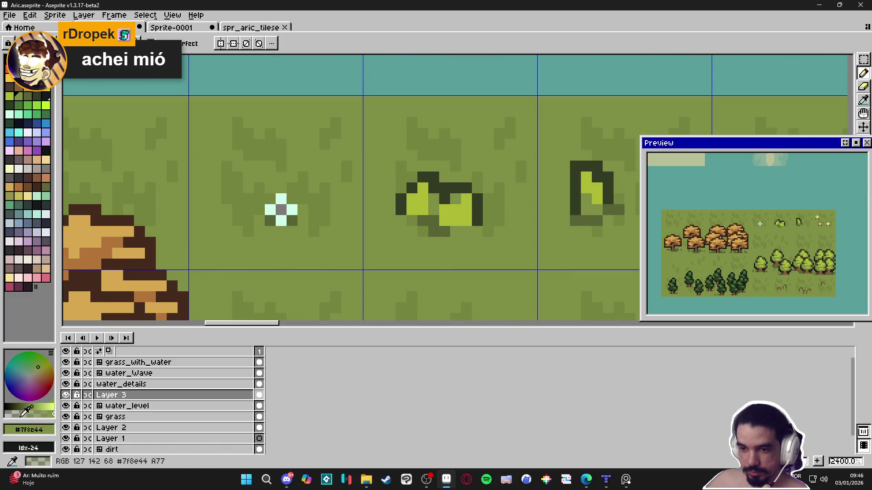
left_click(15, 413)
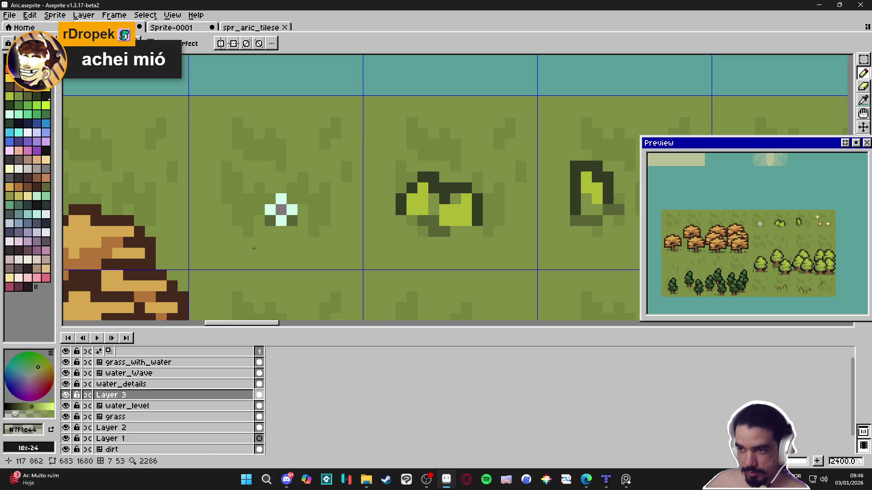
left_click(292, 210)
left_click(270, 210)
left_click(286, 221)
scroll(286, 221, "down", 4)
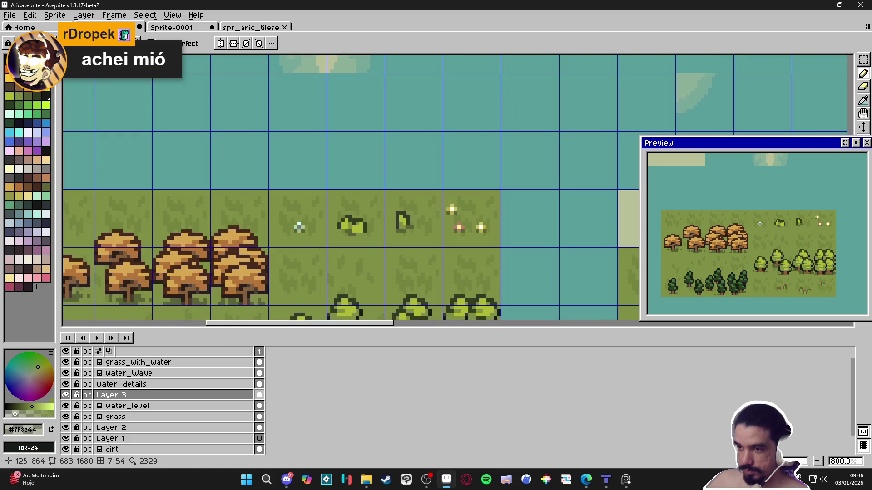
scroll(325, 251, "down", 2)
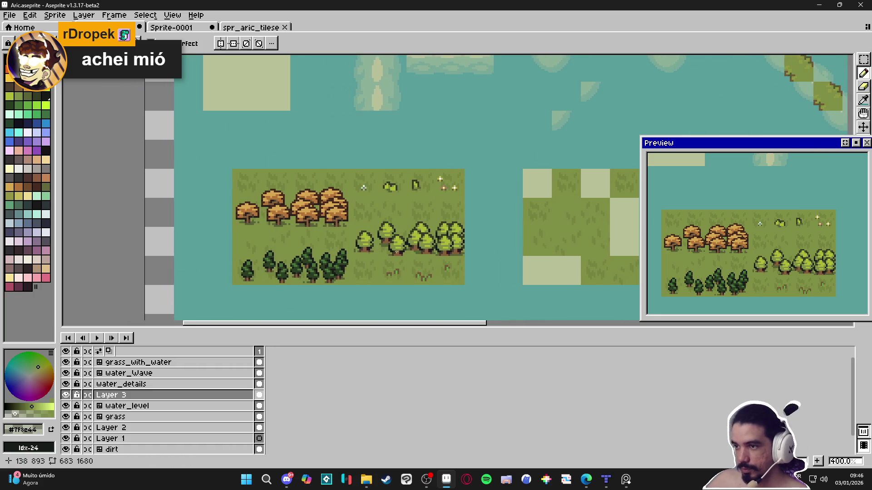
scroll(392, 245, "up", 1)
scroll(436, 164, "up", 5)
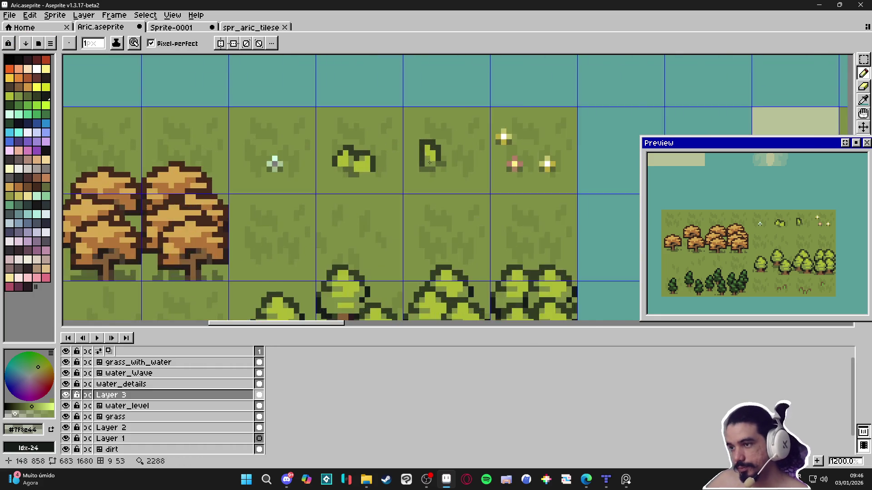
Recolour and erase pixels at the top of the small dark grass tuft
key("e")
left_click(436, 141)
key("b")
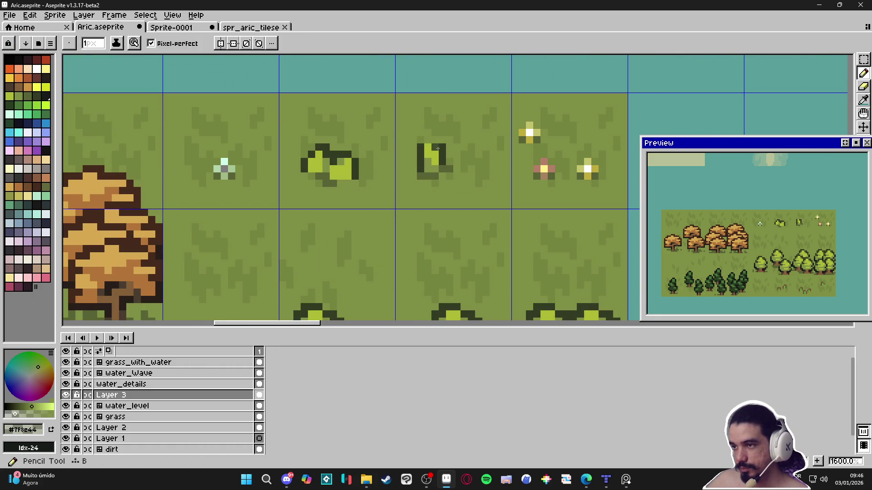
left_click(437, 149, "alt")
key("e")
key("b")
key("e")
left_click(438, 148)
scroll(451, 163, "down", 1)
key("b")
scroll(452, 163, "down", 2)
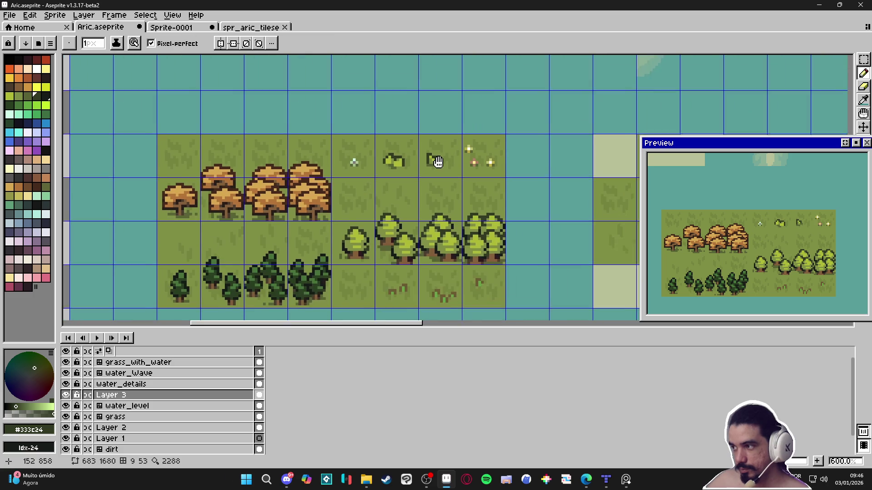
scroll(465, 171, "down", 1)
Save Aric.aseprite, then cover a stray light pixel with the sampled grass green
key("ctrl+s")
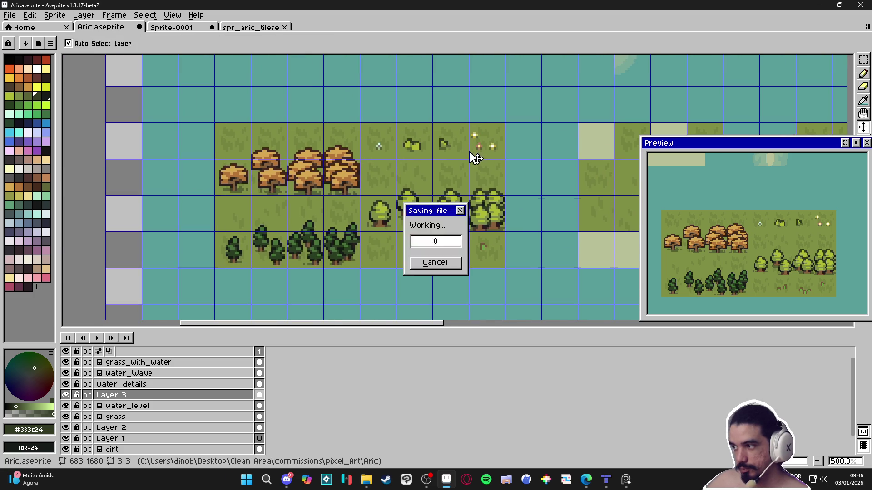
scroll(444, 145, "up", 4)
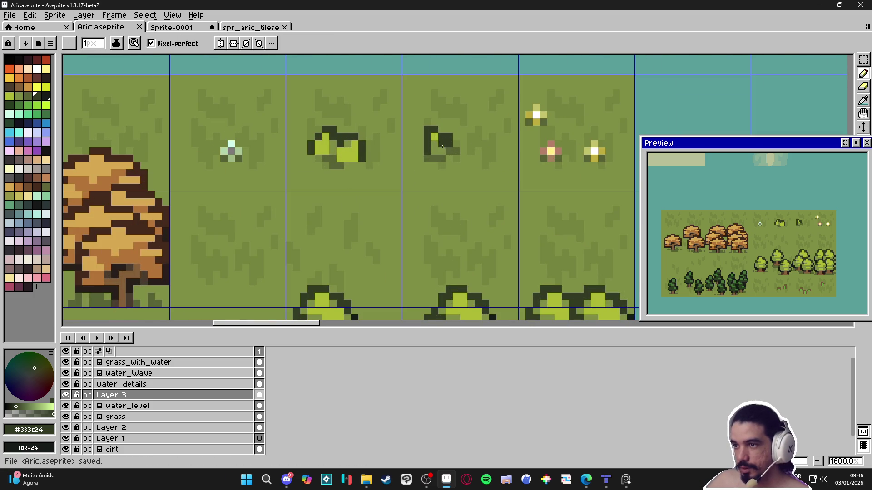
key("i")
left_click(350, 144)
key("b")
left_click(347, 159)
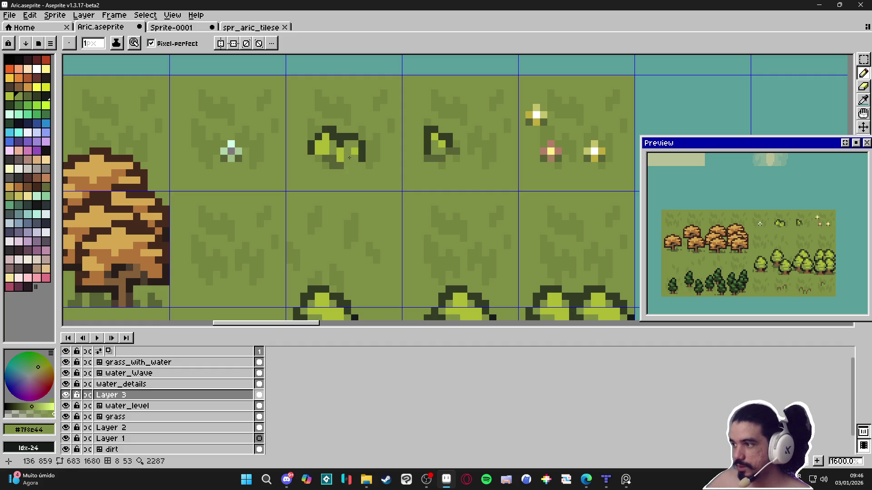
scroll(359, 162, "down", 3)
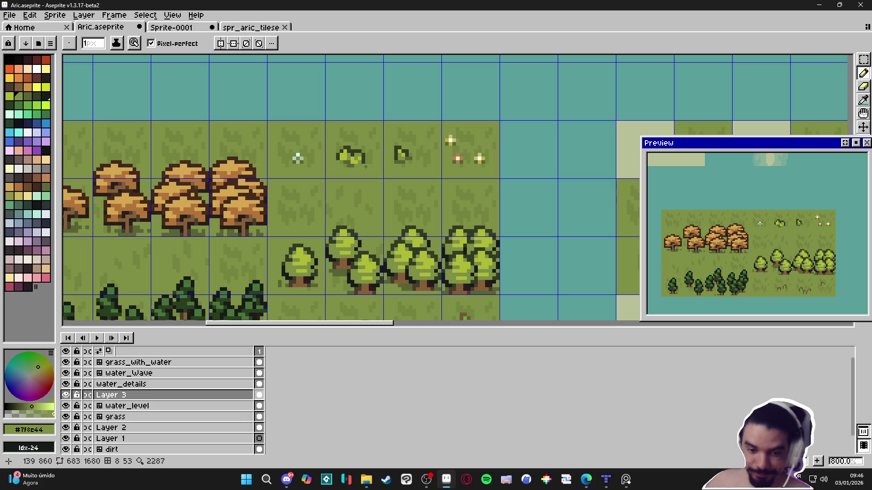
left_click_drag(381, 172, 396, 175)
On the water_level layer, move the selected forest tiles down two tiles and hide the tile grid
scroll(396, 176, "down", 3)
key("v")
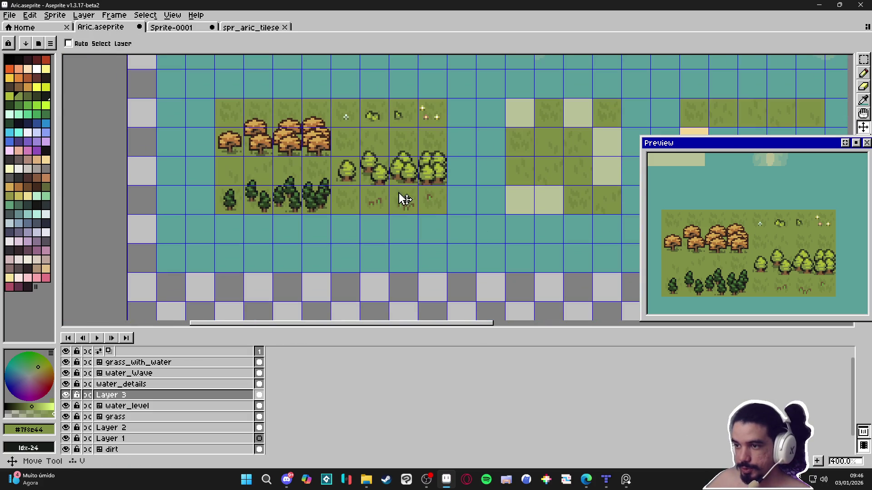
left_click(356, 155)
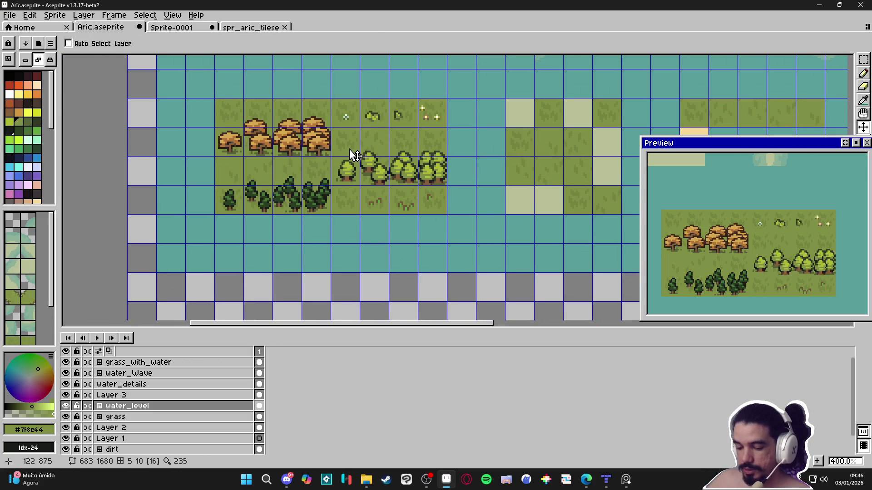
key("m")
left_click_drag(235, 111, 432, 214)
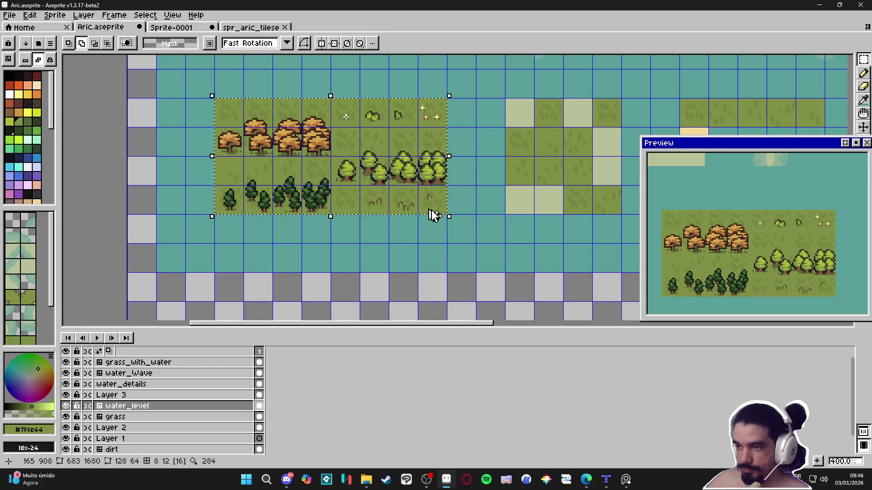
key("Down")
key("Down")
key("Return")
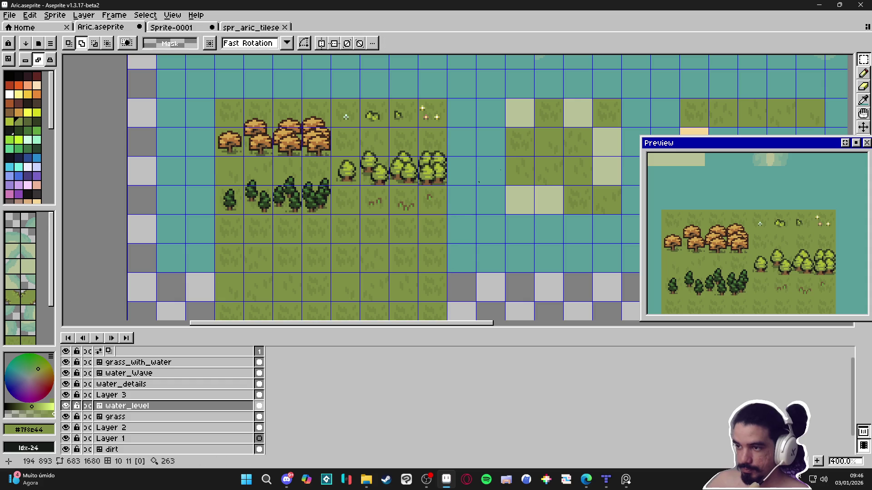
key("ctrl+apostrophe")
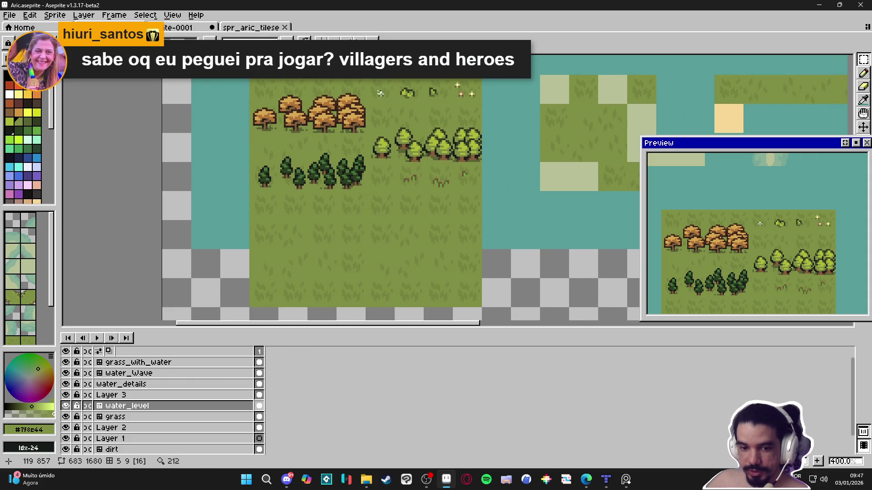
scroll(390, 93, "up", 3)
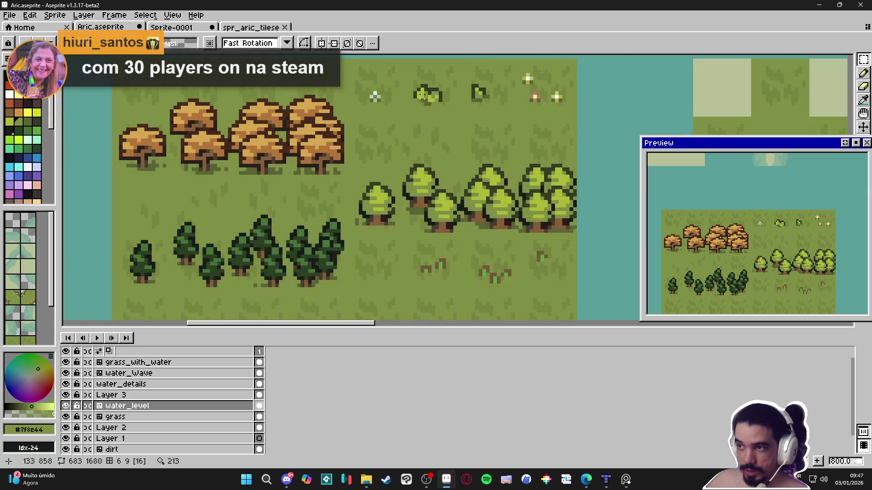
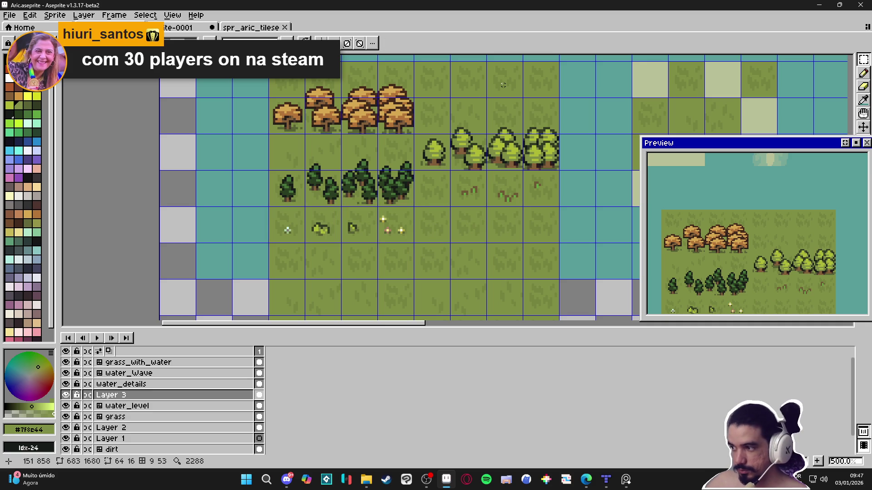
Pan the preview and zoom the canvas onto the bush and flower row, with the pencil ready
left_click_drag(731, 235, 749, 173)
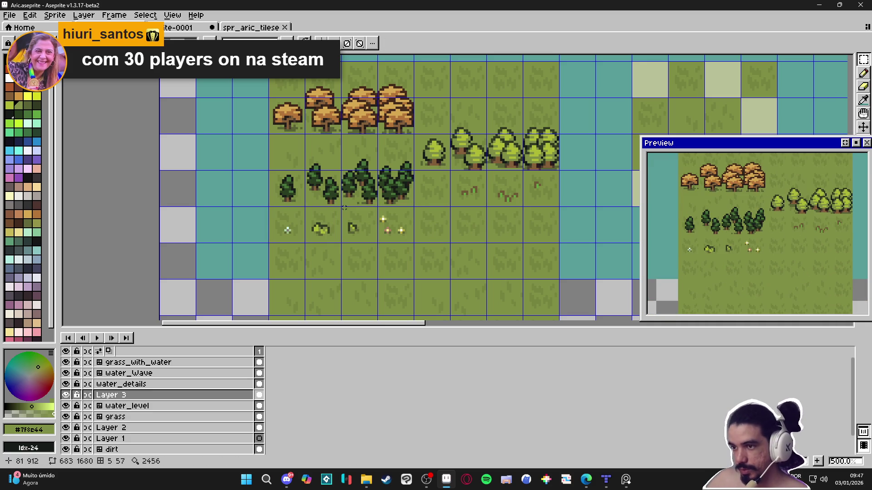
scroll(321, 236, "up", 1)
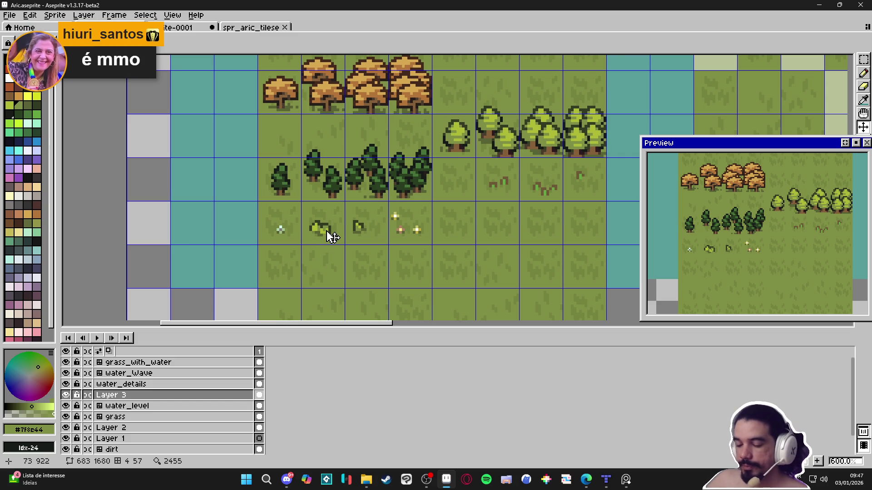
key("m")
scroll(322, 233, "down", 1)
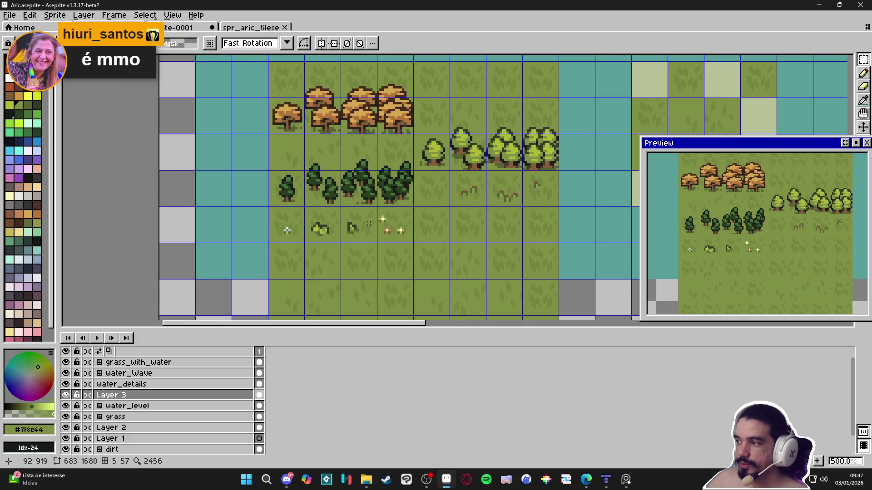
scroll(325, 206, "up", 4)
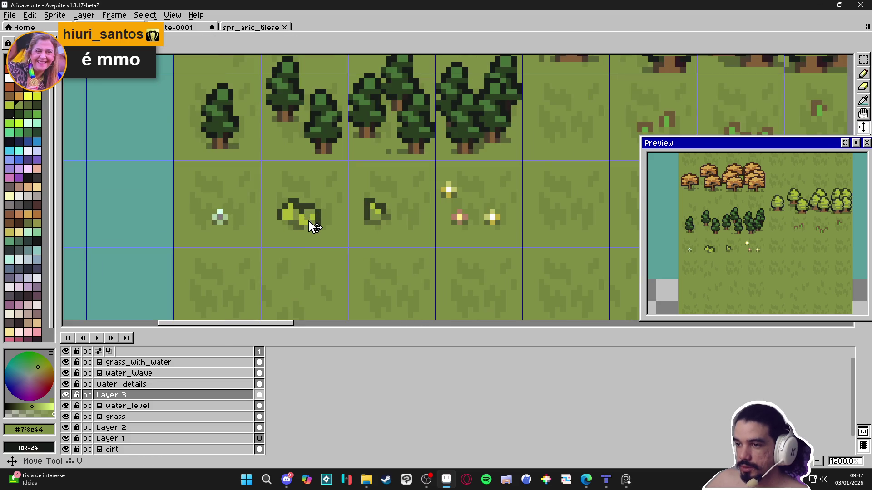
key("b")
scroll(307, 218, "up", 3)
Paint a bush pixel light green #adb834, then repaint several bush edge pixels mid green #7f8c44
left_click(305, 216, "alt")
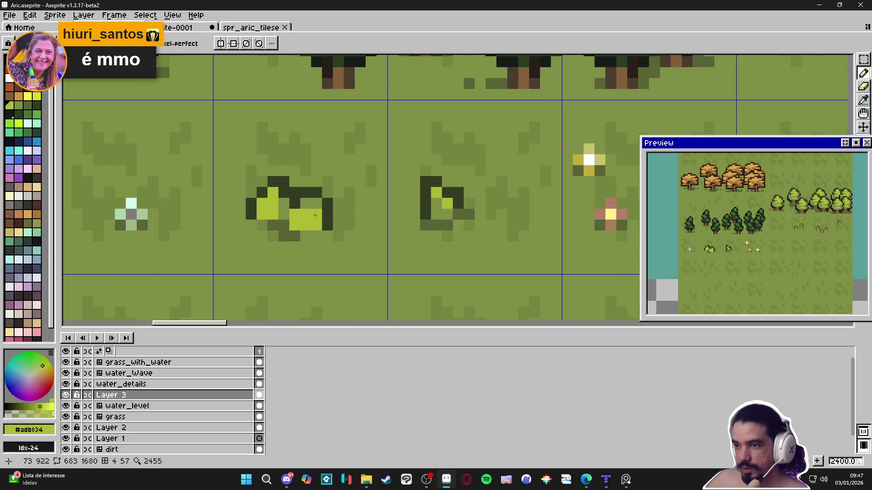
left_click(279, 213)
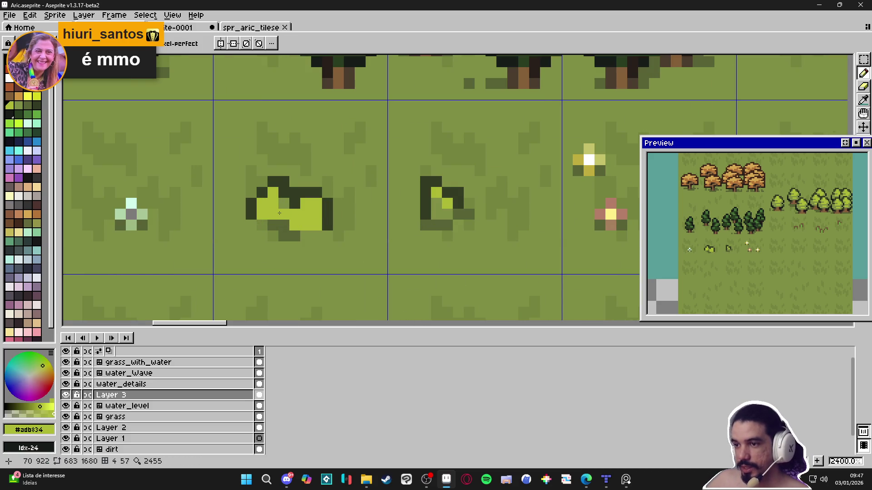
left_click(282, 202, "alt")
left_click(283, 214)
left_click(269, 196)
left_click(273, 203)
left_click(306, 225)
key("ctrl+z")
left_click(294, 225)
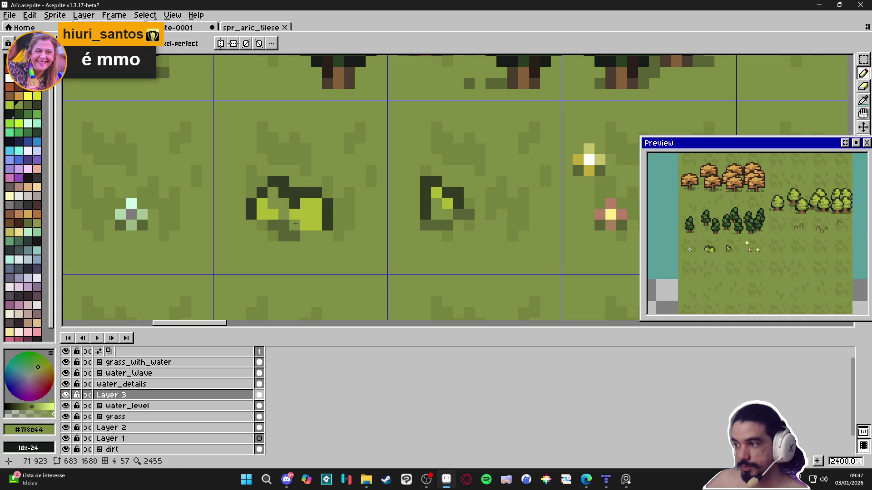
Restore two bush pixels to light green and repaint a left-side pixel mid green
left_click(306, 209, "alt")
left_click(273, 204)
left_click(273, 193)
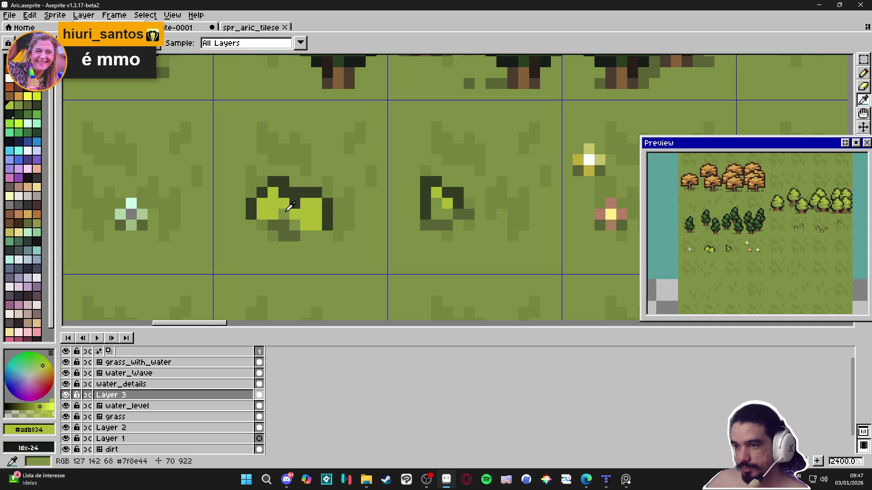
left_click(289, 207, "alt")
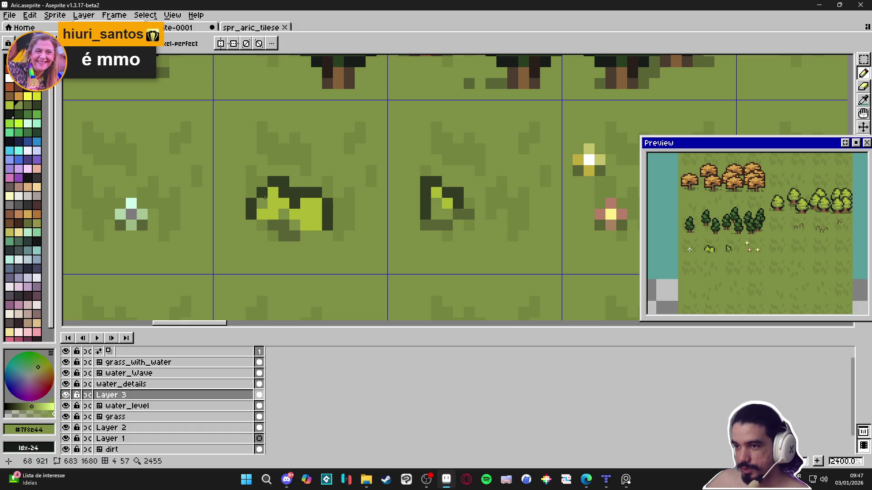
left_click(265, 212)
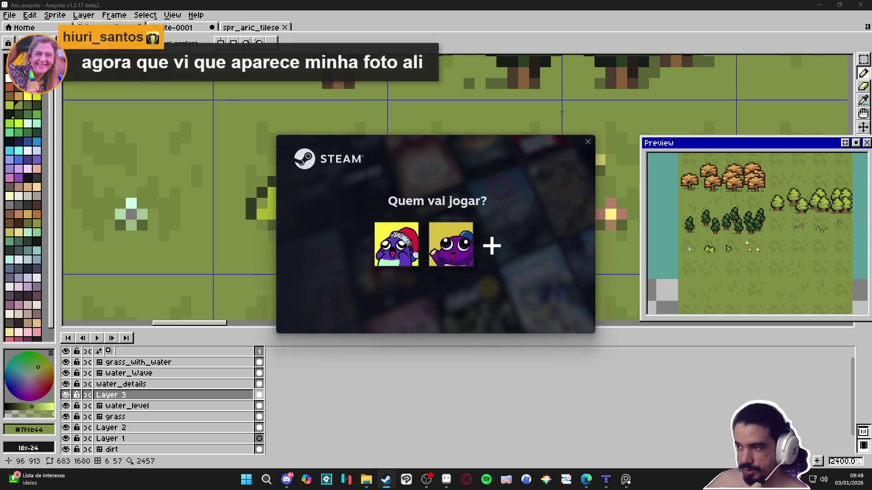
Search the Steam store for 'villagers and he' and open the Villagers and Heroes page maximized
left_click(386, 246)
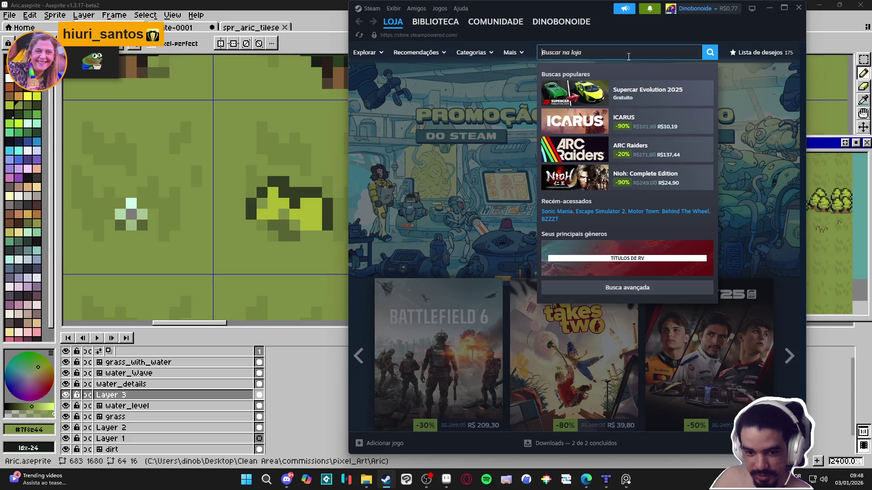
type("village")
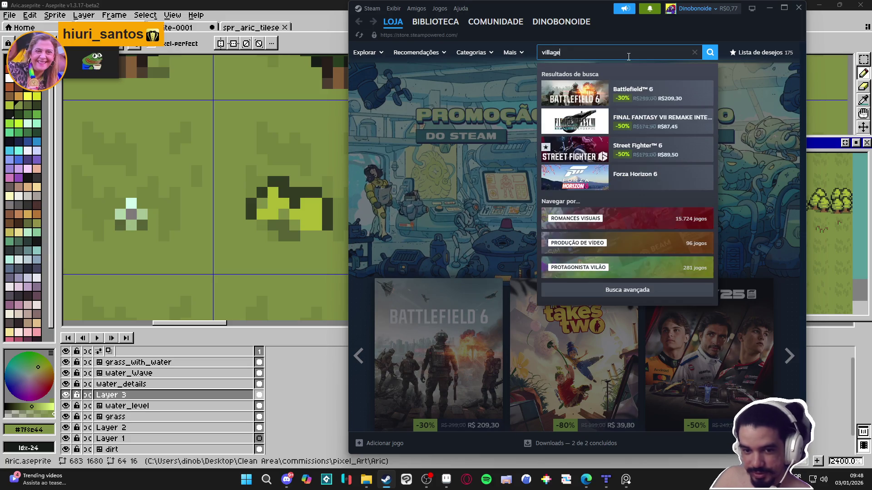
type("rs and he")
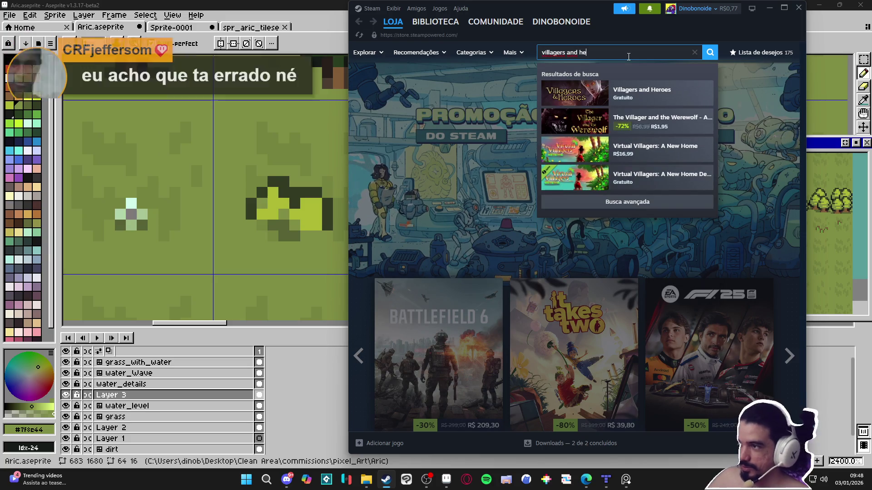
left_click(647, 101)
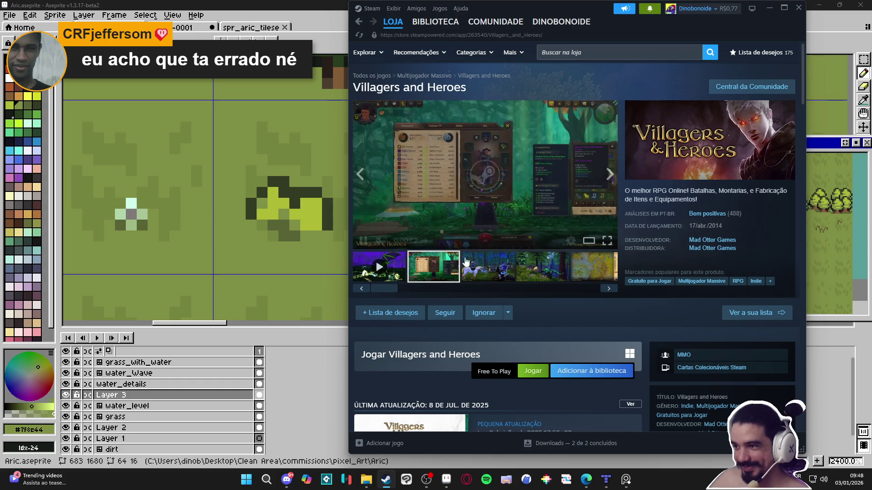
left_click(784, 8)
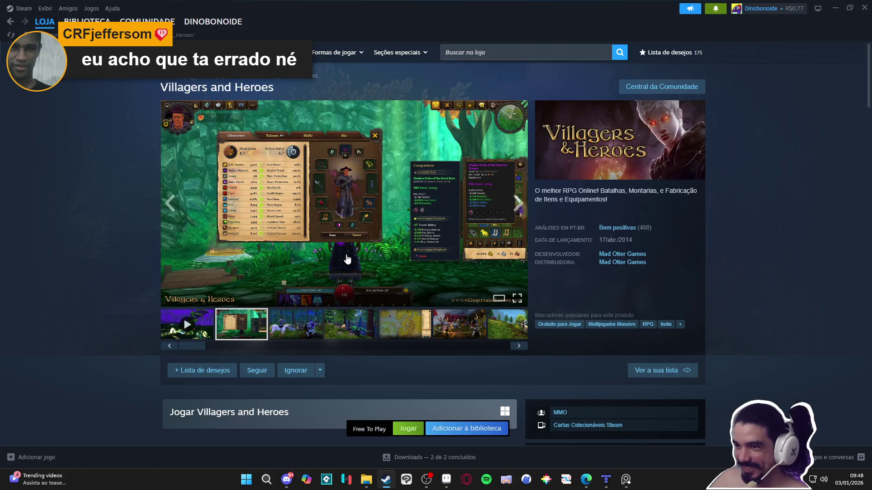
left_click(344, 255)
left_click(735, 243)
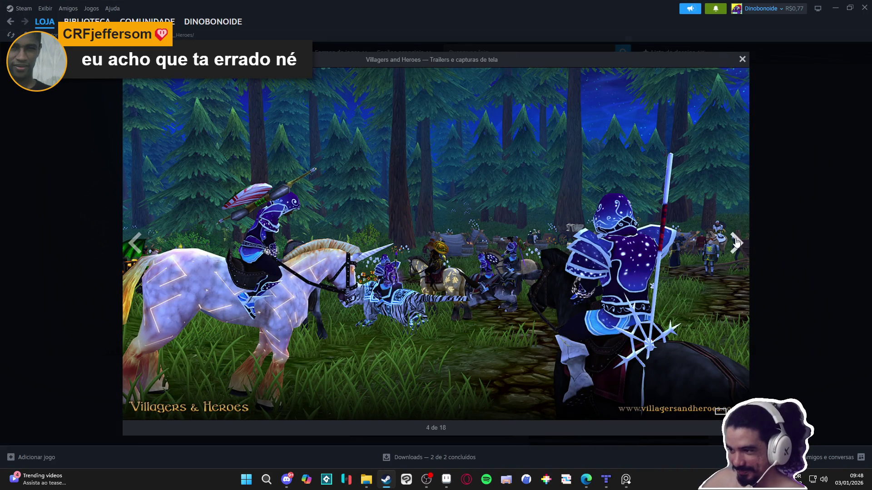
left_click(736, 244)
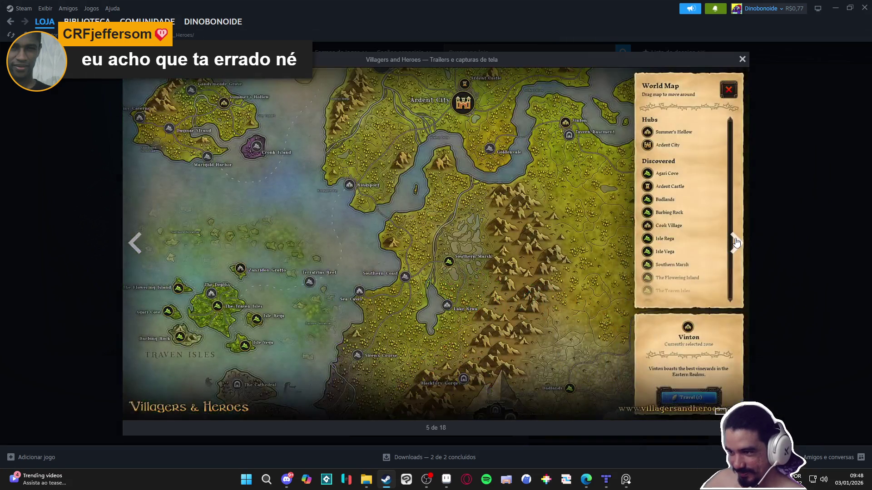
left_click(736, 244)
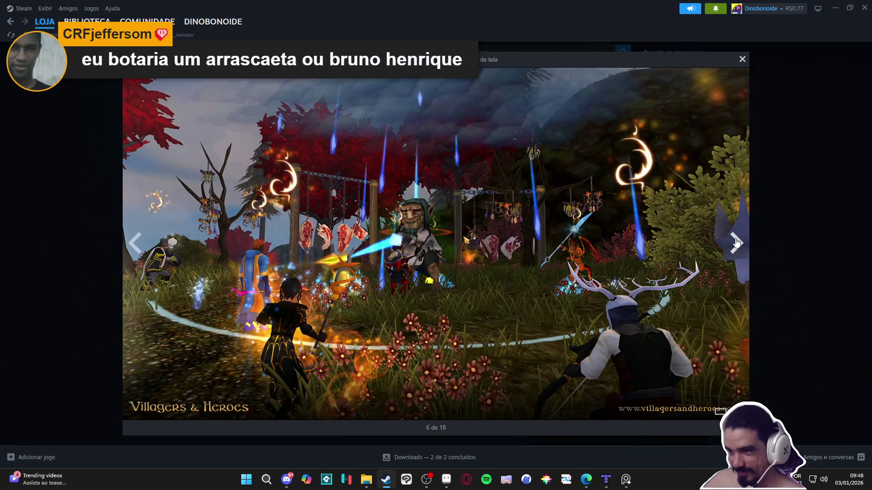
left_click(736, 243)
left_click(736, 243)
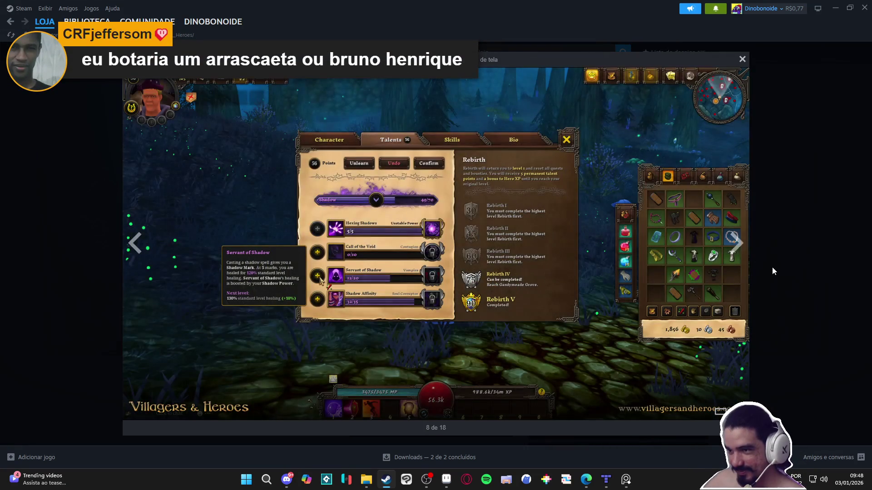
left_click(736, 245)
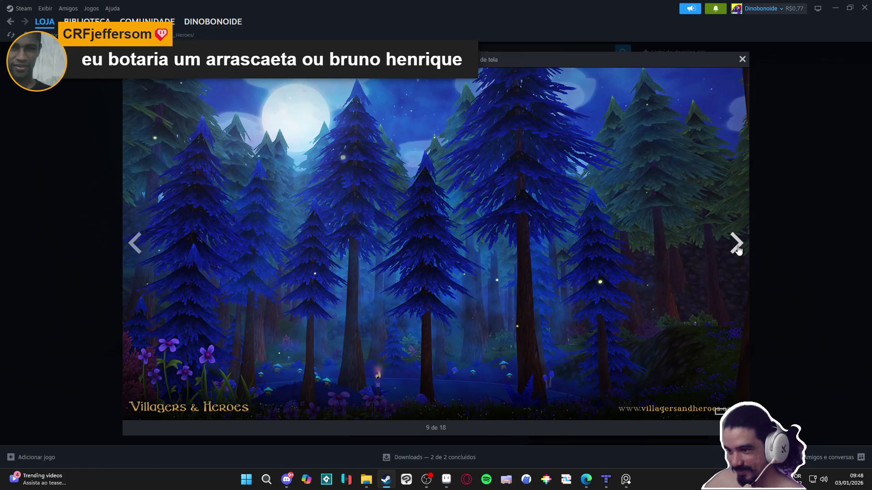
left_click(735, 245)
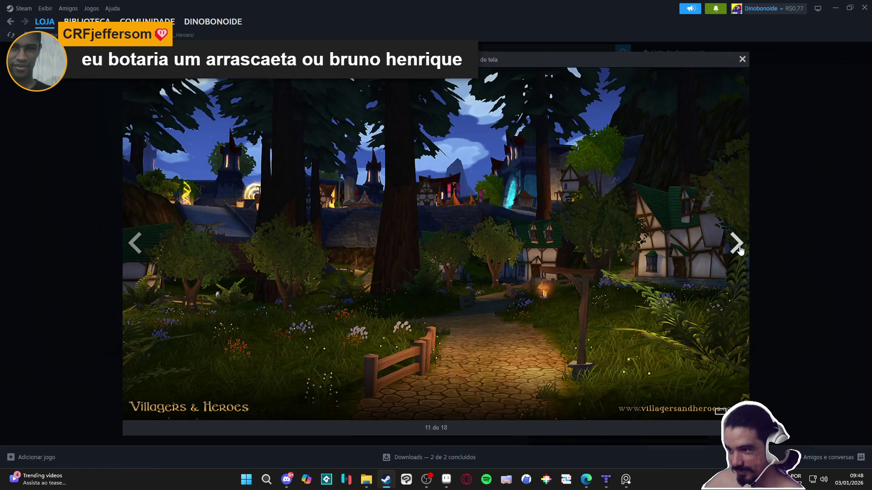
left_click(739, 249)
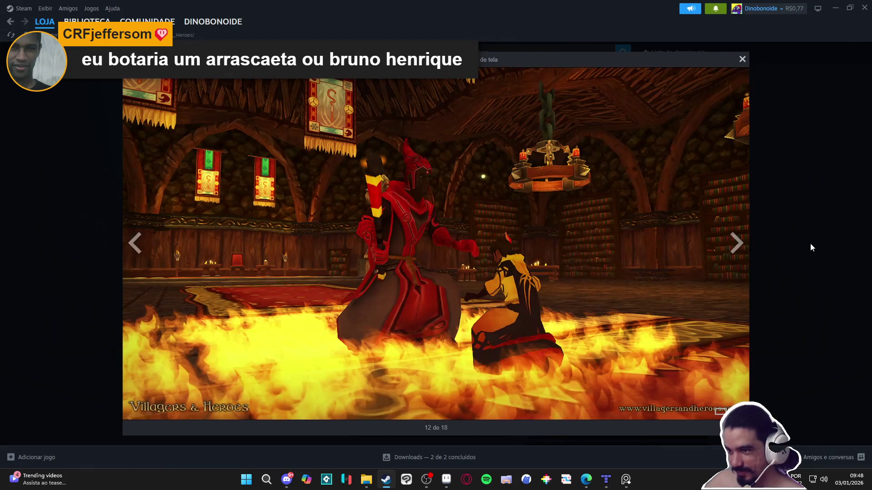
left_click(810, 243)
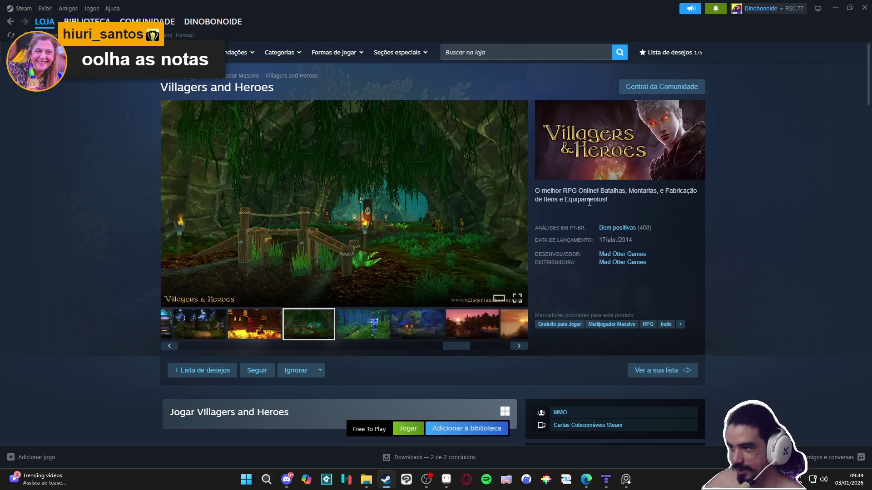
Read the short description and expand the full Villagers and Heroes game description
mouse_move(621, 206)
left_mouse_down()
mouse_move(568, 318)
mouse_move(535, 191)
mouse_move(607, 207)
left_mouse_up()
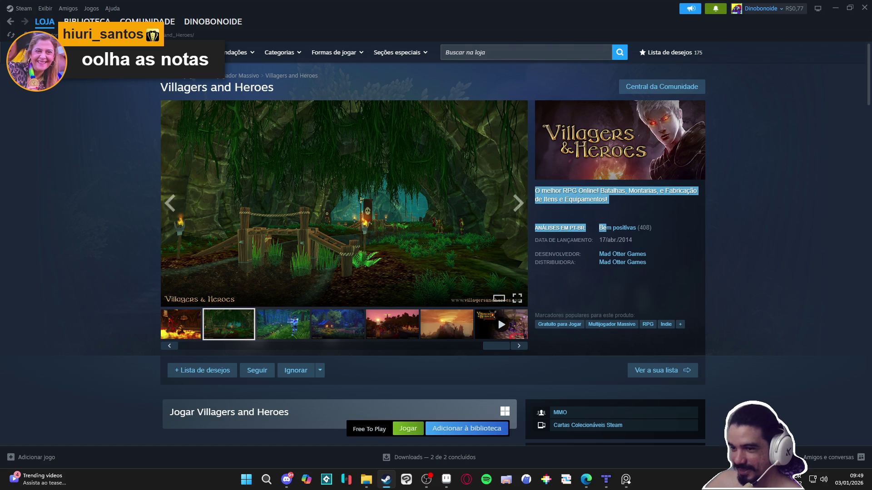
scroll(99, 323, "down", 7)
scroll(97, 324, "down", 15)
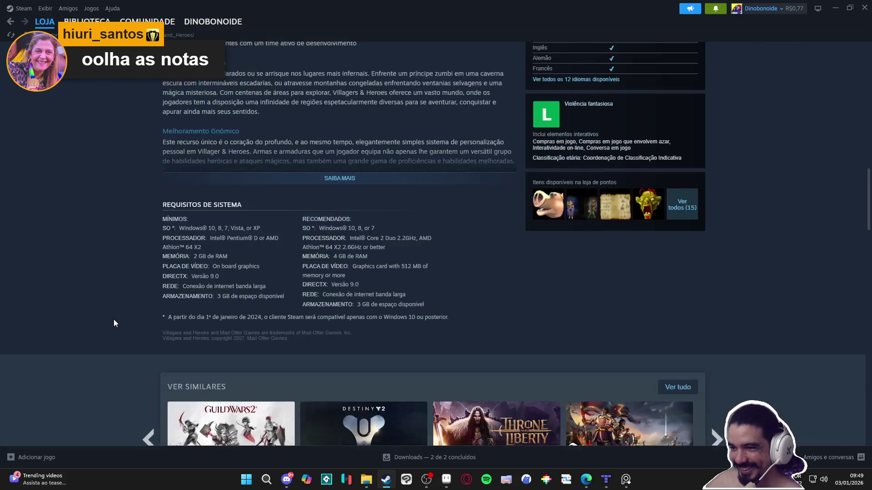
scroll(119, 321, "up", 5)
left_click(340, 405)
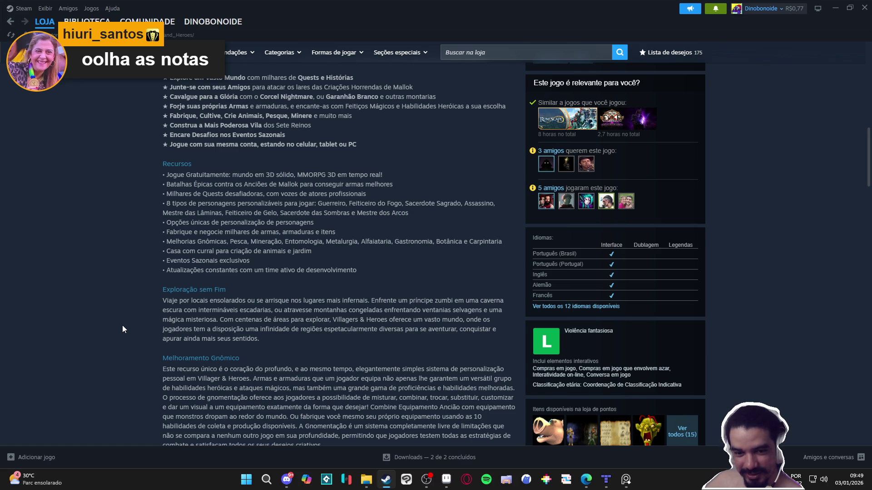
scroll(121, 325, "up", 10)
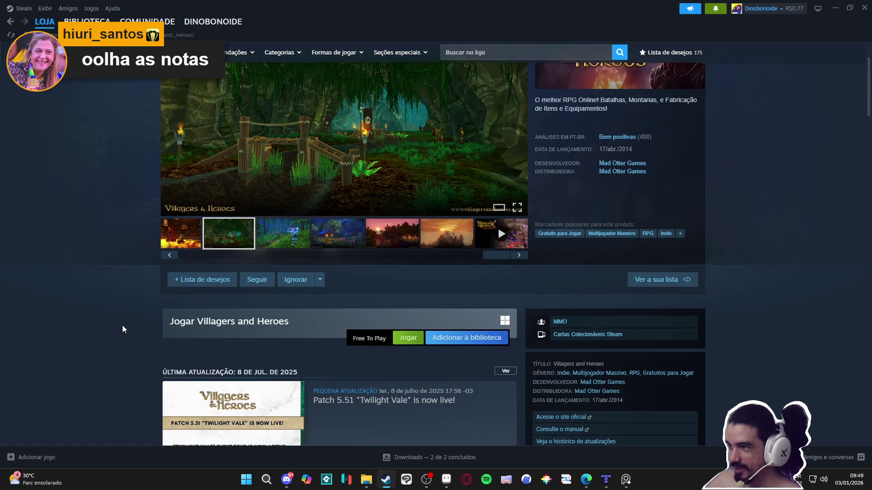
scroll(122, 325, "up", 2)
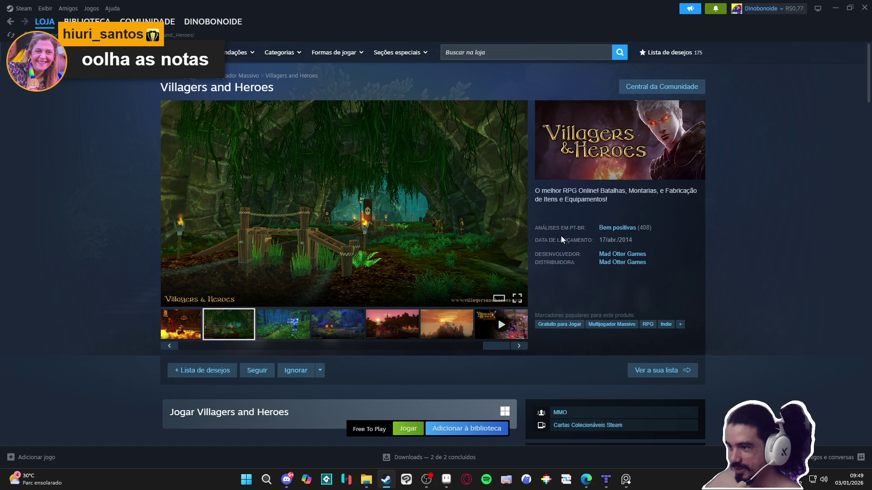
Jump to the user reviews, read through them, then open the screenshots full-size
left_click(616, 227)
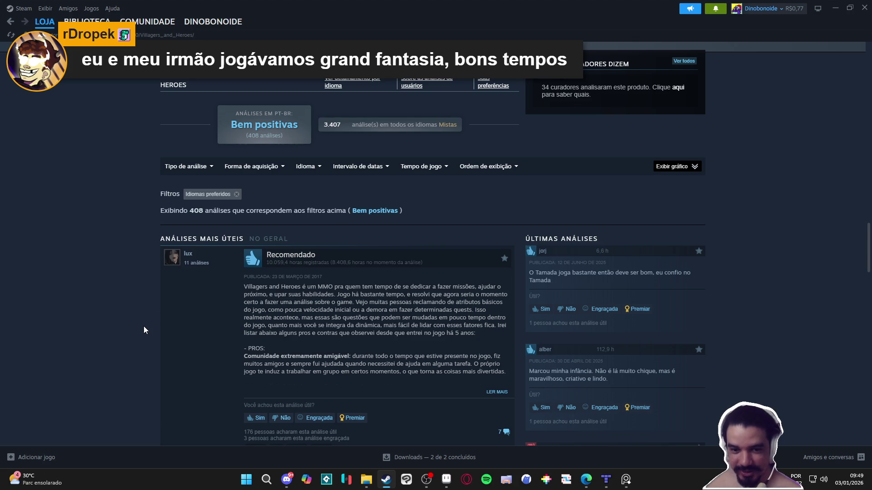
scroll(143, 326, "down", 1)
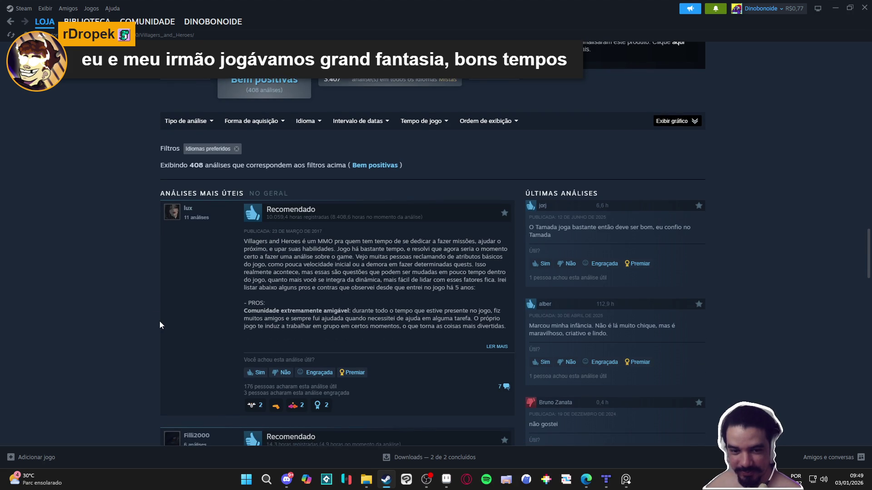
scroll(160, 325, "down", 4)
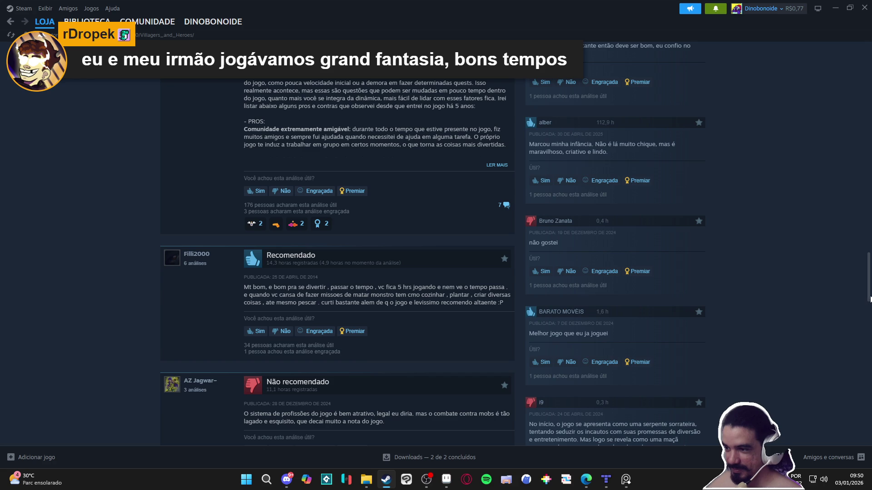
scroll(868, 300, "up", 20)
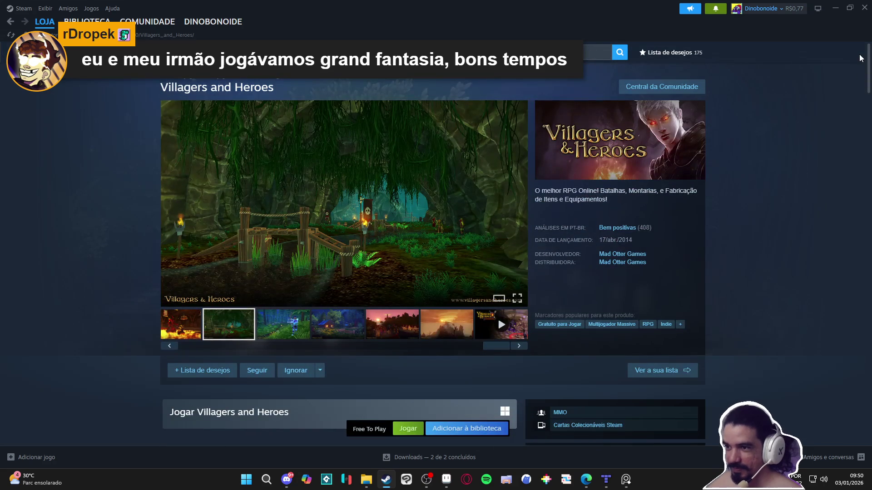
left_click(368, 242)
Page through the full-size screenshots to the last one, 18 of 18, and close the viewer
left_click(735, 243)
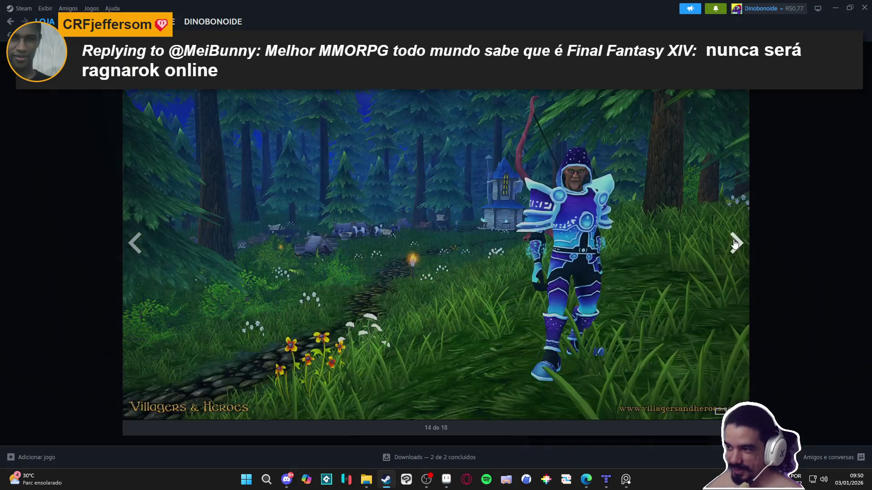
left_click(736, 243)
left_click(736, 243)
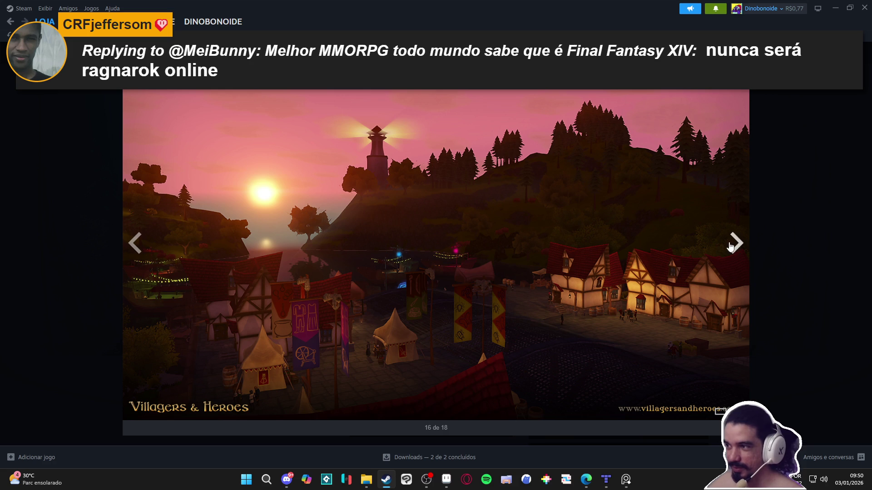
left_click(736, 244)
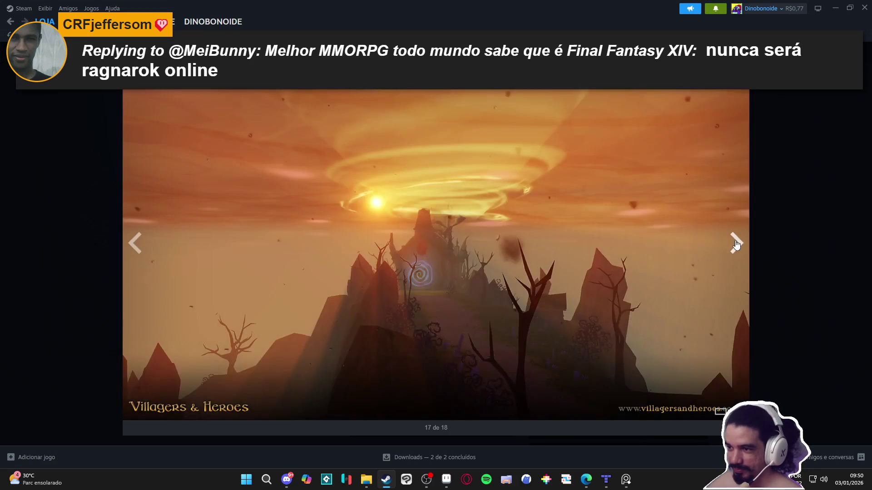
left_click(736, 245)
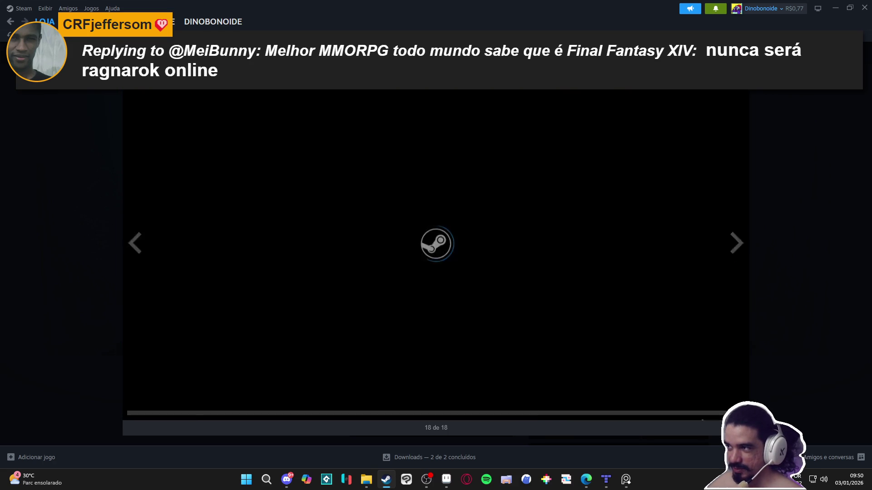
left_click(775, 138)
Step back through the gallery thumbnails, showing the cabin and armored-character screenshots
left_click(381, 333)
left_click(336, 329)
left_click(287, 327)
left_click(332, 328)
left_click(286, 323)
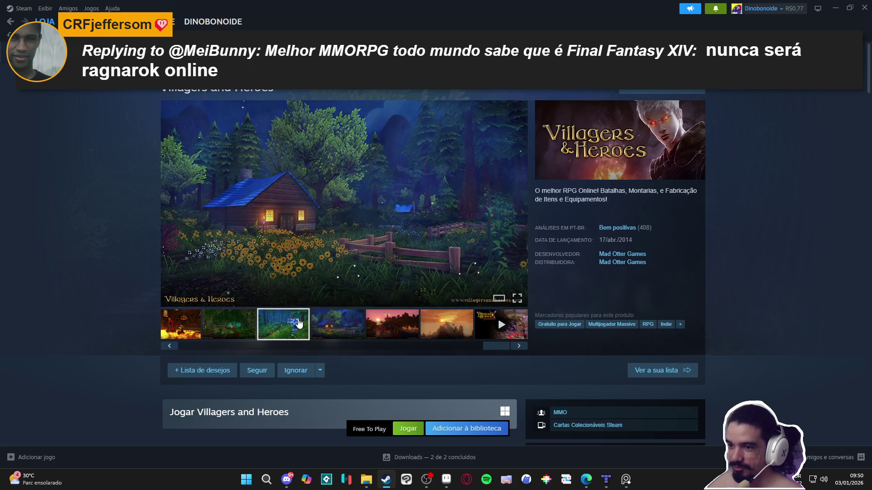
Browse gallery thumbnails: cave, world map, forest dinosaur, cabin and horses screenshots
left_click(236, 326)
left_click(267, 346)
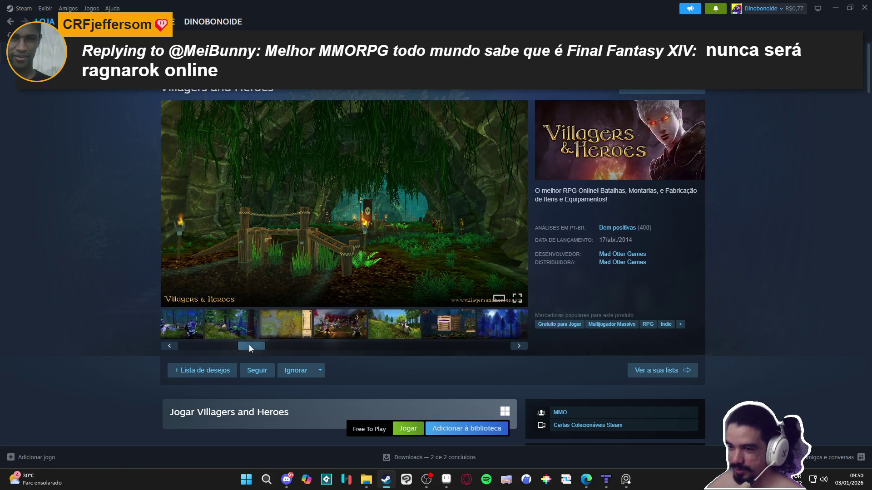
left_click(310, 331)
left_click(275, 334)
left_click(220, 348)
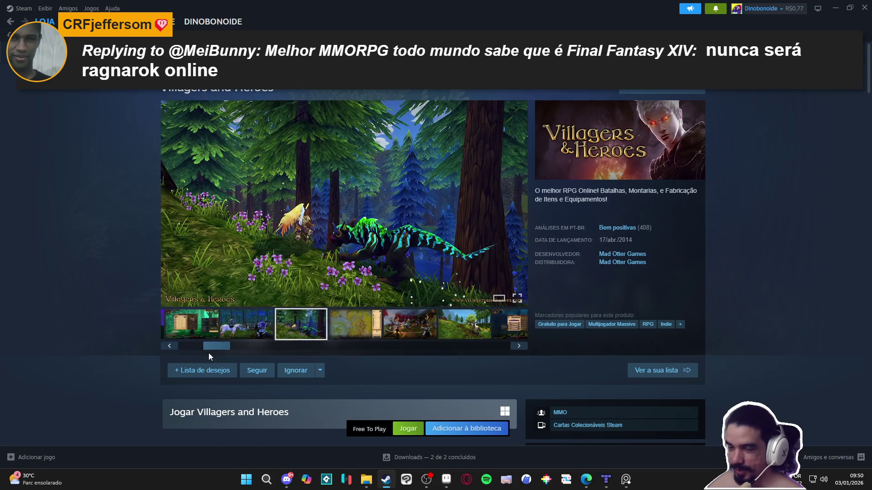
left_click(222, 325)
left_click(277, 325)
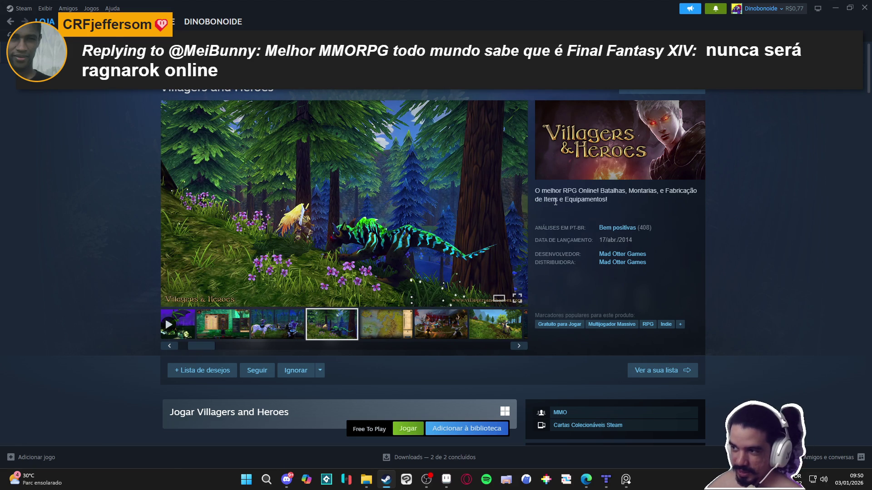
Select the review and release info text, scroll the store page, then minimize Steam
left_click_drag(538, 200, 662, 210)
left_click(663, 209)
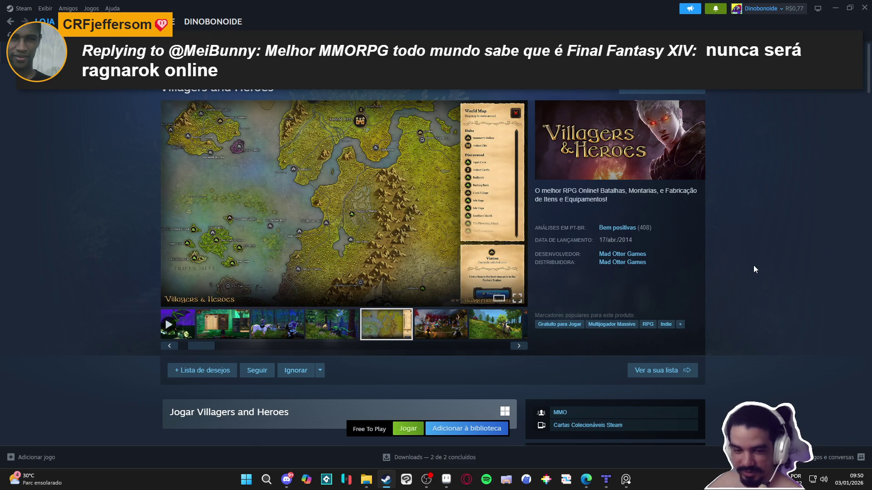
scroll(753, 265, "down", 3)
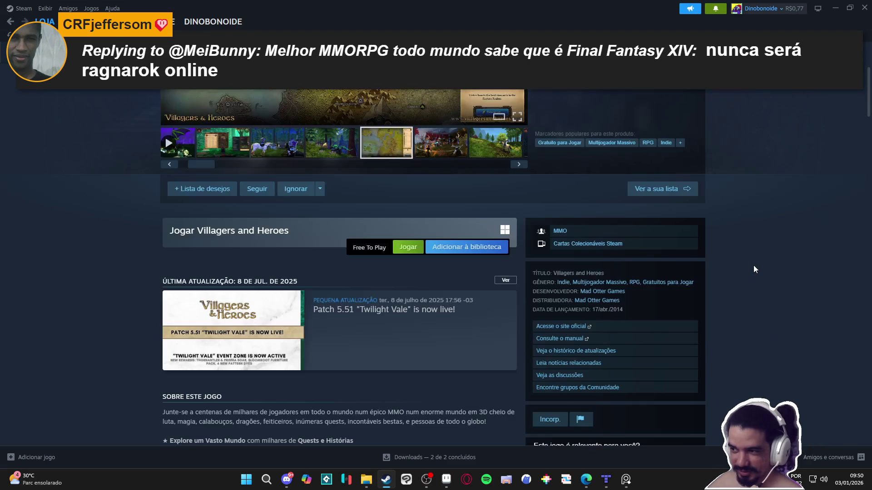
scroll(753, 265, "down", 2)
scroll(753, 266, "up", 5)
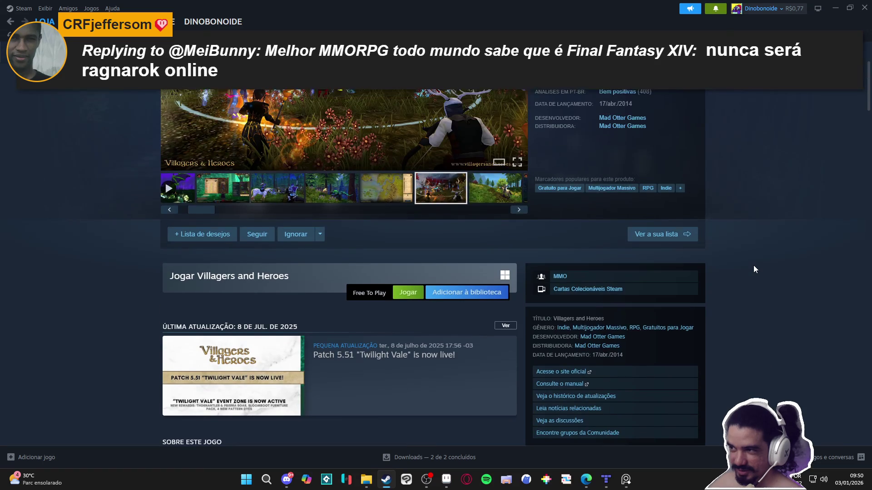
scroll(754, 267, "down", 3)
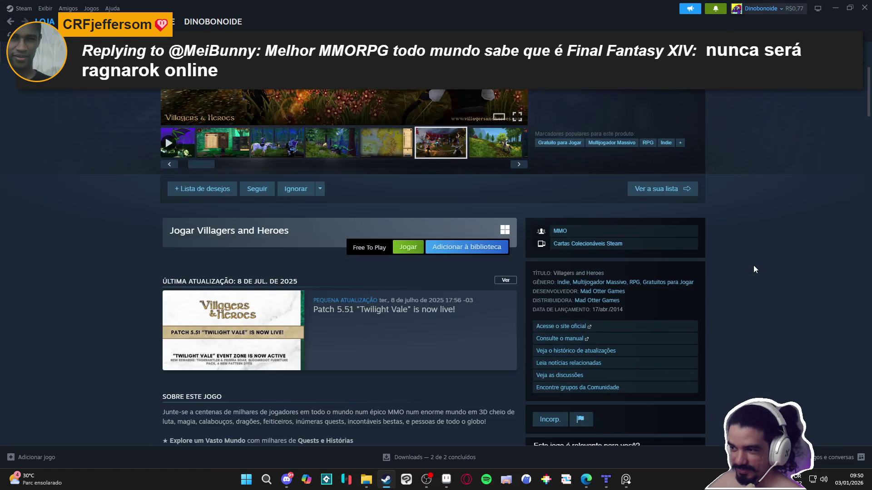
scroll(753, 269, "up", 3)
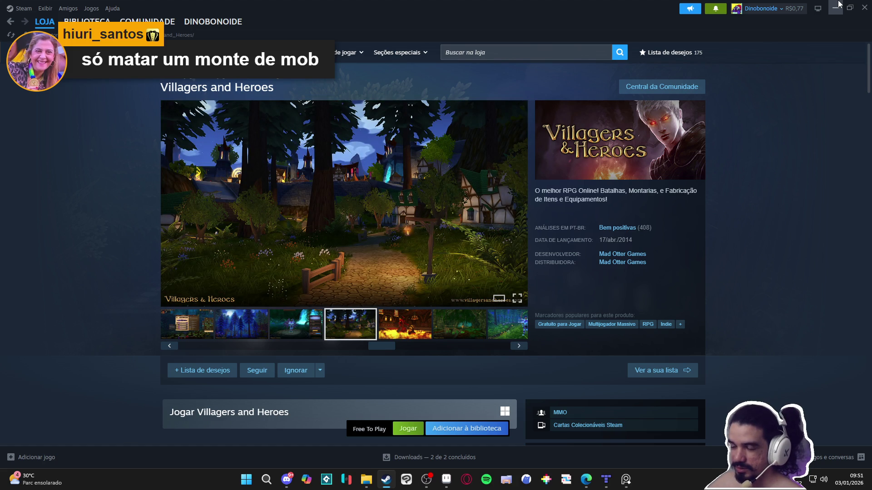
left_click(838, 5)
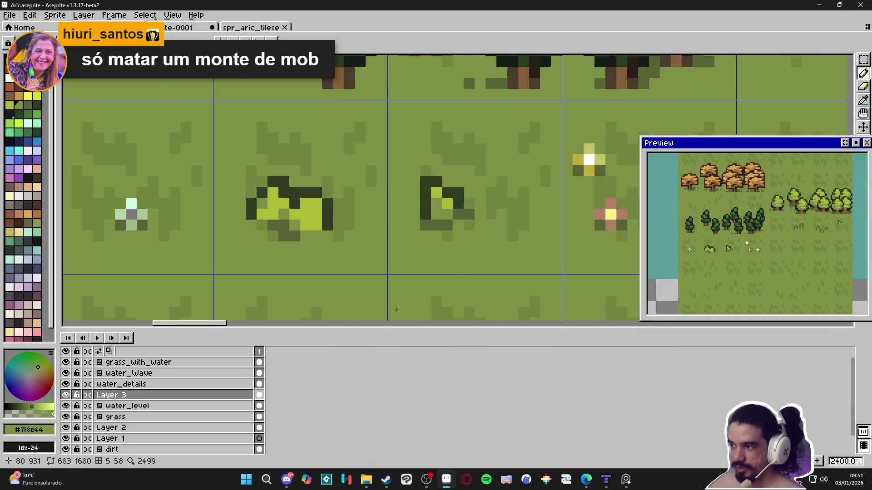
Sample grass green #7f8e44 from the canvas and paint two light bush pixels with it
scroll(403, 309, "down", 2)
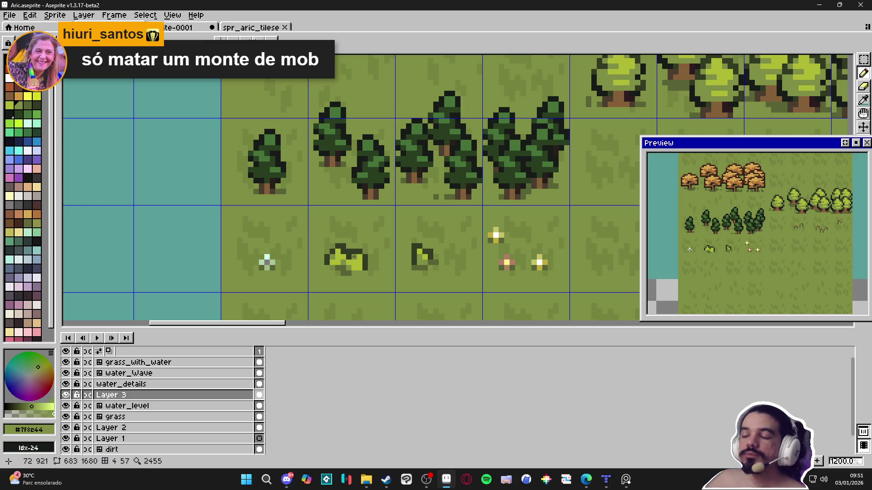
left_click(353, 269)
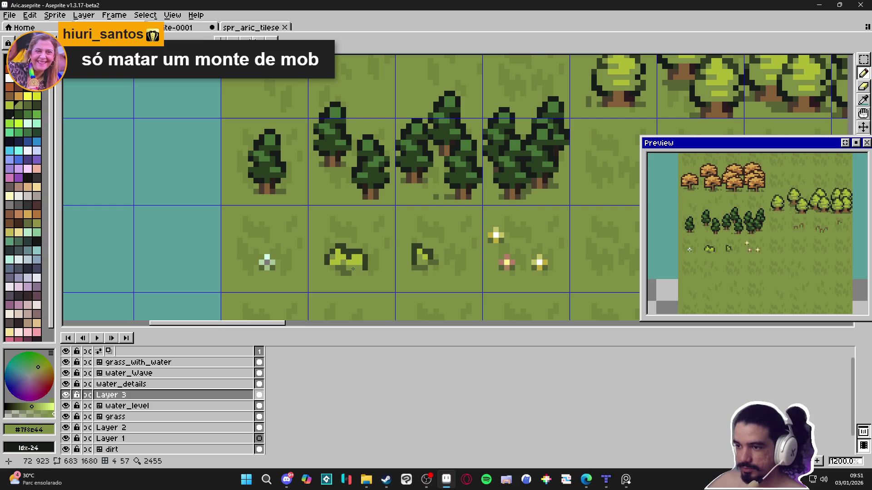
scroll(353, 269, "down", 4)
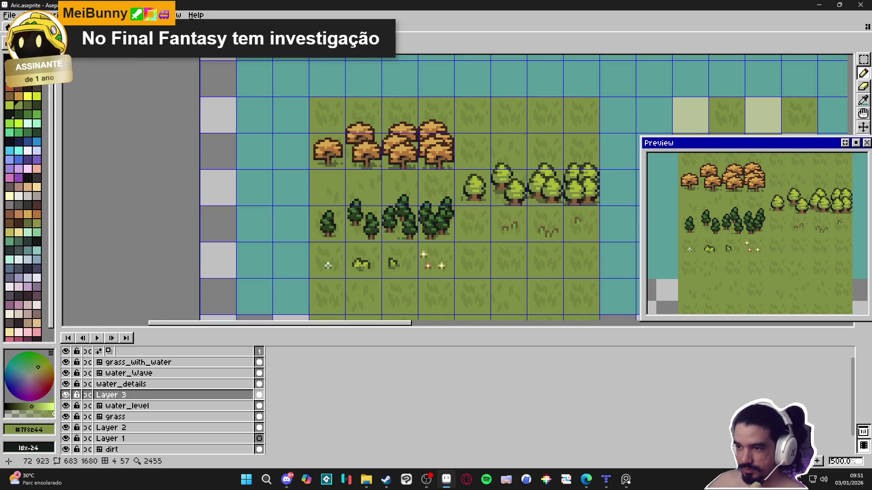
scroll(366, 270, "up", 5)
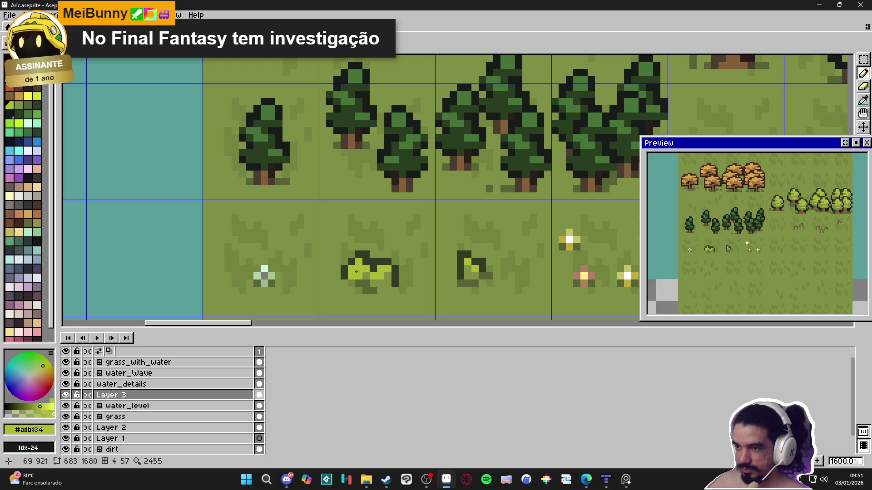
scroll(365, 272, "up", 3)
left_click(379, 275, "alt")
left_click(367, 262)
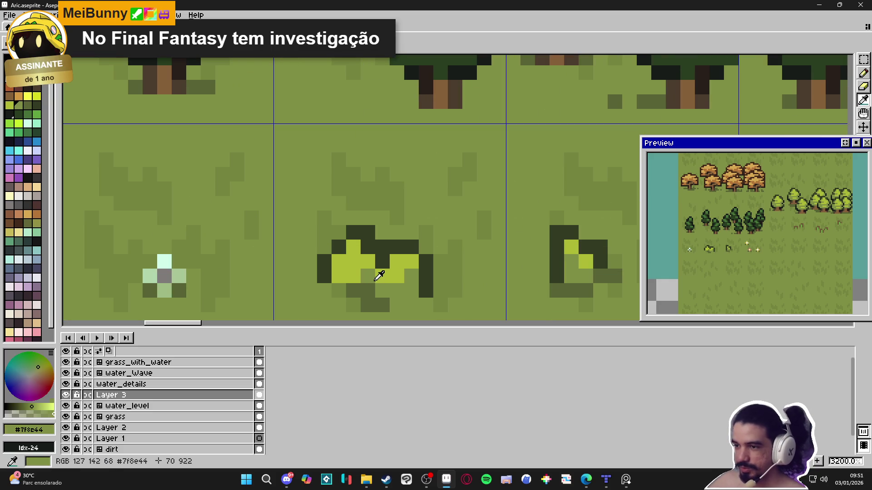
left_click(353, 275)
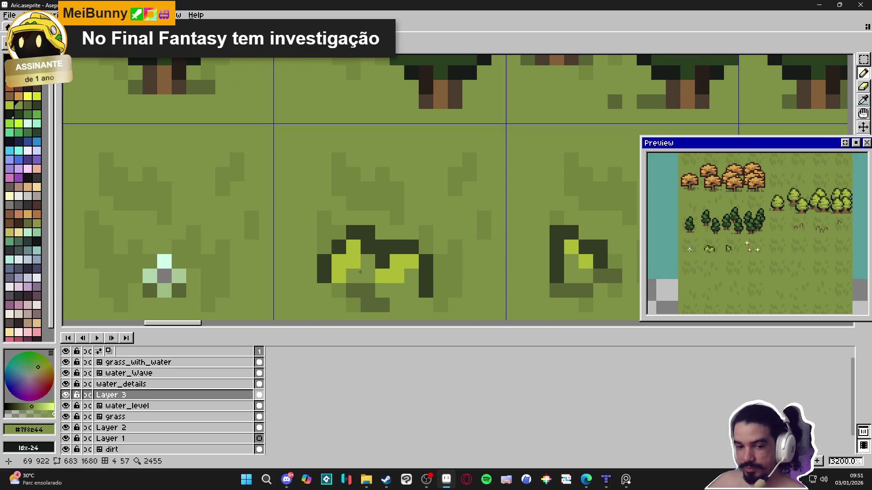
scroll(361, 272, "down", 3)
scroll(382, 288, "down", 2)
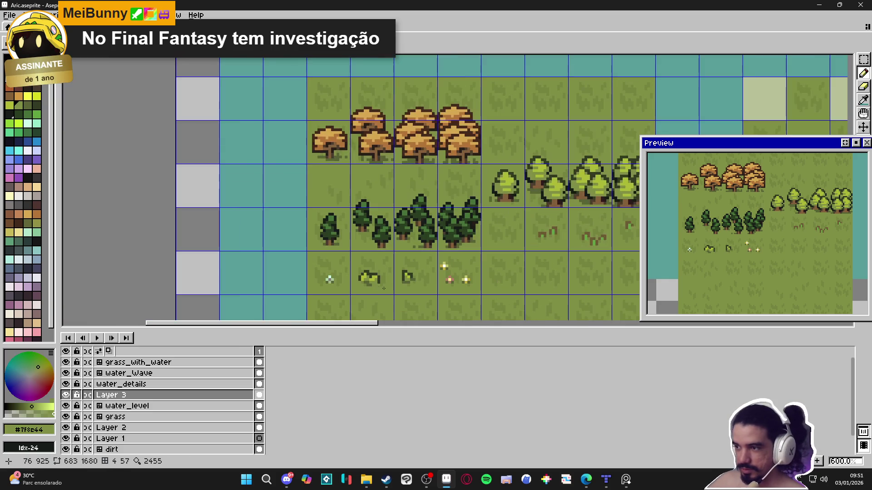
scroll(399, 282, "down", 2)
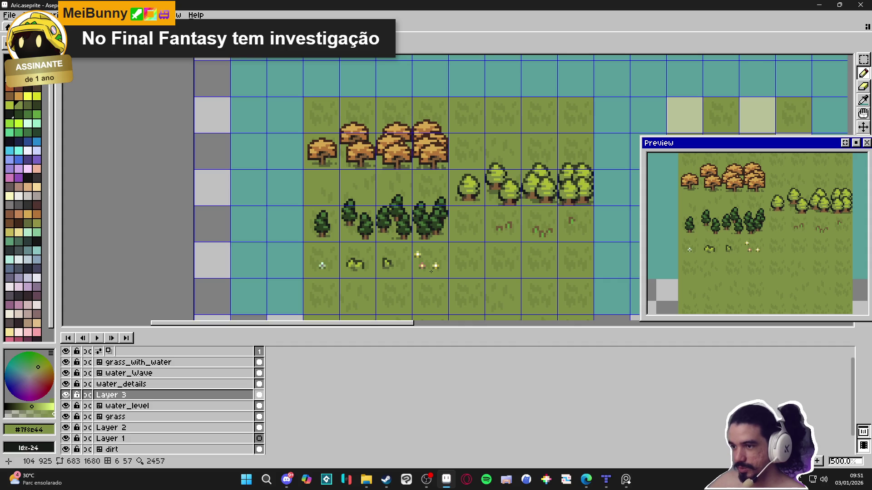
scroll(431, 272, "down", 1)
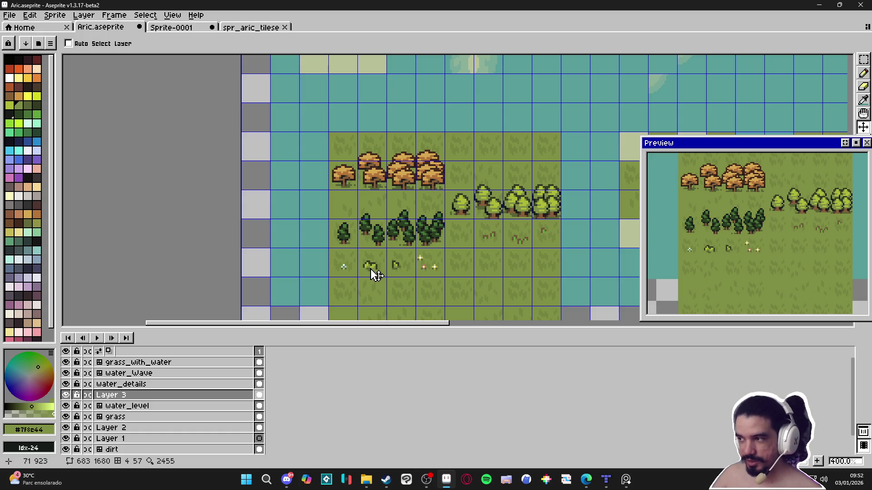
Zoom the canvas with the pencil selected and hide the tile grid
scroll(375, 275, "up", 1)
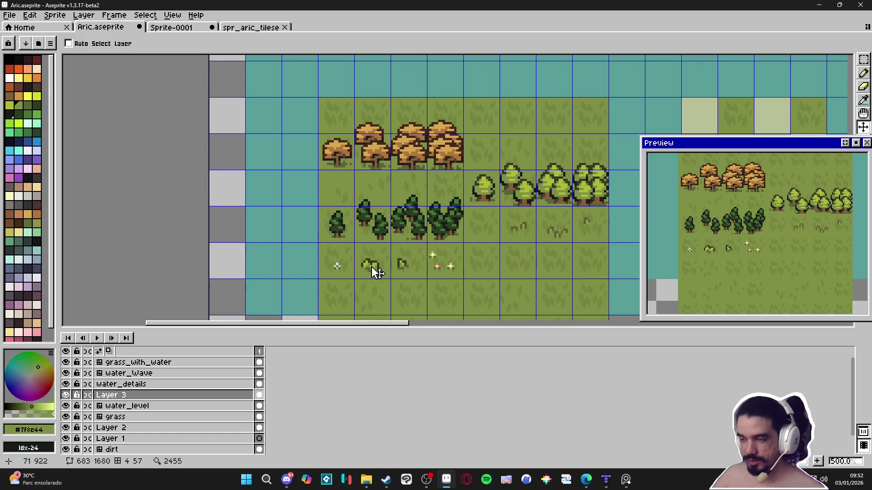
key("b")
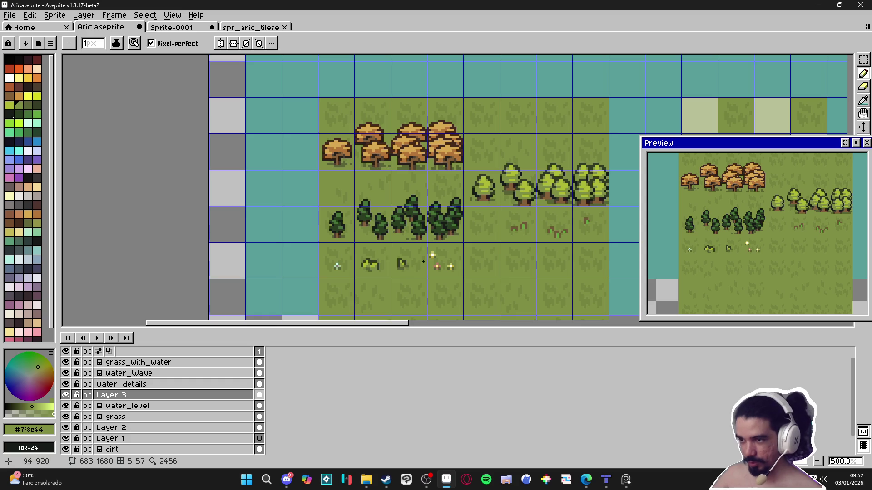
scroll(376, 261, "up", 1)
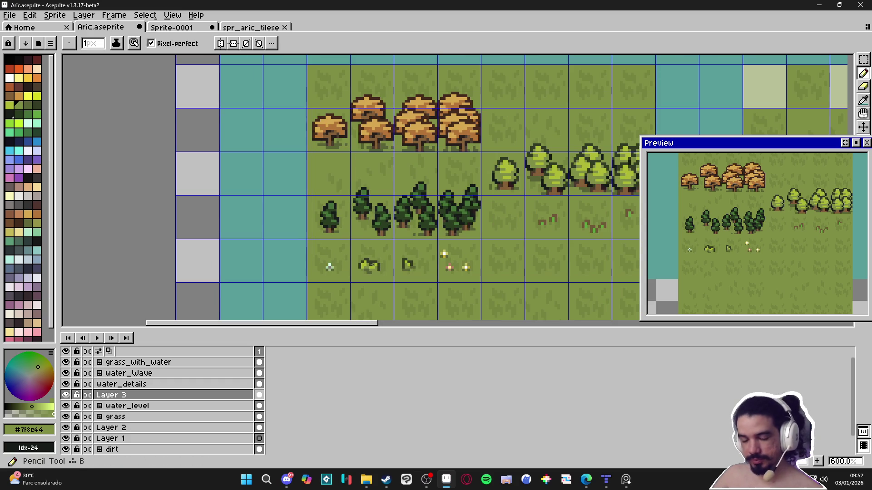
scroll(370, 270, "up", 3)
scroll(370, 269, "down", 5)
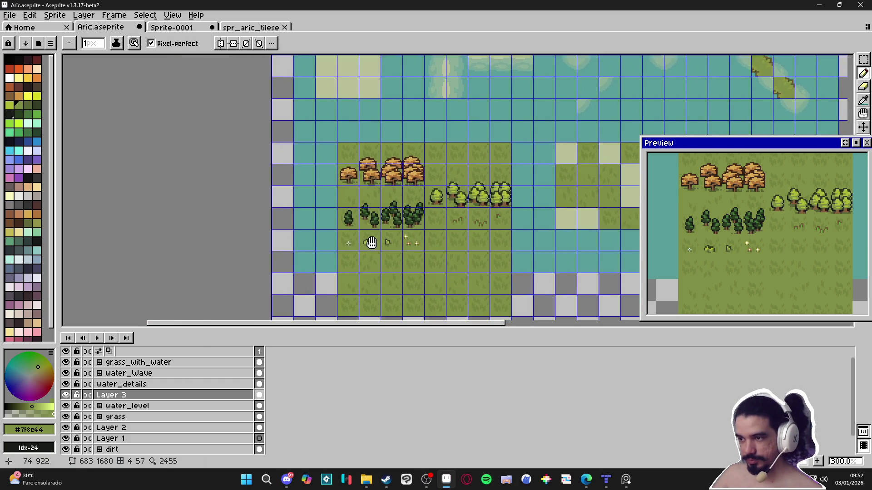
key("ctrl+apostrophe")
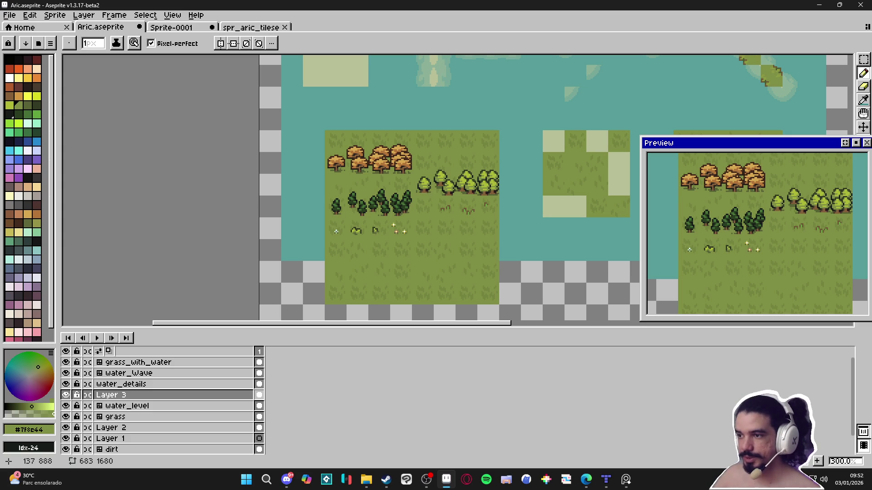
Show the 16-pixel tile grid again and zoom in on the bush beside the flowers
scroll(446, 184, "up", 2)
scroll(421, 198, "up", 5)
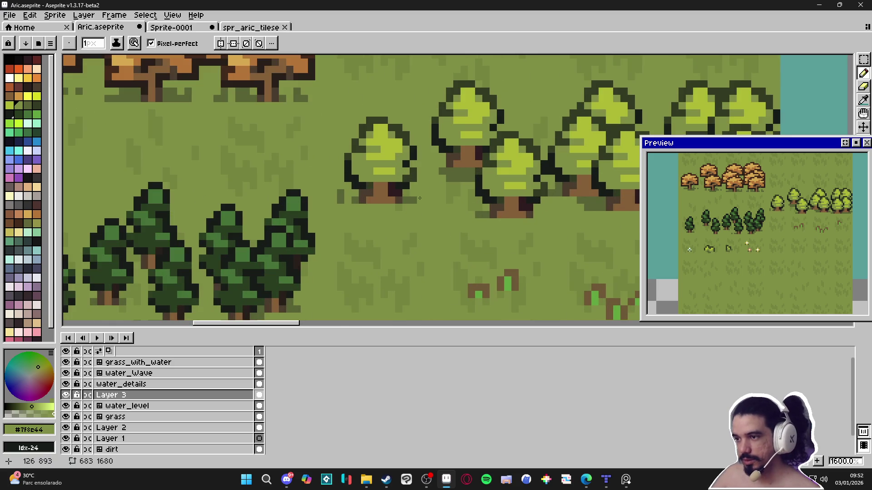
key("v")
key("b")
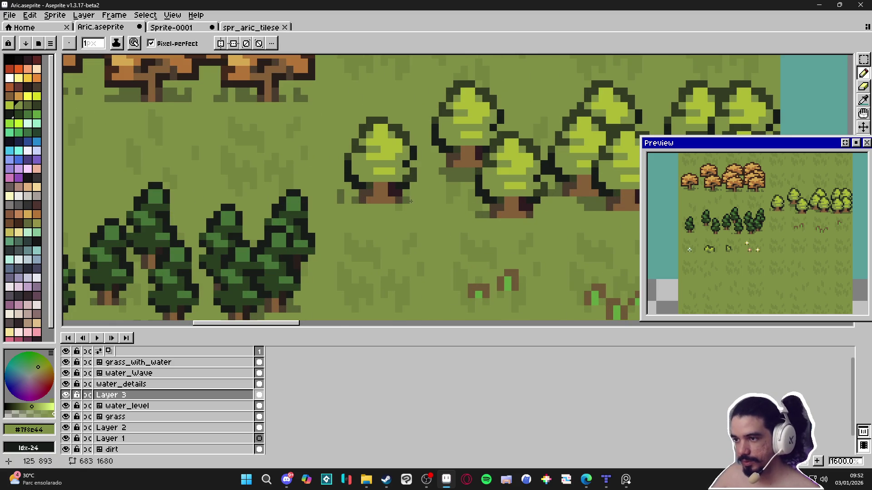
key("ctrl+apostrophe")
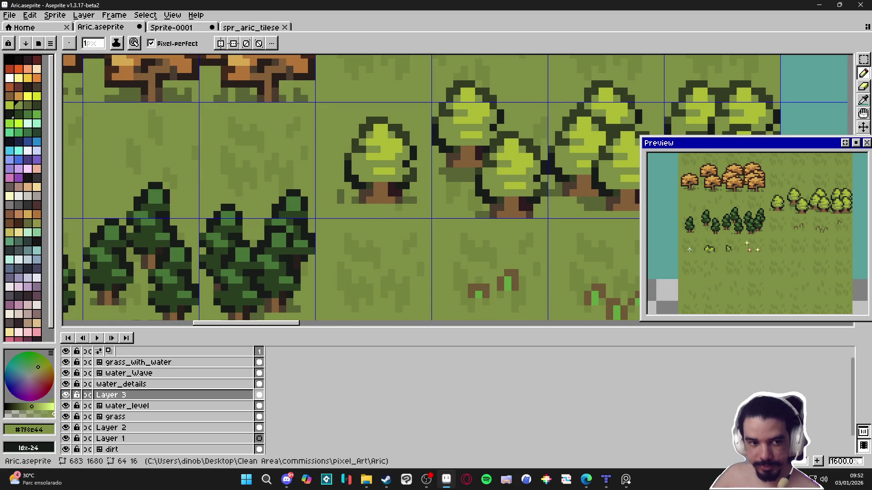
key("alt+Tab")
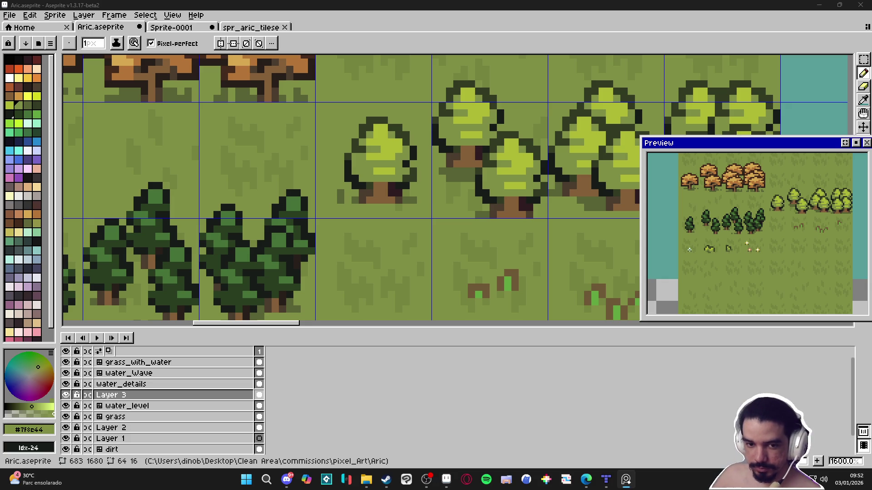
scroll(318, 209, "down", 5)
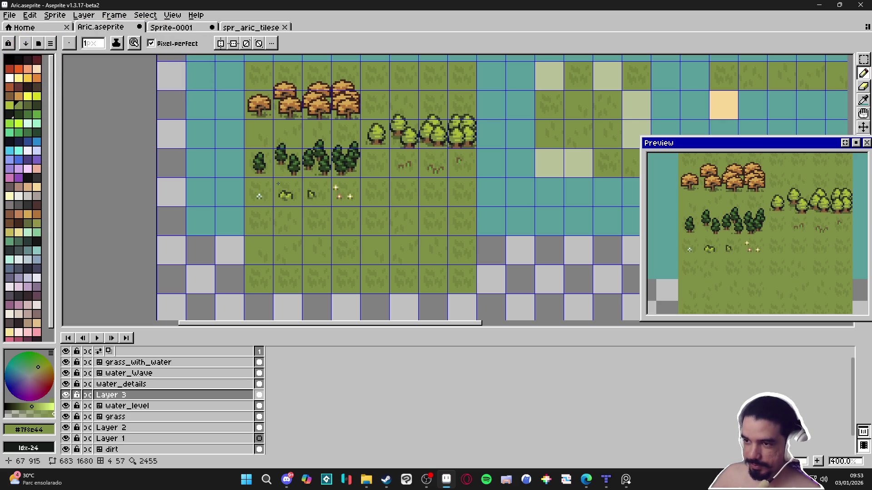
scroll(276, 189, "up", 3)
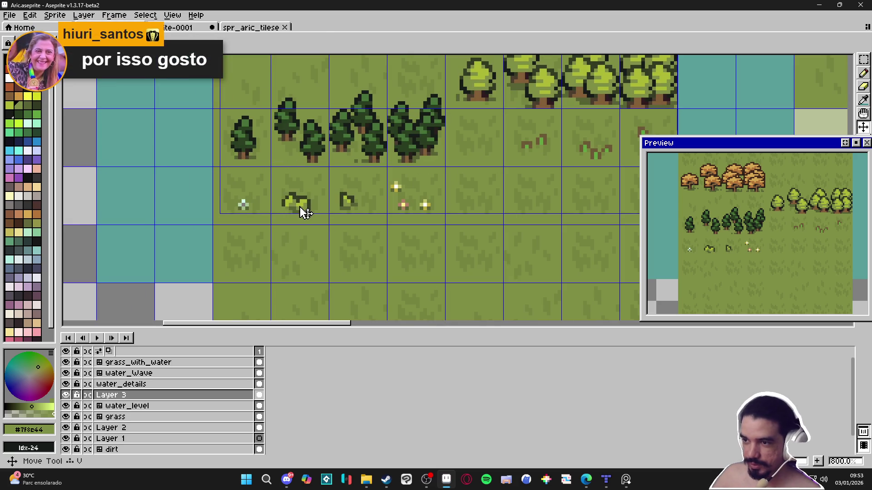
scroll(302, 207, "up", 6)
scroll(309, 206, "down", 4)
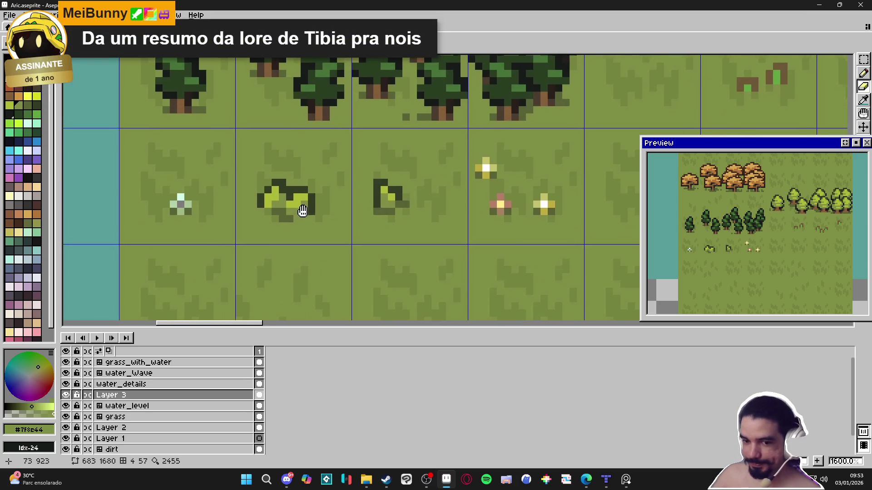
scroll(318, 208, "up", 2)
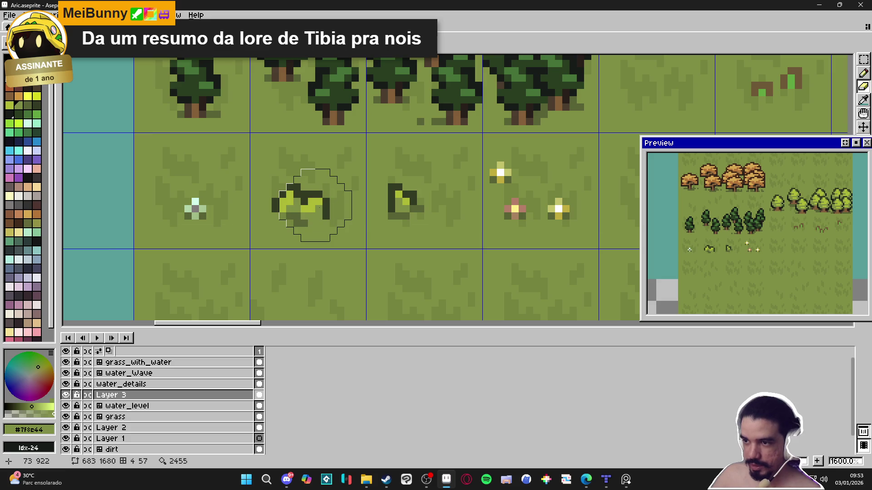
Erase the old bush and paint a light-green #adb834 blob, leaving a gap at its right end
left_click_drag(307, 206, 344, 196)
key("b")
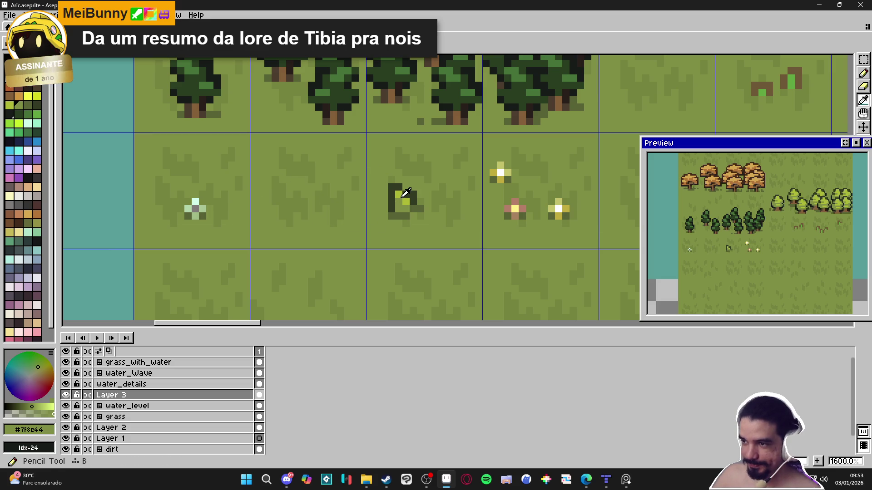
scroll(283, 208, "up", 1)
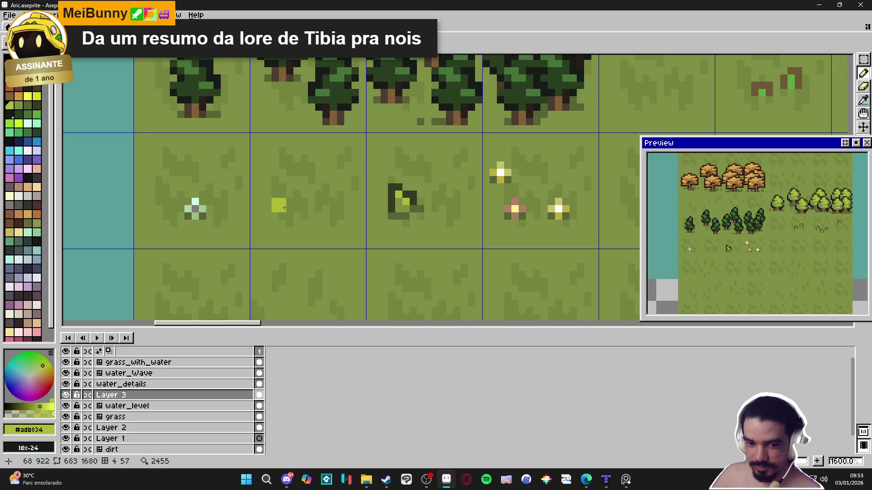
left_click(282, 216)
left_click(290, 211)
left_click(294, 212)
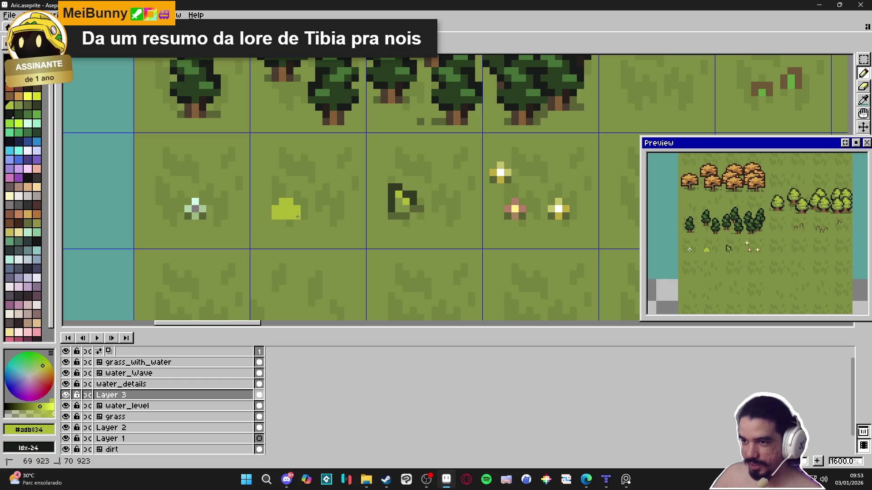
left_click(301, 207)
left_click(303, 220)
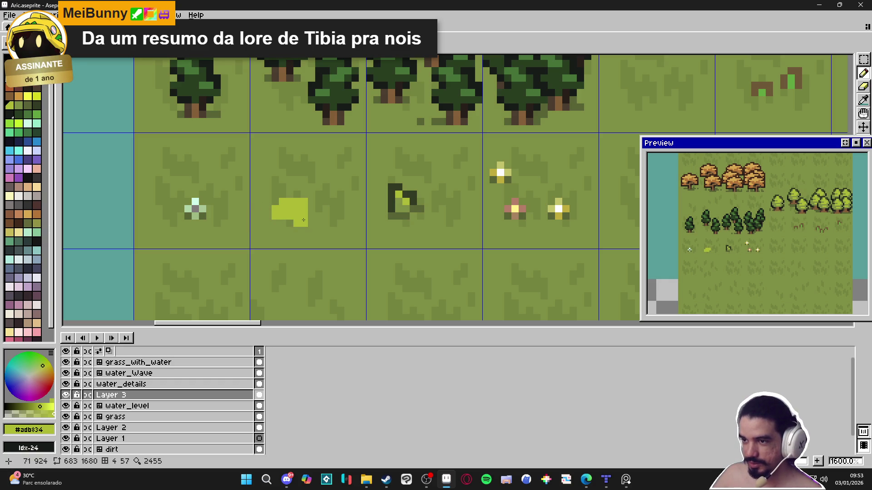
mouse_move(311, 207)
left_mouse_down()
mouse_move(311, 217)
mouse_move(326, 208)
left_mouse_up()
key("ctrl+z")
left_click(331, 212)
Paint a second light-green block beside the first blob
left_click(329, 201)
left_click(338, 213)
left_click(347, 213)
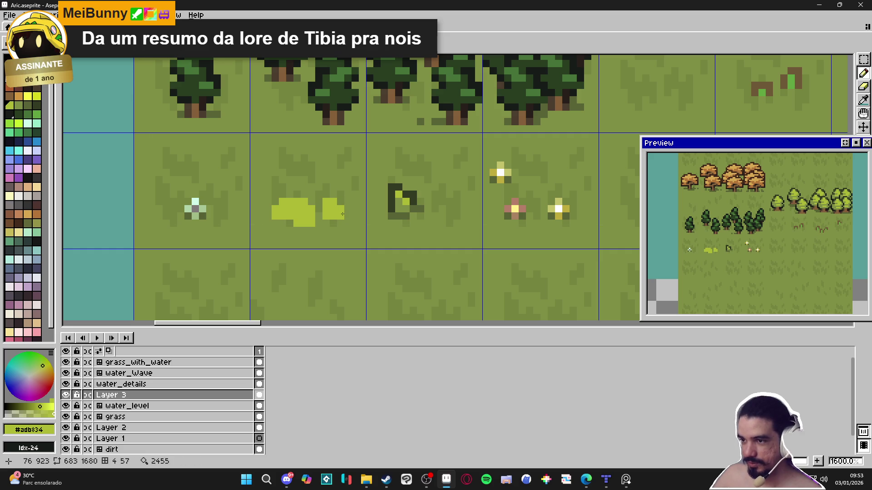
left_click(347, 208)
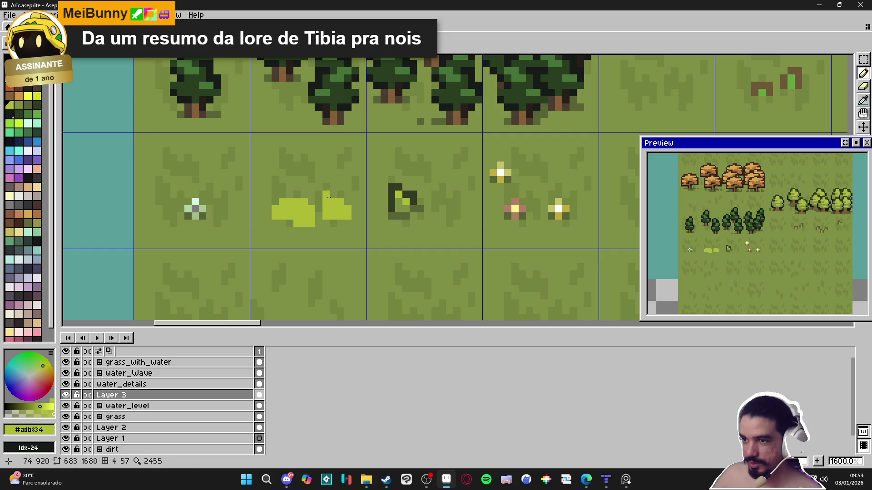
Outline the tops of both blocks in dark #333c24, adding a top-left corner pixel
key("]")
key("]")
key("]")
left_click(327, 195)
mouse_move(328, 195)
left_mouse_down()
mouse_move(349, 194)
mouse_move(355, 216)
mouse_move(278, 194)
left_mouse_up()
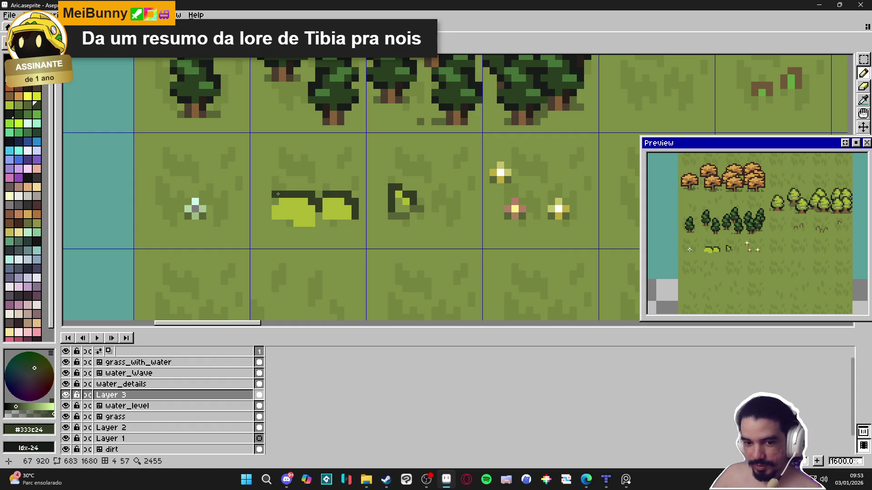
left_click(275, 201)
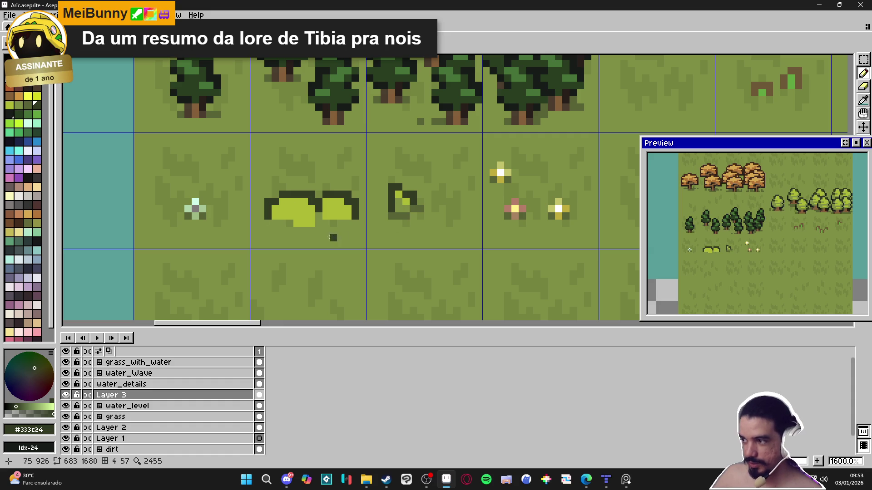
Touch up the left block's bottom edge with grass green and light green pixels
left_click(409, 197, "alt")
left_click(297, 223)
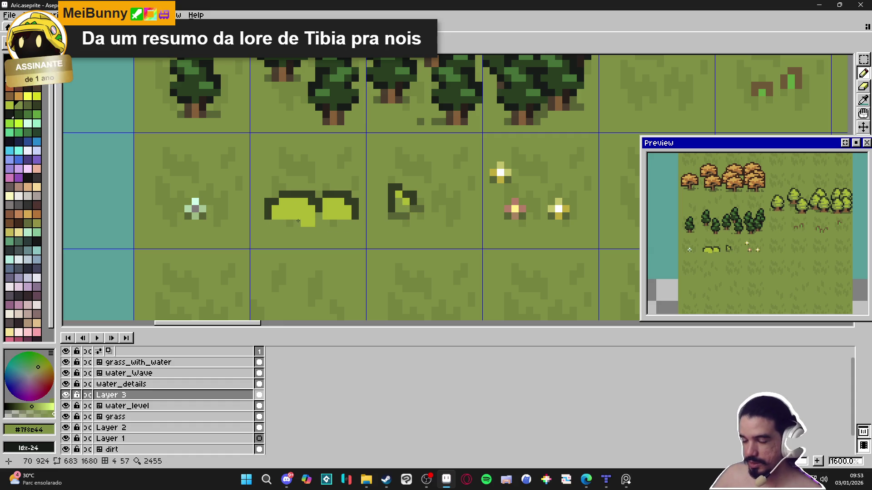
left_click(308, 223)
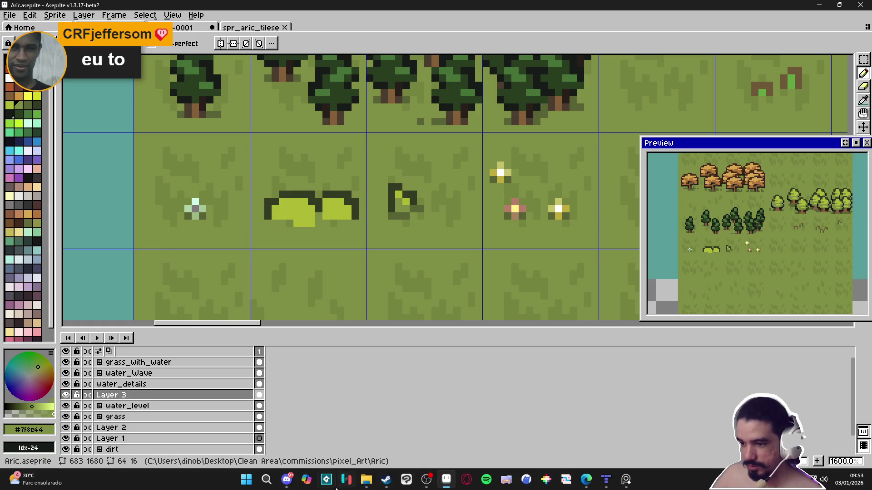
mouse_move(586, 479)
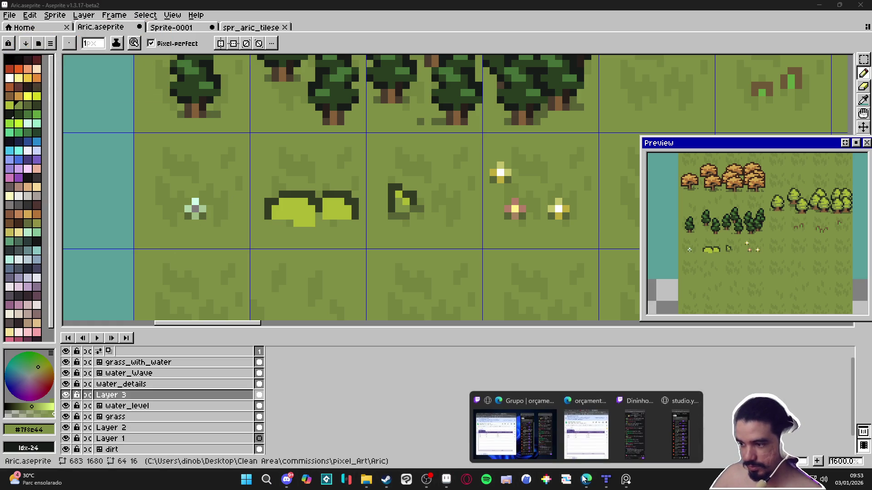
left_click(499, 416)
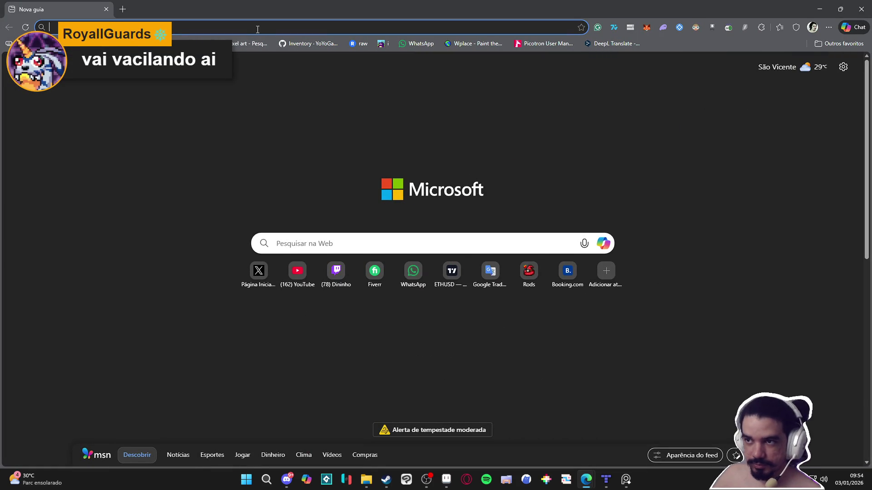
Search 'tibia monsters', browse the tibia.com Creatures and GuildStats monster lists, then close Edge
type("tibia mo")
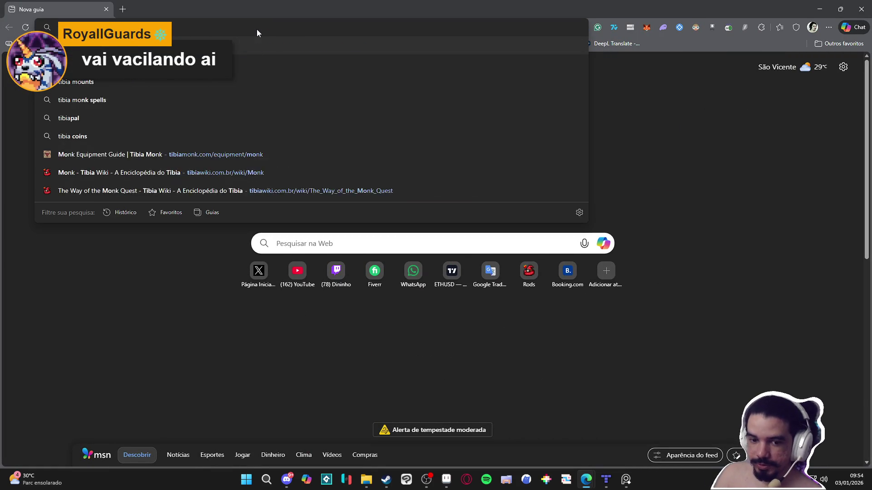
type("nsters")
key("Return")
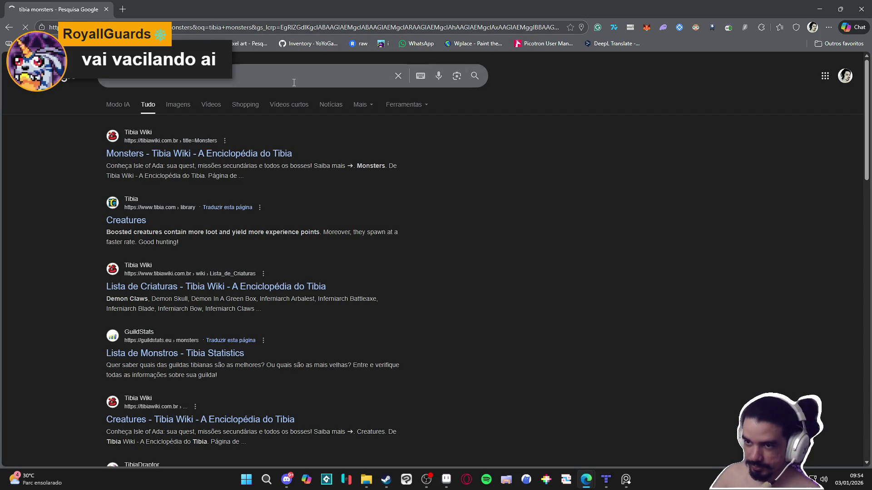
left_click(137, 226)
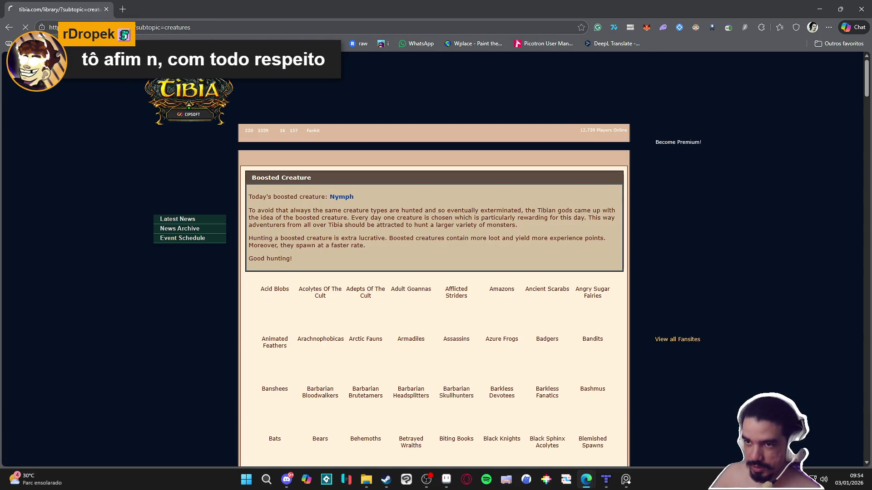
key("alt+Left")
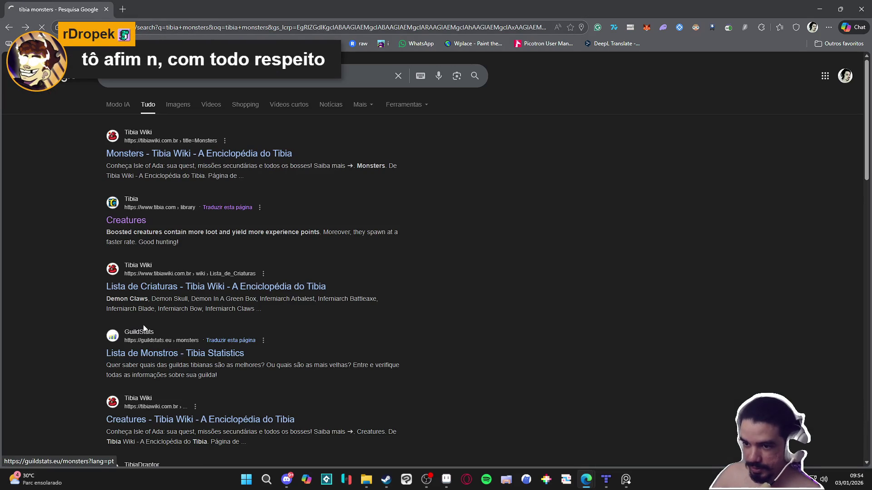
left_click(139, 357)
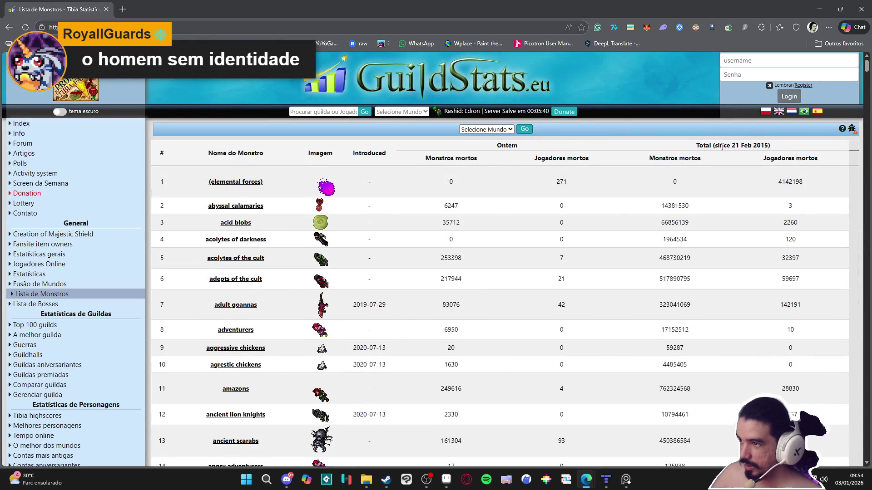
left_click_drag(867, 68, 867, 454)
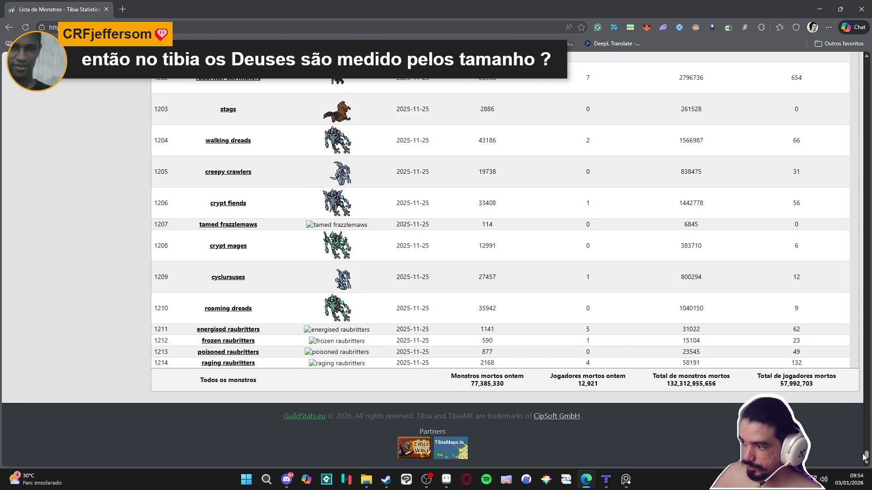
left_click_drag(866, 454, 868, 59)
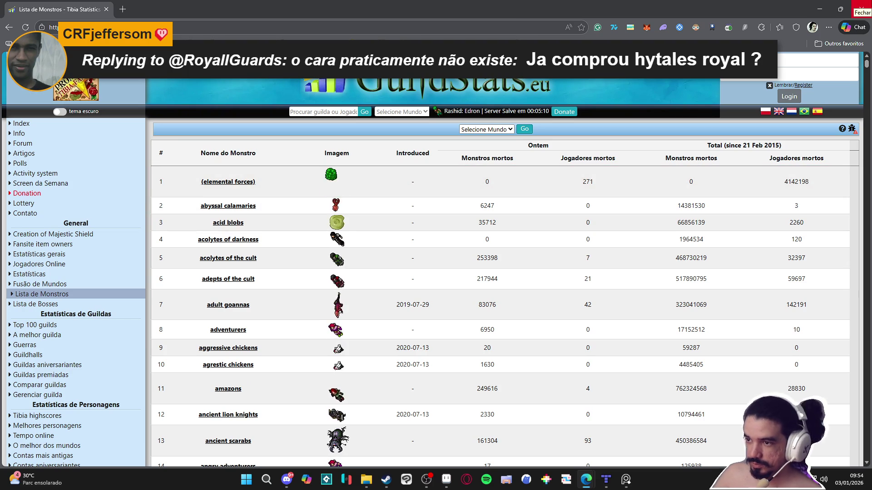
left_click(860, 9)
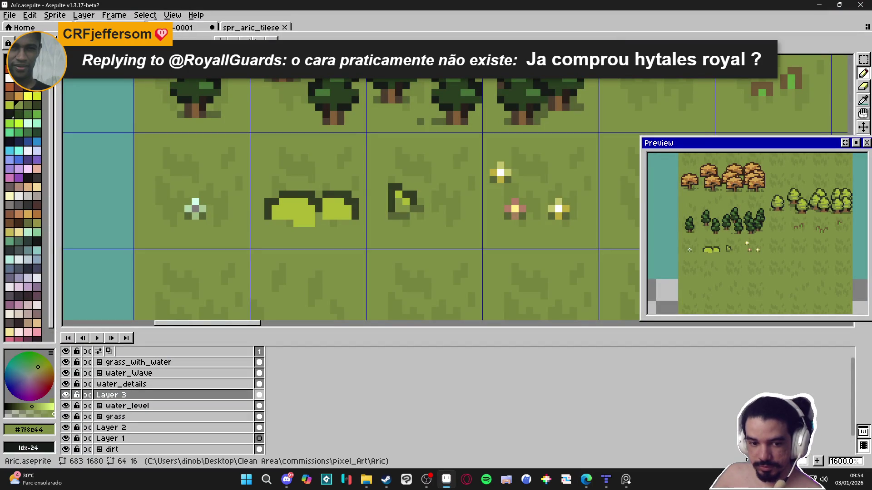
Repaint the left bush's edge pixels in lime and grass green to reshape its outline
scroll(388, 219, "up", 2)
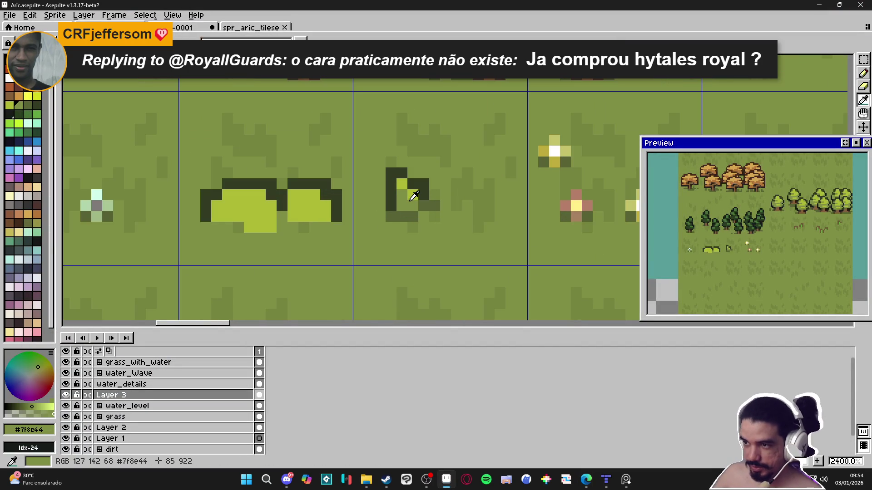
left_click_drag(238, 206, 260, 223)
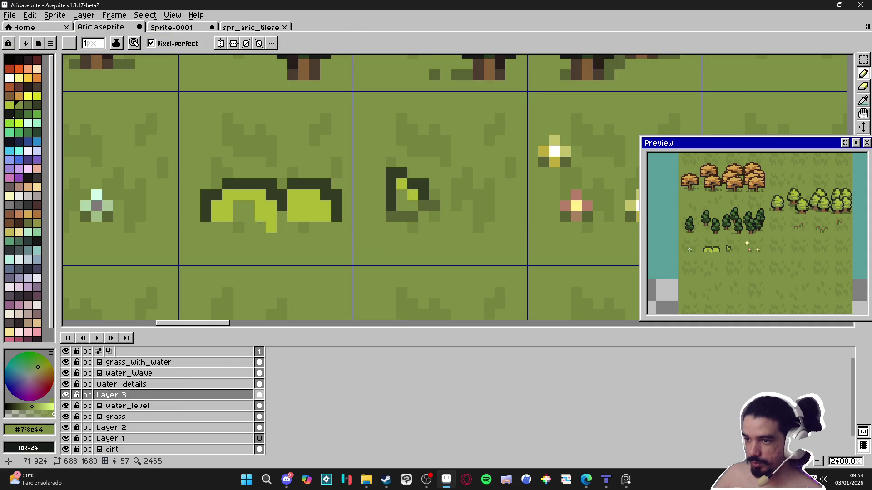
left_click_drag(272, 219, 285, 229)
left_click(275, 226, "alt")
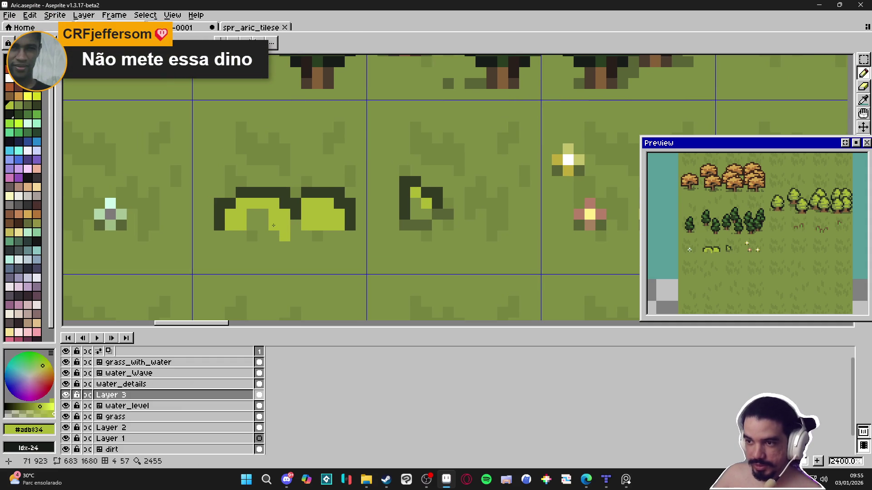
left_click(252, 214)
left_click(253, 225, "alt")
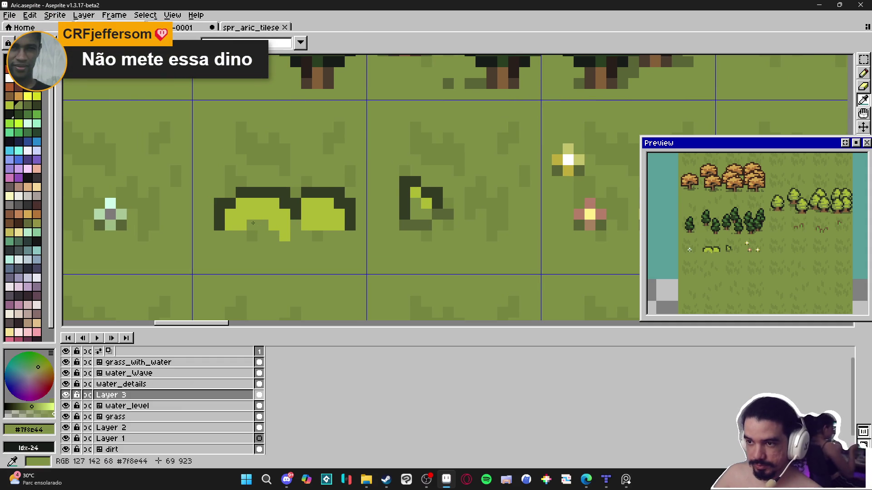
left_click(241, 214)
left_click(241, 203)
left_click(237, 214)
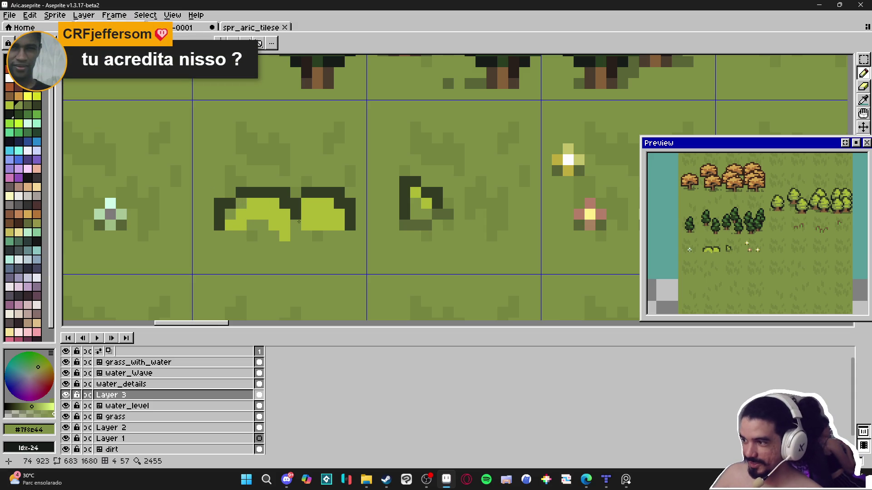
Draw #586335 dark shadow pixels along the bush's lower edge
scroll(259, 217, "up", 1)
scroll(248, 227, "down", 2)
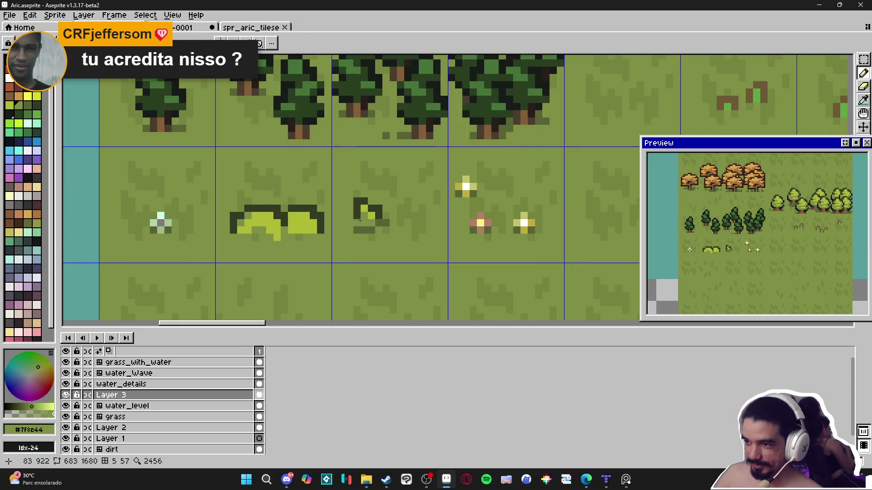
scroll(370, 218, "up", 1)
left_click(377, 226, "alt")
left_click(186, 246)
left_click_drag(208, 255, 218, 259)
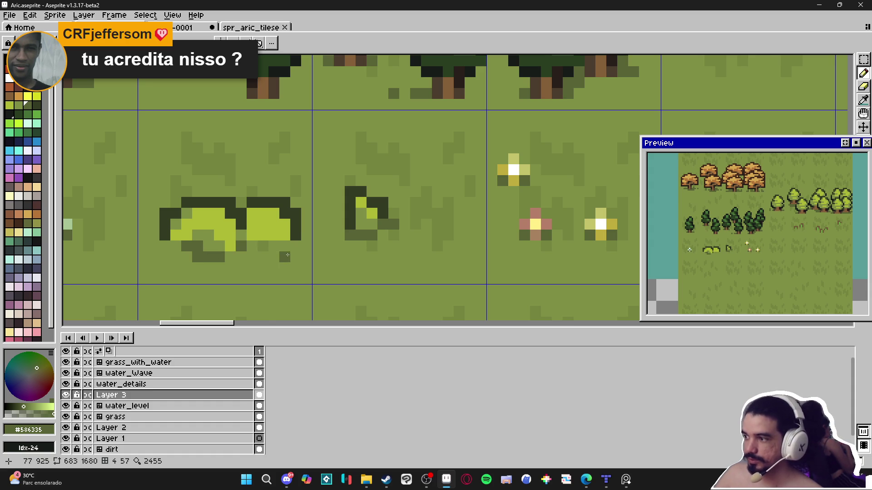
Sample the bush's lime and grass greens, then switch to another open window
scroll(287, 254, "down", 1)
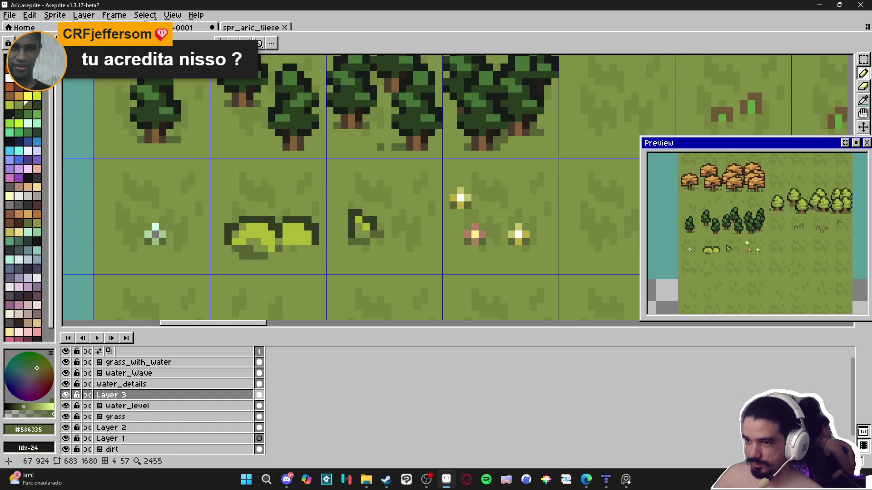
scroll(233, 250, "down", 2)
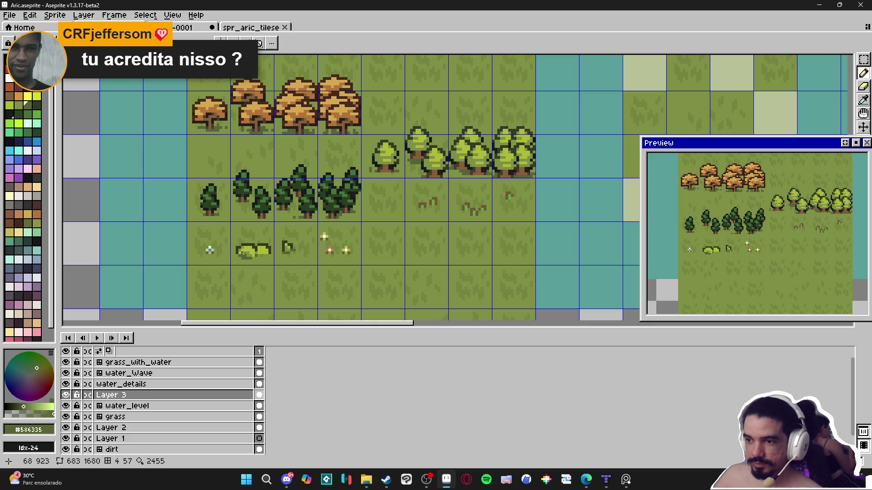
scroll(246, 252, "up", 3)
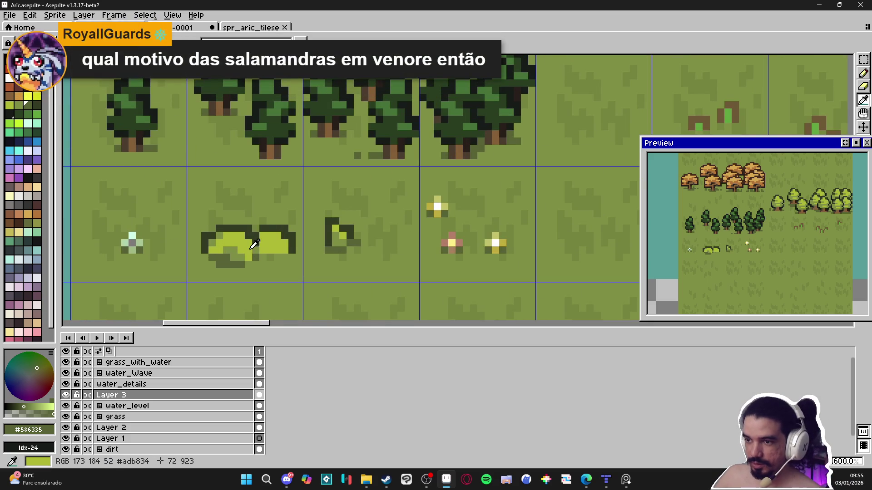
left_click(250, 245, "alt")
left_click(242, 252, "alt")
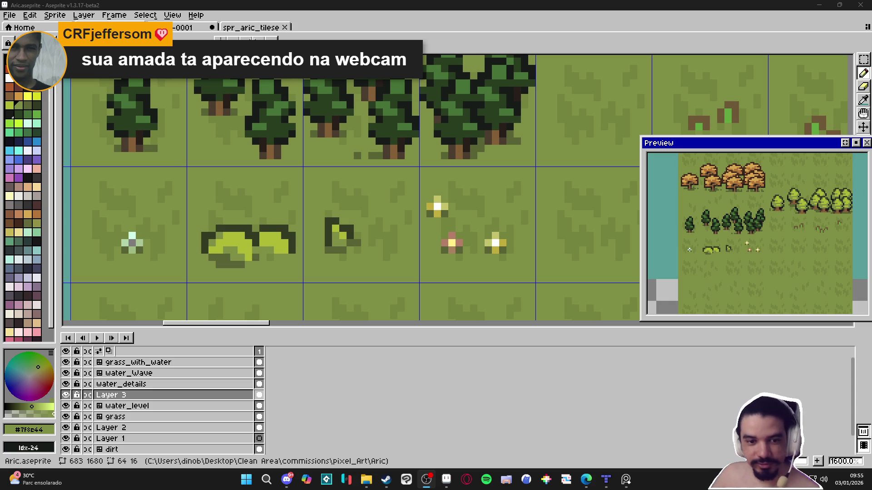
key("alt+Tab")
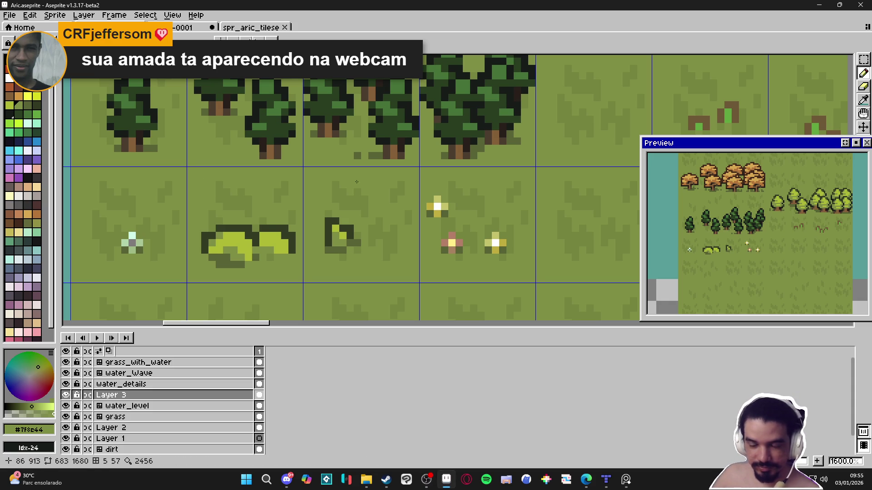
left_click(424, 481)
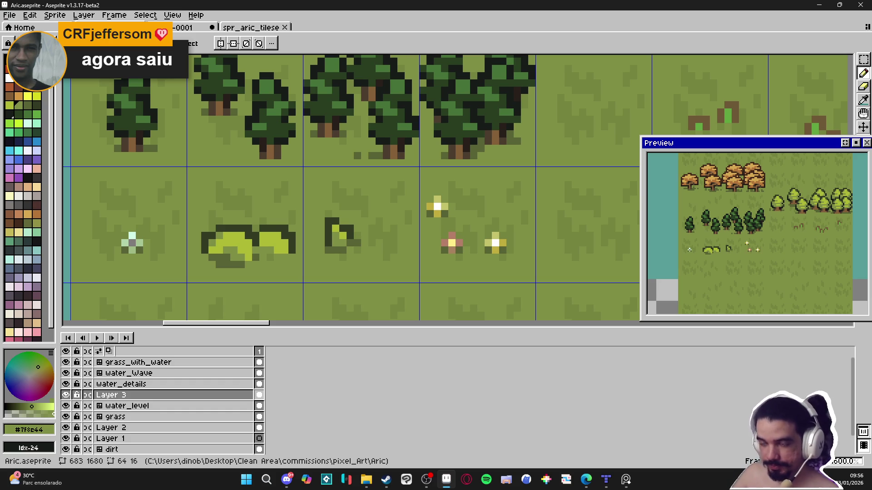
scroll(258, 265, "down", 3)
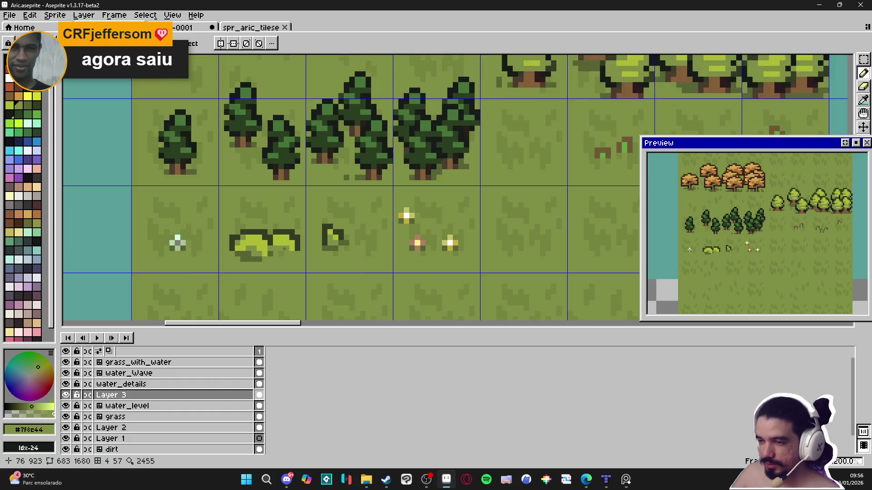
Sample the dark shadow green with the Pencil and edit a sprout outline pixel
scroll(258, 265, "up", 3)
key("v")
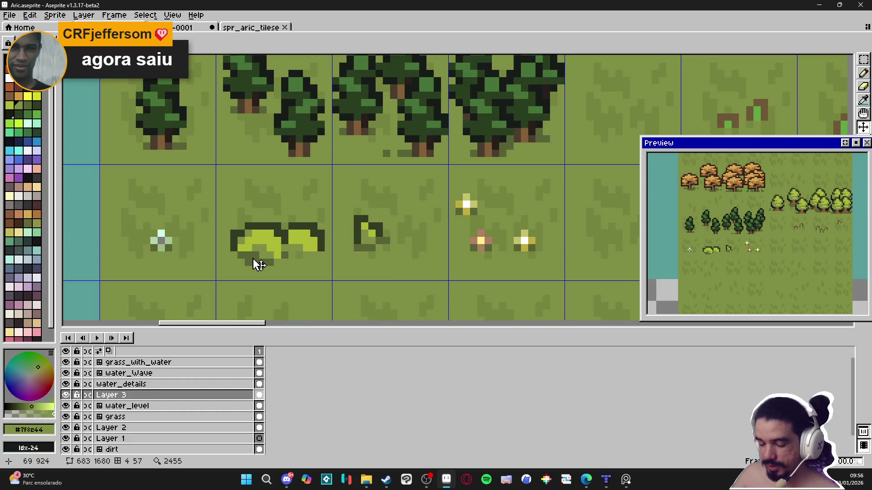
key("b")
left_click(253, 258, "alt")
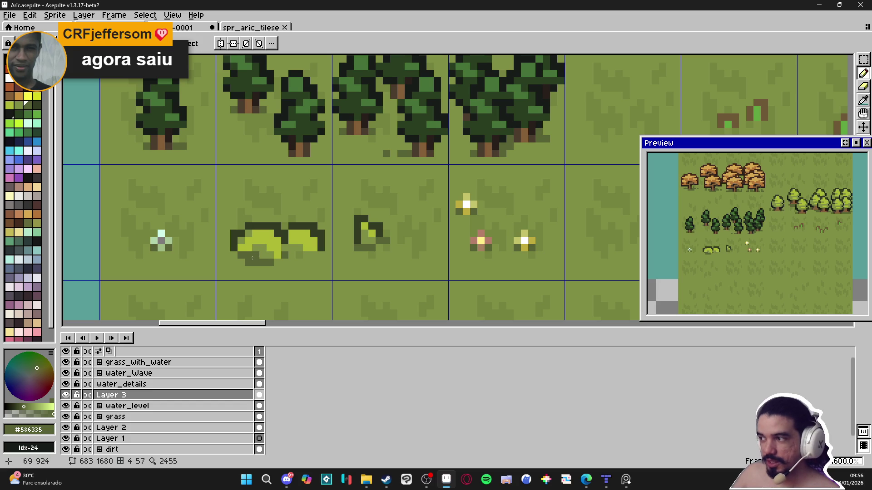
key("ctrl")
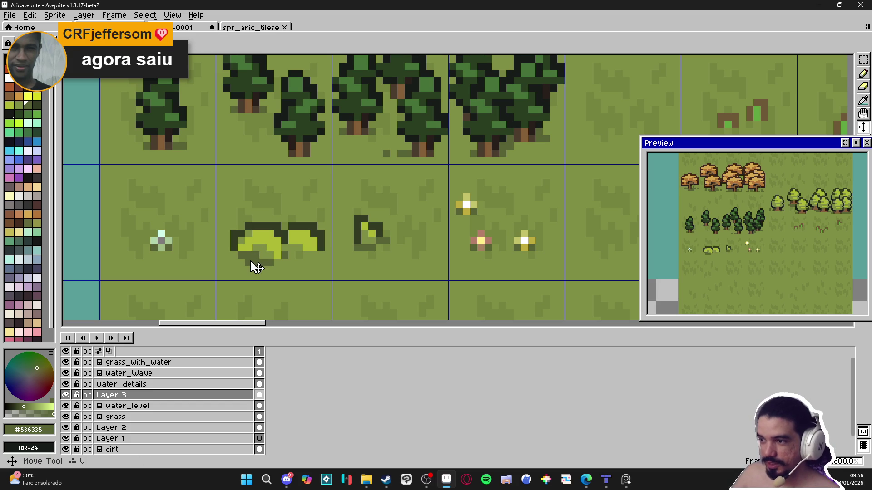
left_click(247, 266, "ctrl")
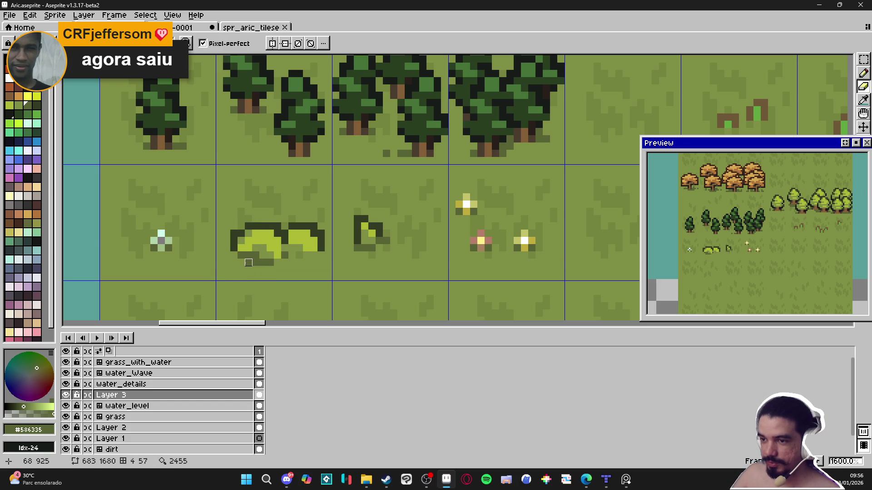
key("alt")
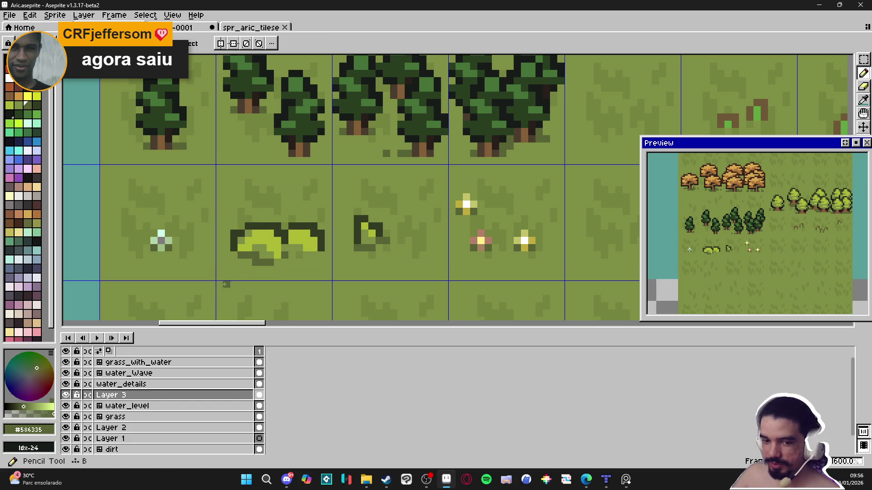
scroll(248, 263, "up", 2)
scroll(262, 257, "down", 2)
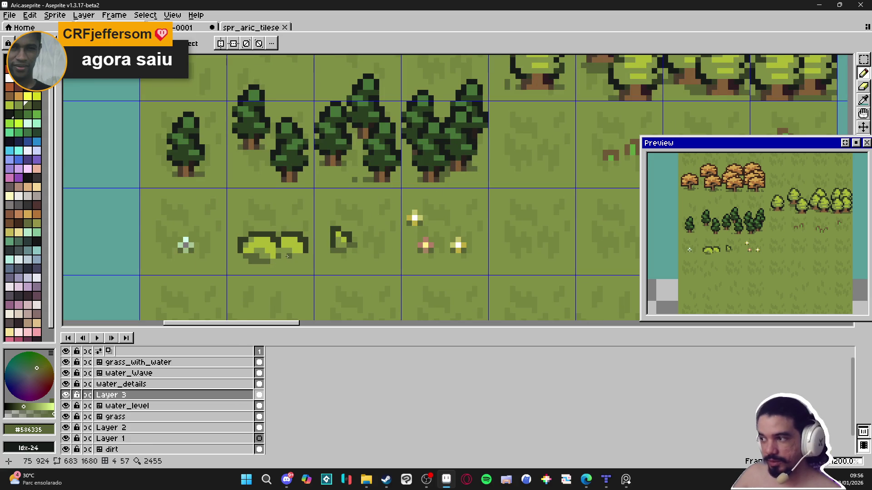
scroll(287, 257, "up", 1)
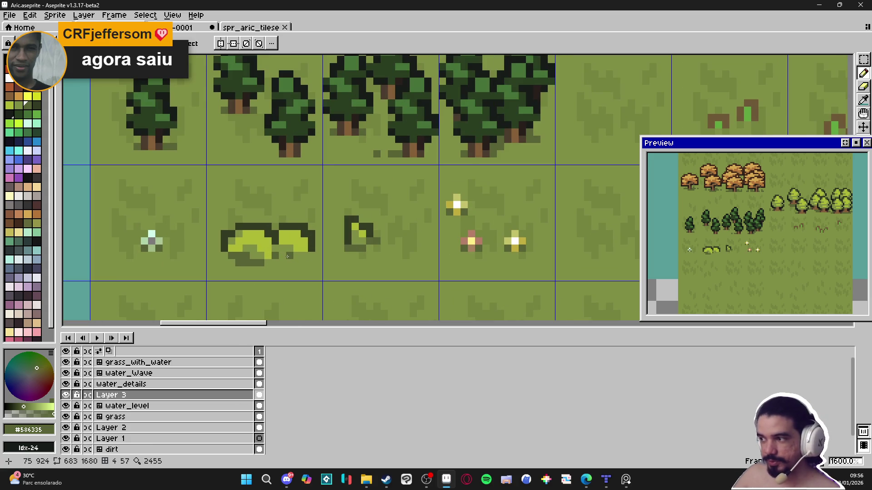
scroll(287, 256, "down", 1)
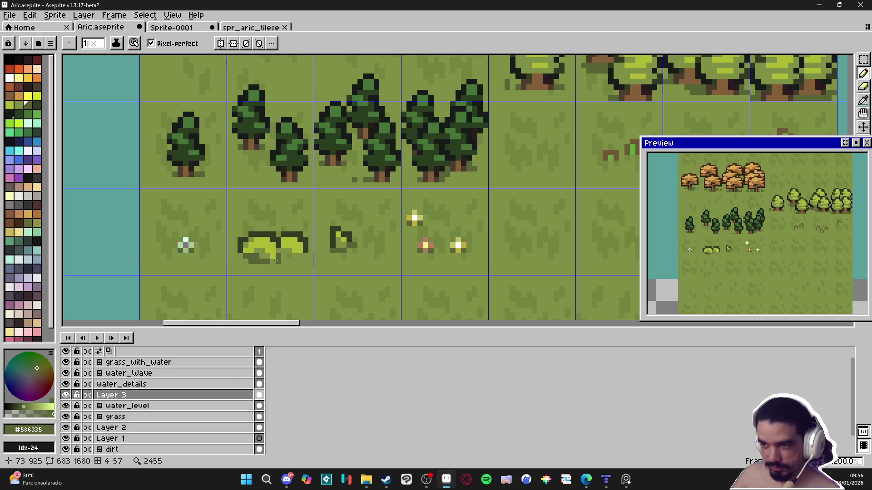
Place a dark pixel beside the small sprout, then undo the stray pixel
key("e")
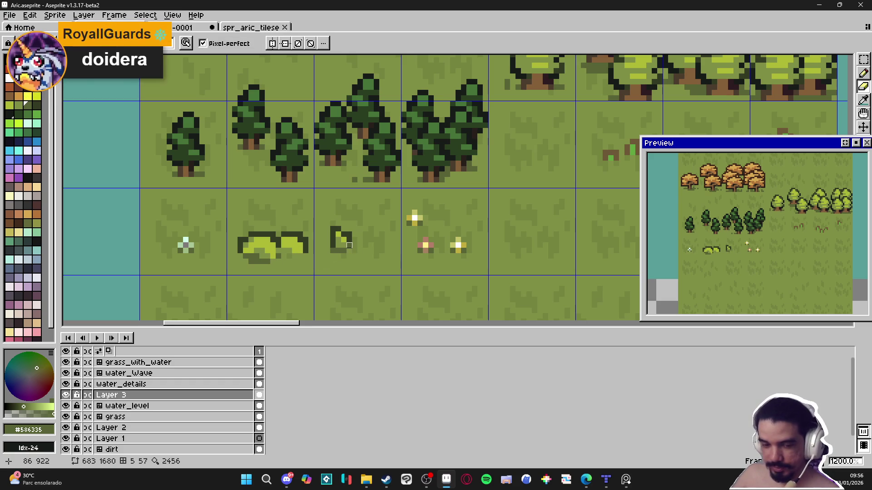
key("b")
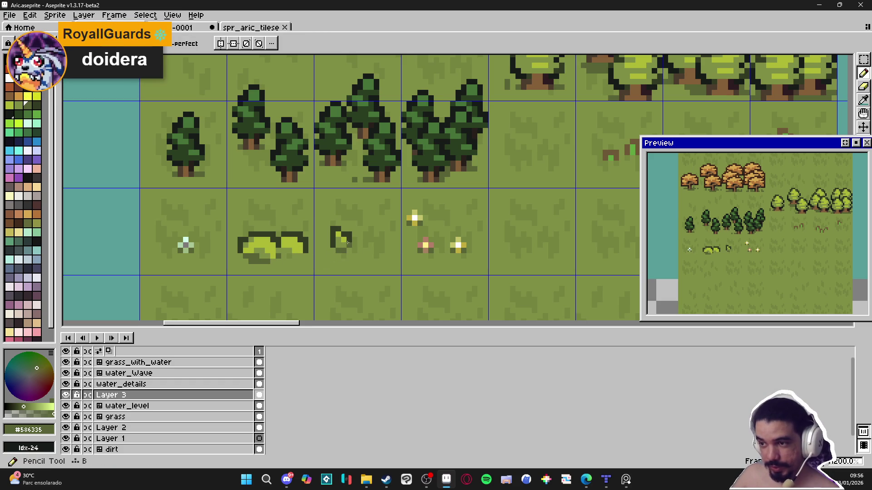
left_click(360, 257)
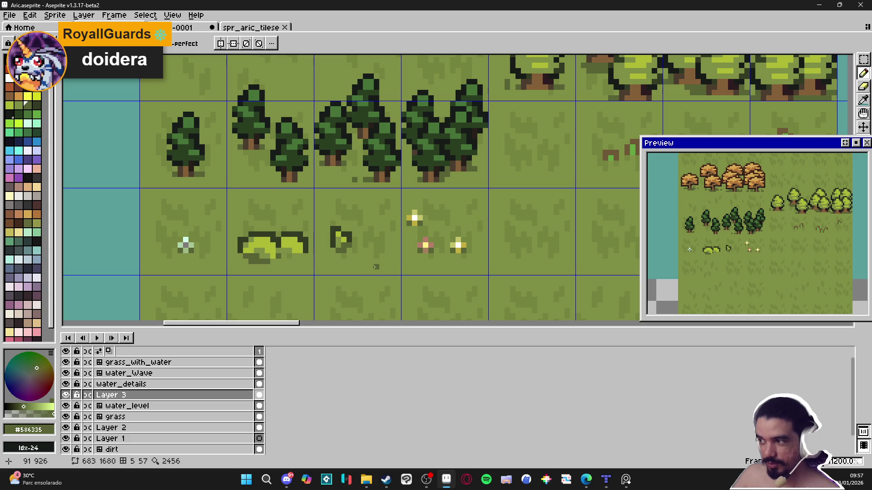
key("ctrl+z")
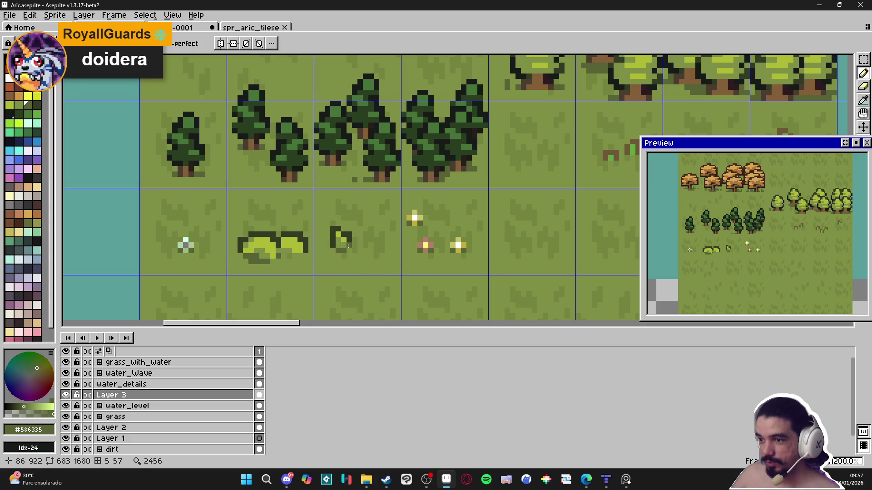
scroll(347, 246, "up", 1)
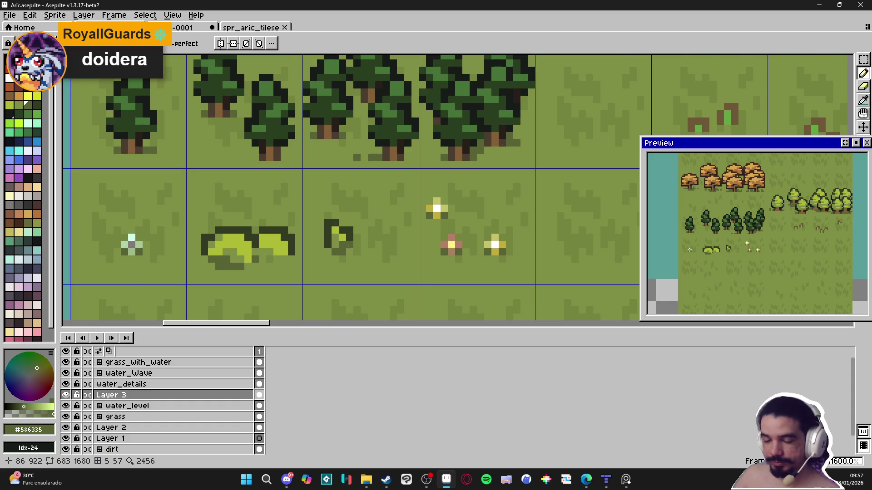
scroll(347, 247, "down", 1)
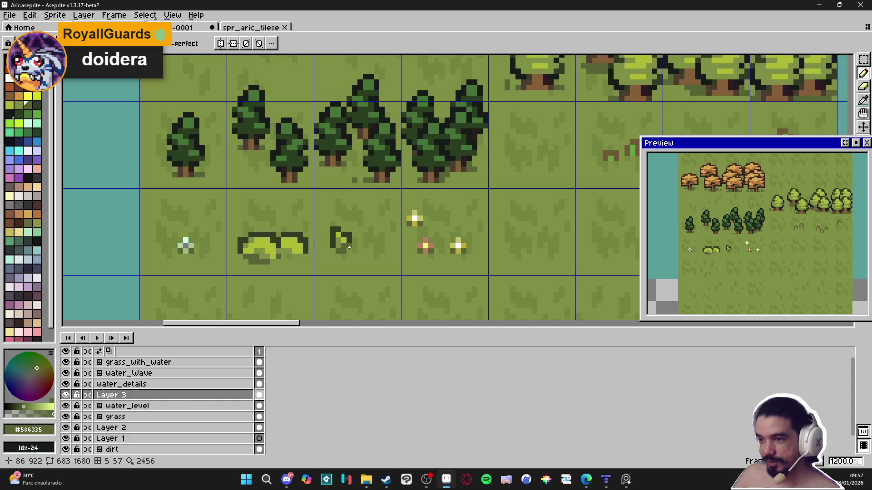
scroll(349, 248, "up", 3)
scroll(350, 250, "down", 3)
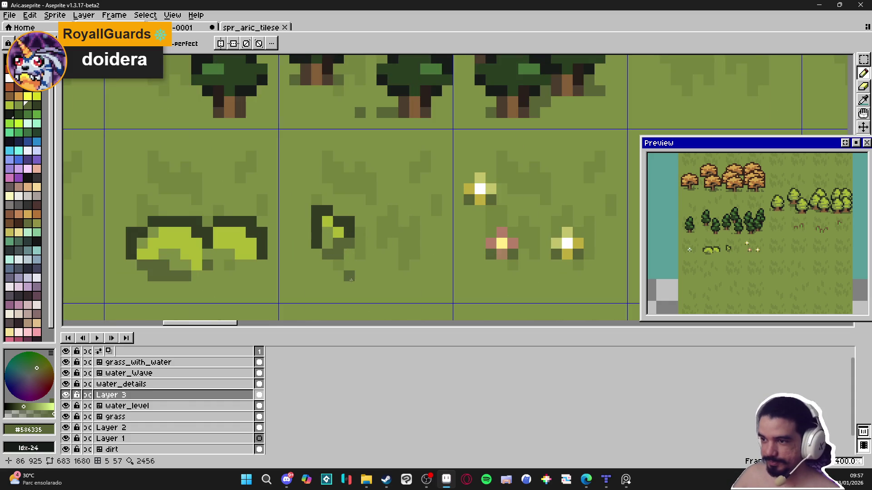
scroll(350, 285, "down", 1)
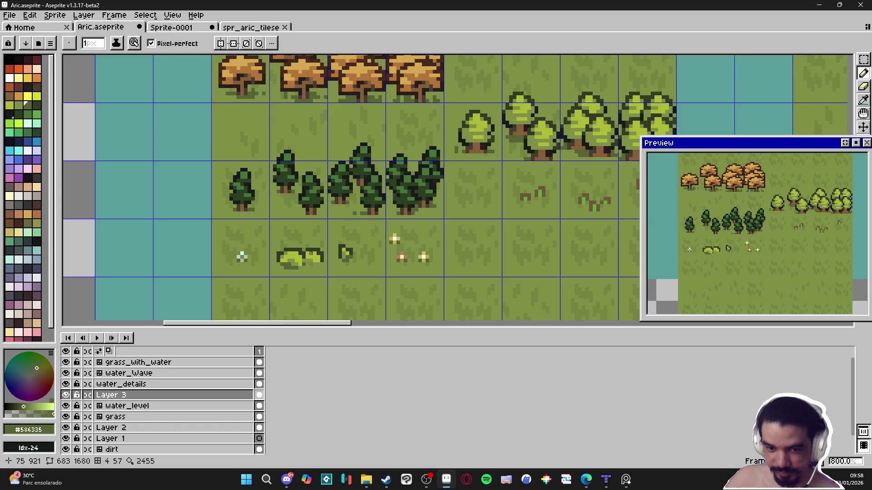
scroll(354, 272, "down", 3)
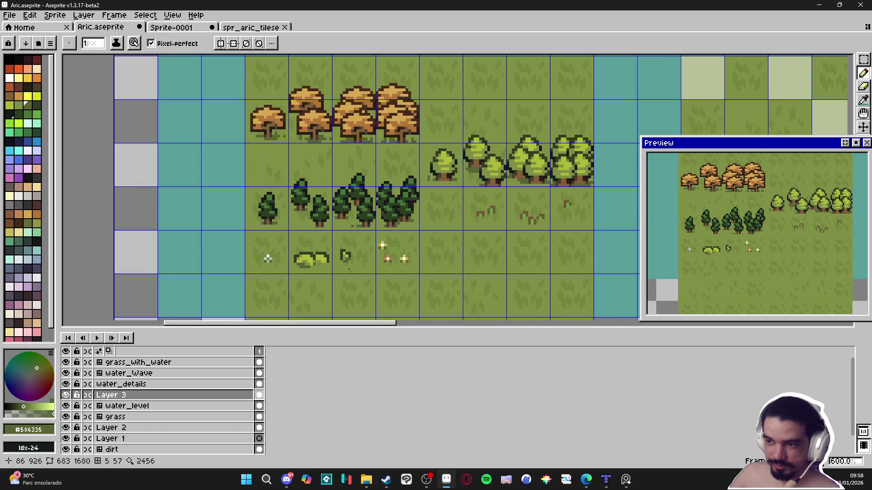
Add and erase dark #333c24 pixels along the bush's lower edge and right side
left_click_drag(359, 279, 345, 238)
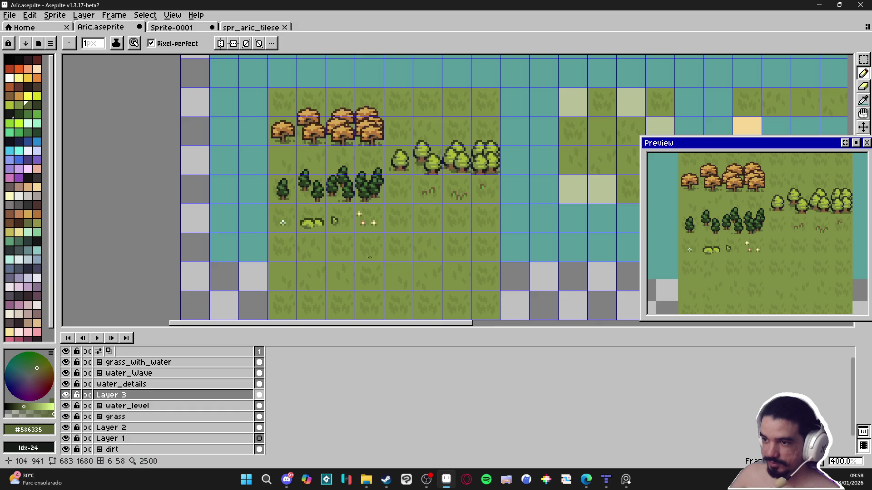
scroll(281, 231, "up", 5)
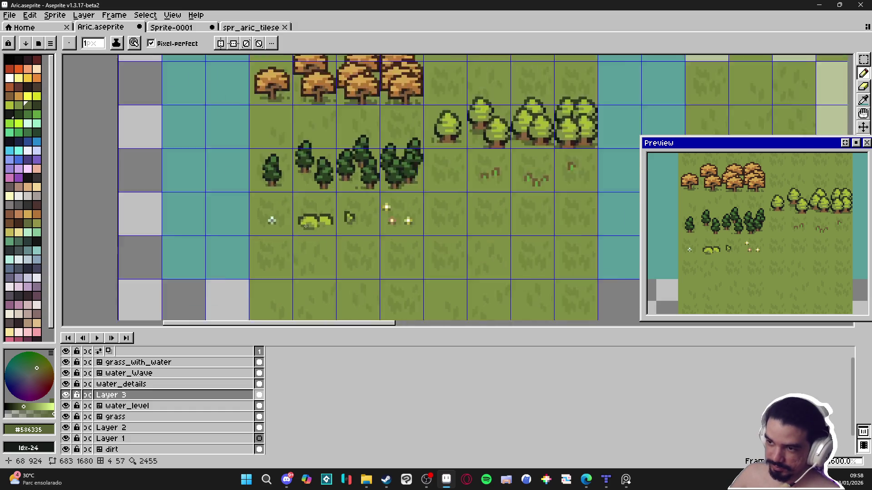
left_click(286, 226)
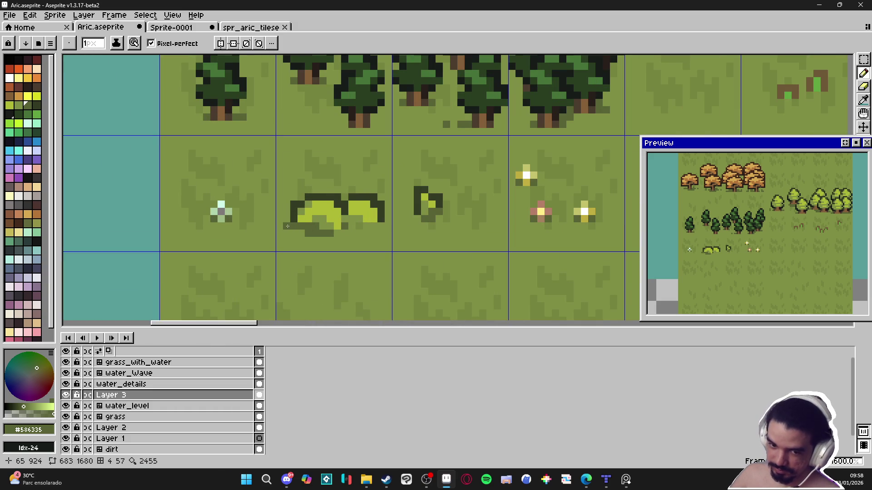
mouse_move(323, 230)
left_mouse_down()
mouse_move(331, 233)
mouse_move(301, 234)
left_mouse_up()
key("b")
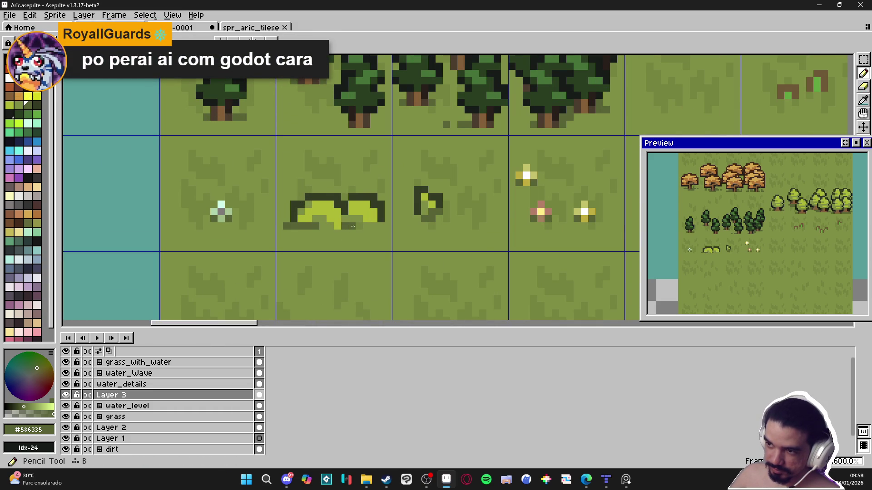
left_click(358, 223)
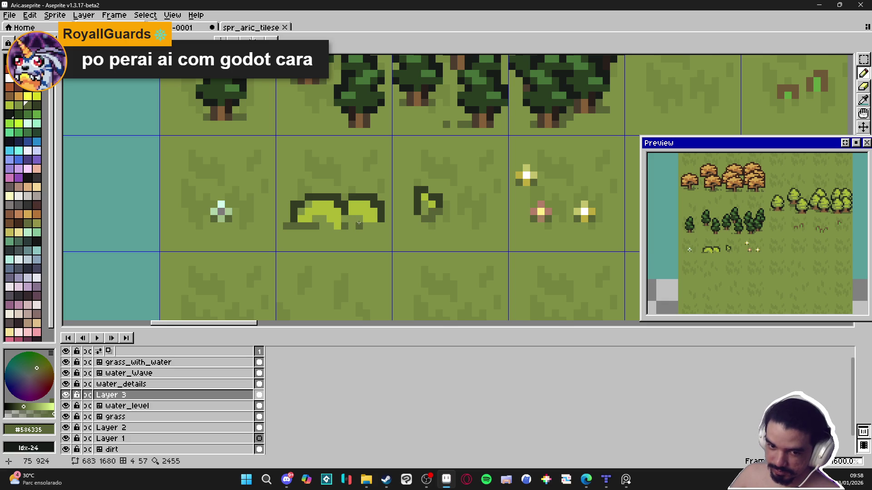
key("e")
left_click_drag(345, 226, 365, 226)
key("b")
left_click(388, 219)
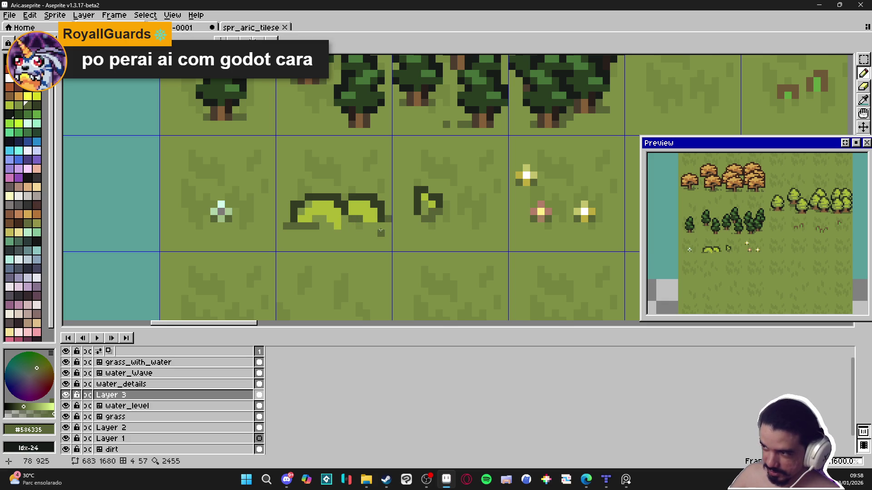
Draw dark shadow pixels under the bush's left side and add another outline pixel
scroll(377, 226, "up", 2)
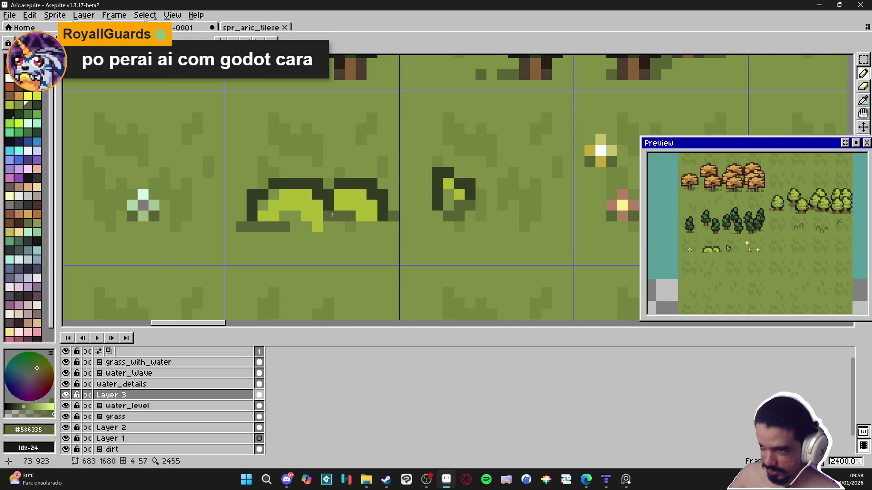
scroll(290, 236, "down", 2)
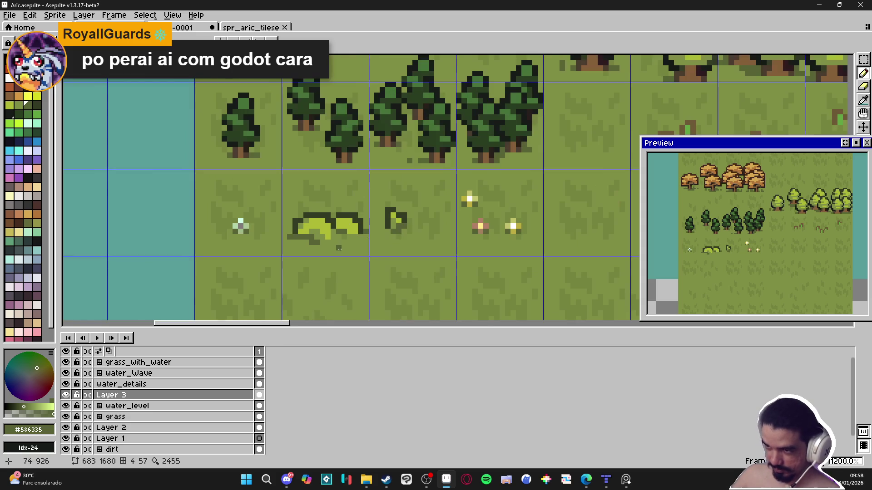
scroll(290, 237, "up", 1)
left_click_drag(290, 237, 302, 244)
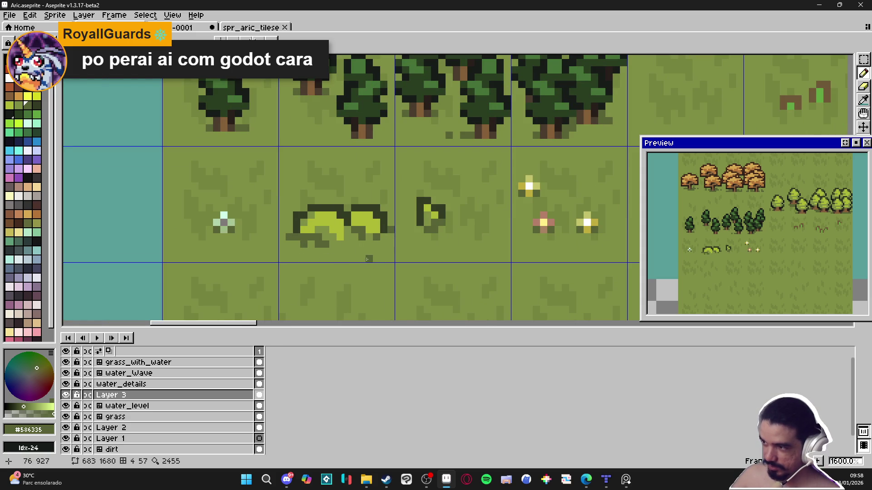
scroll(368, 260, "down", 2)
scroll(369, 260, "down", 3)
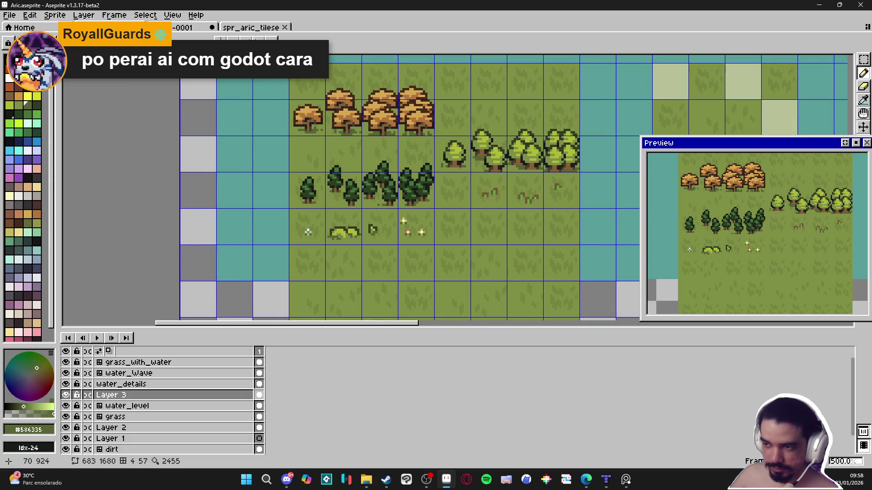
scroll(339, 246, "up", 3)
left_click(338, 223, "alt")
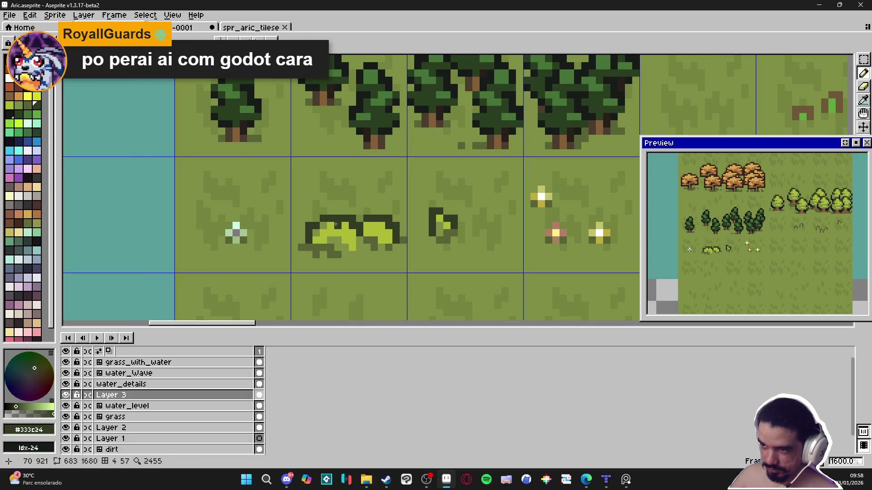
left_click(336, 225)
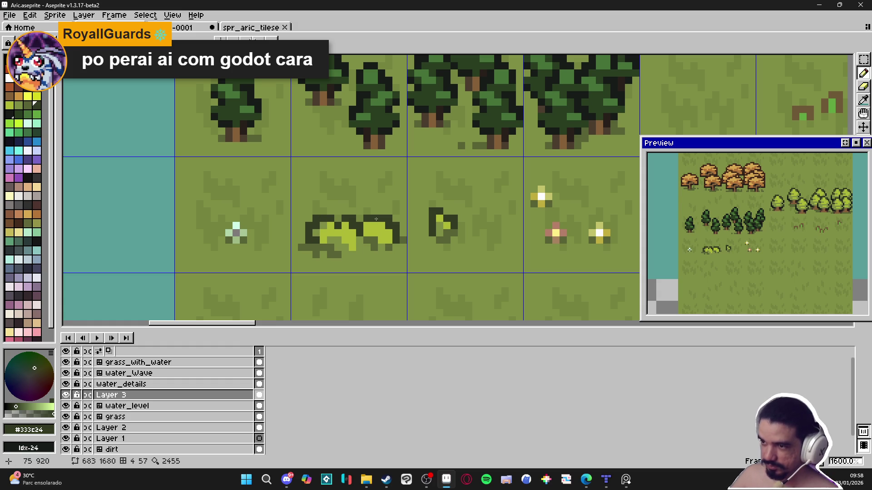
key("e")
key("b")
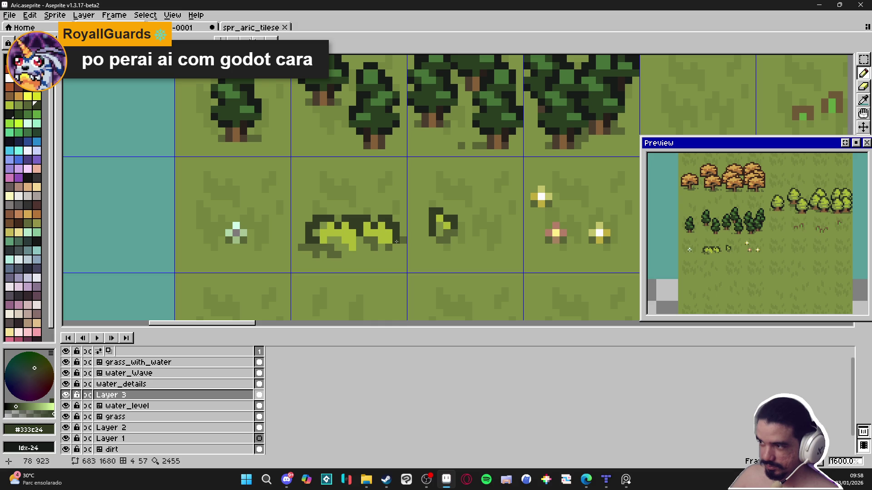
left_click(386, 236, "alt")
Fill the dark gaps inside the bush with light green #adb834
left_click_drag(373, 237, 357, 232)
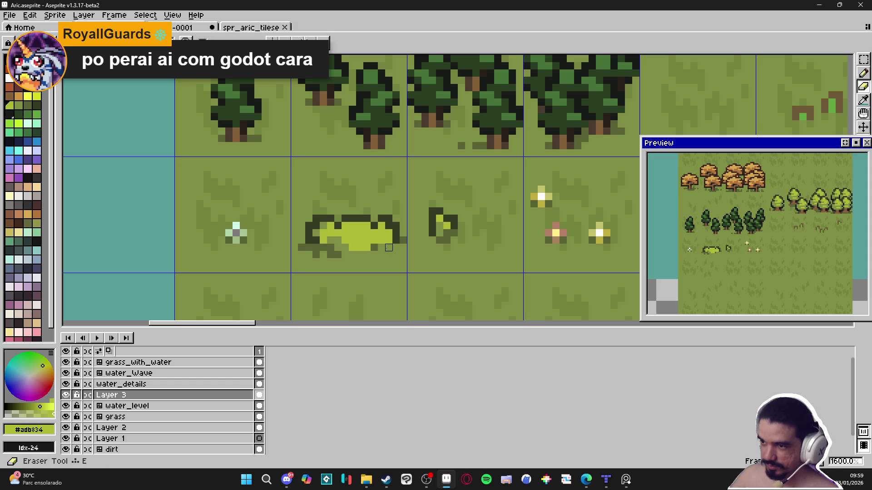
left_click(379, 242, "alt")
left_click(339, 244)
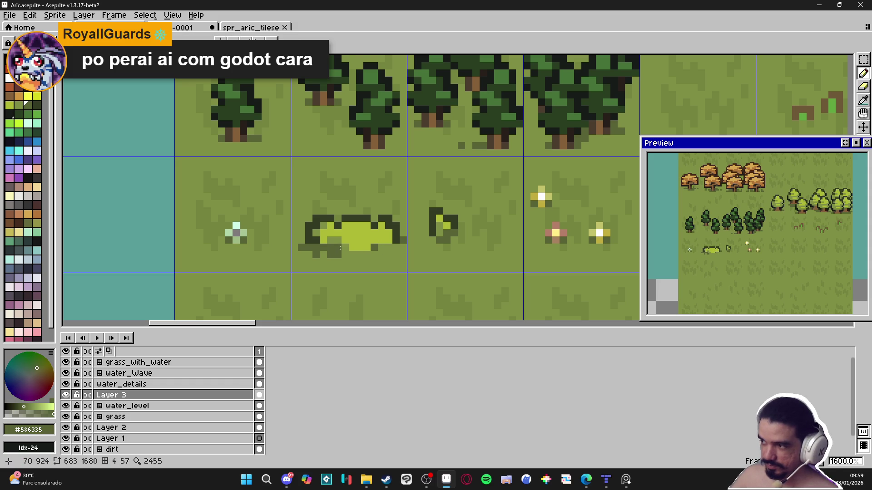
key("alt")
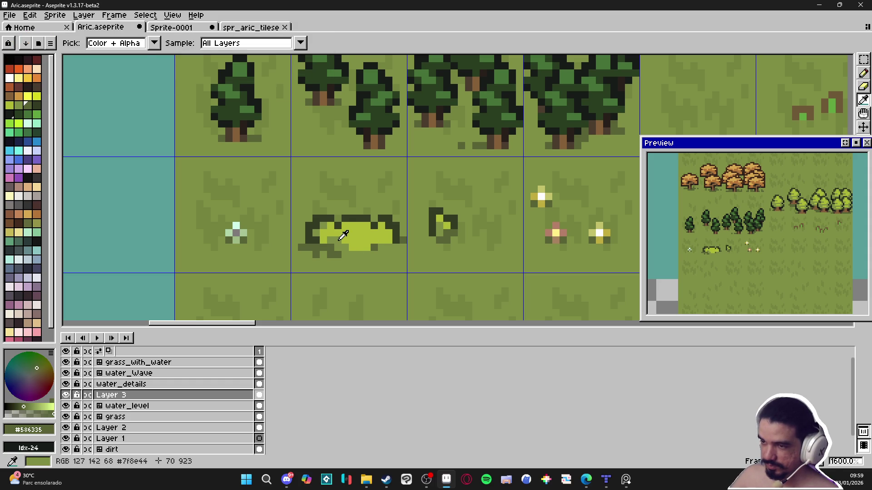
left_click(330, 227, "alt")
left_click(326, 226)
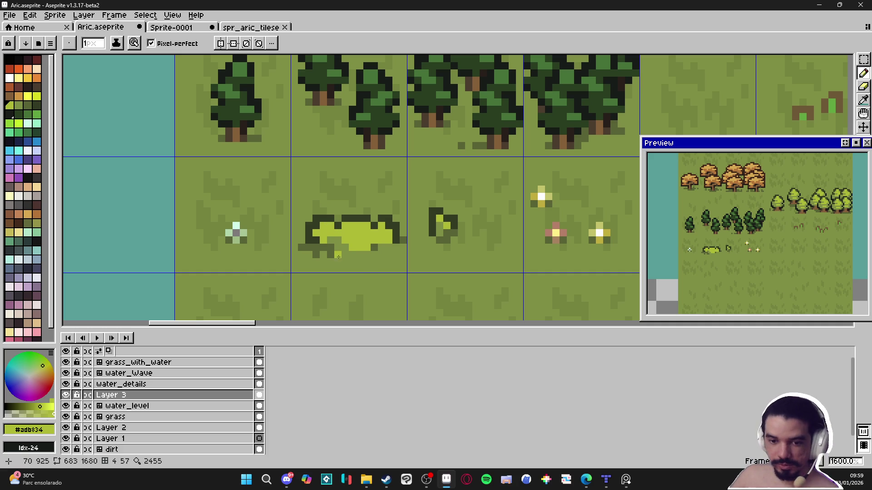
Repaint several lime pixels on the bush's left side in grass green #7f8e44
scroll(364, 270, "up", 2)
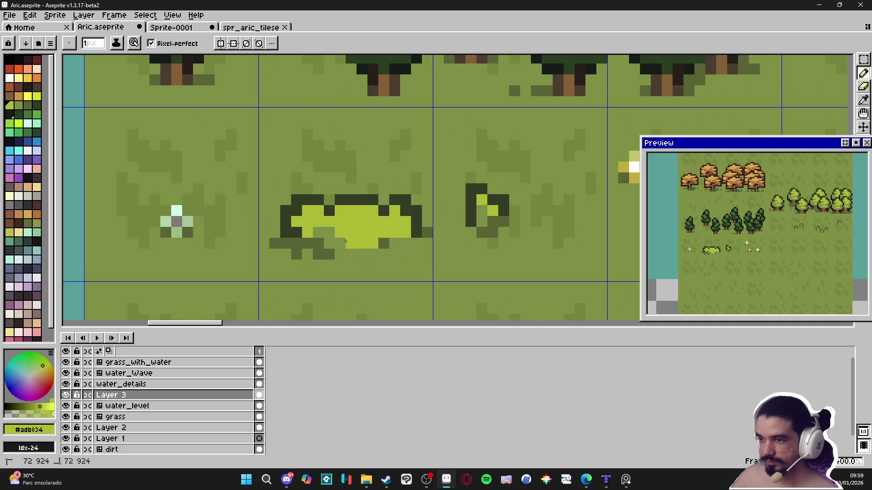
key("alt")
left_click(324, 232, "alt")
left_click(308, 232)
left_click(308, 221)
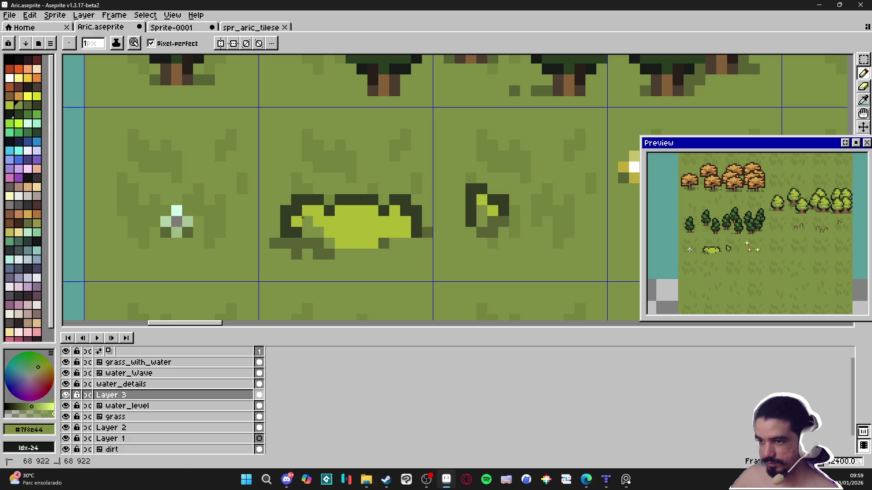
left_click(297, 221)
left_click(337, 222)
Carve the bush's lower-right and bottom-row lime pixels into grass green
scroll(337, 225, "right", 1)
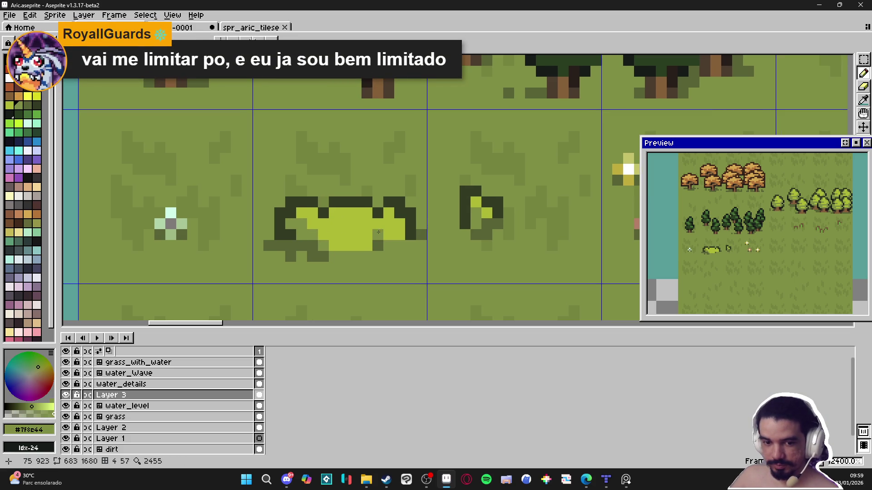
left_click(399, 235)
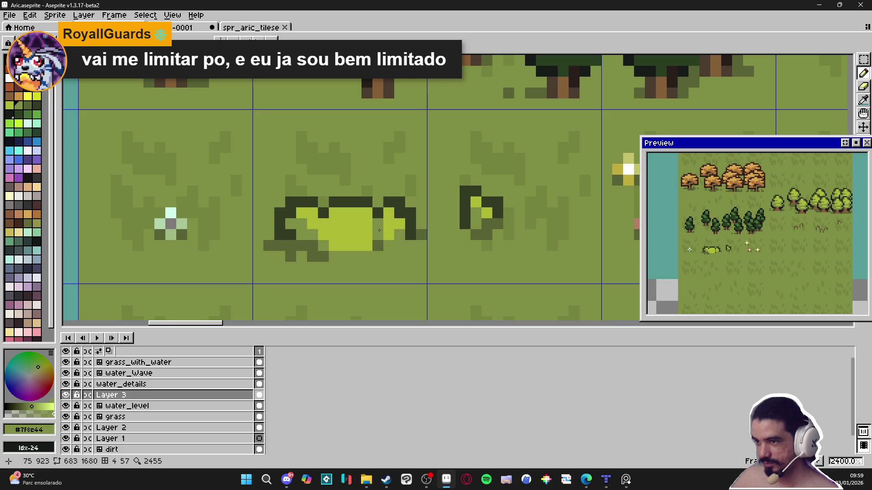
left_click(367, 245)
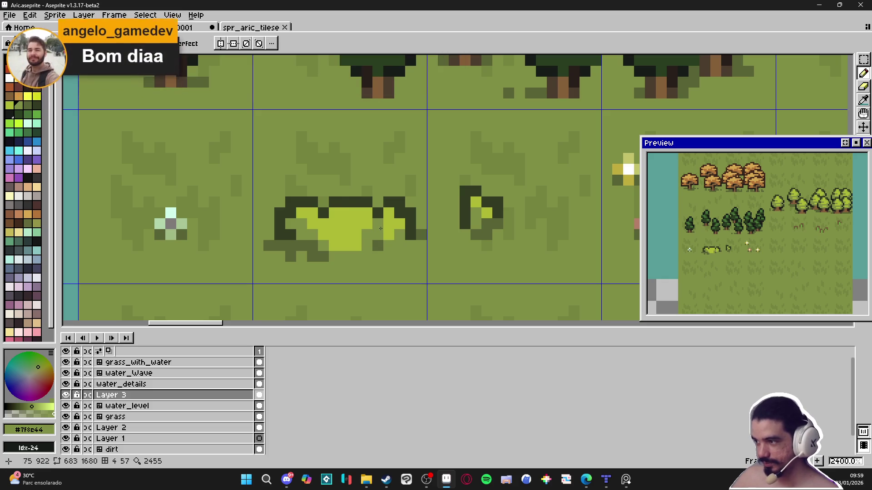
left_click(361, 242)
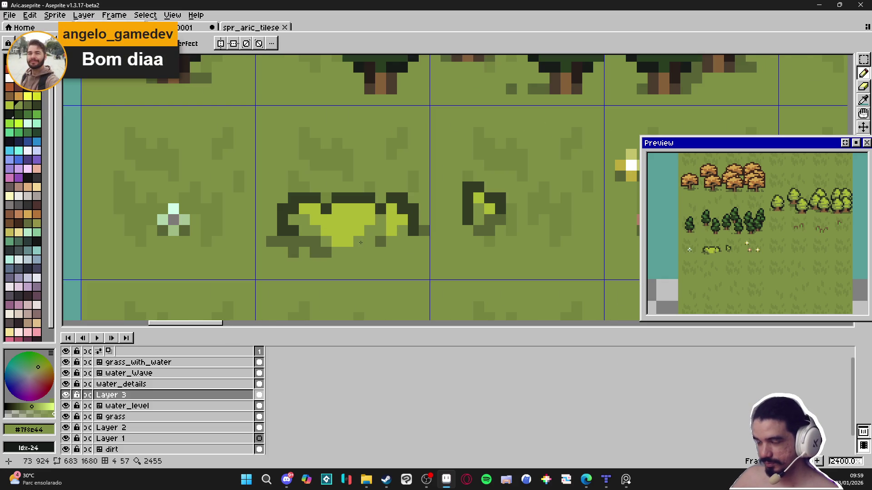
left_click(356, 232)
left_click(326, 230)
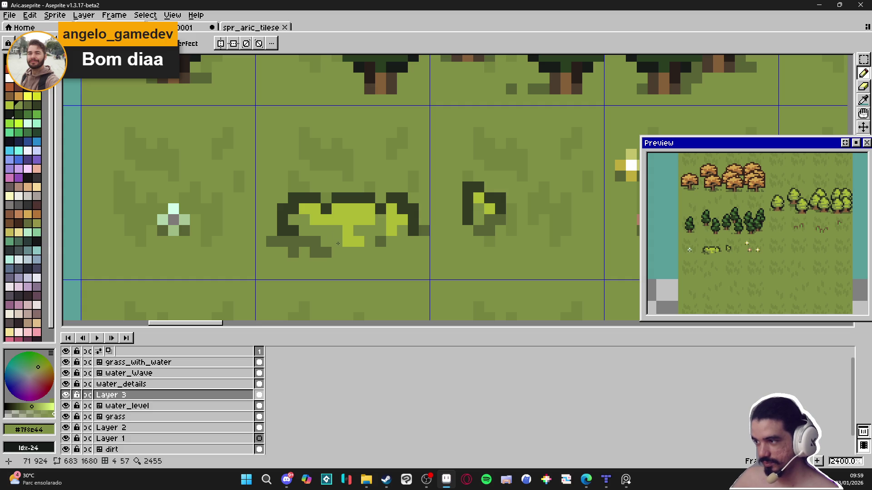
left_click(326, 219)
left_click(319, 195, "alt")
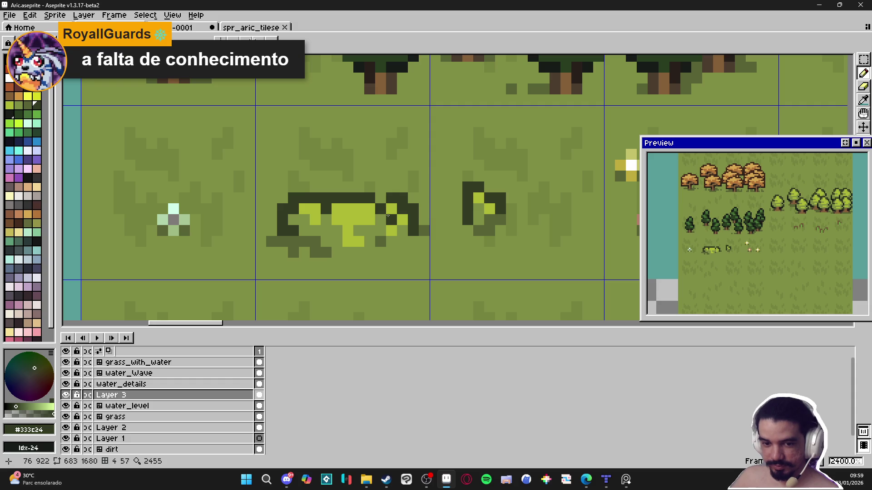
Marquee-select the bush's right part and nudge it down one pixel
key("m")
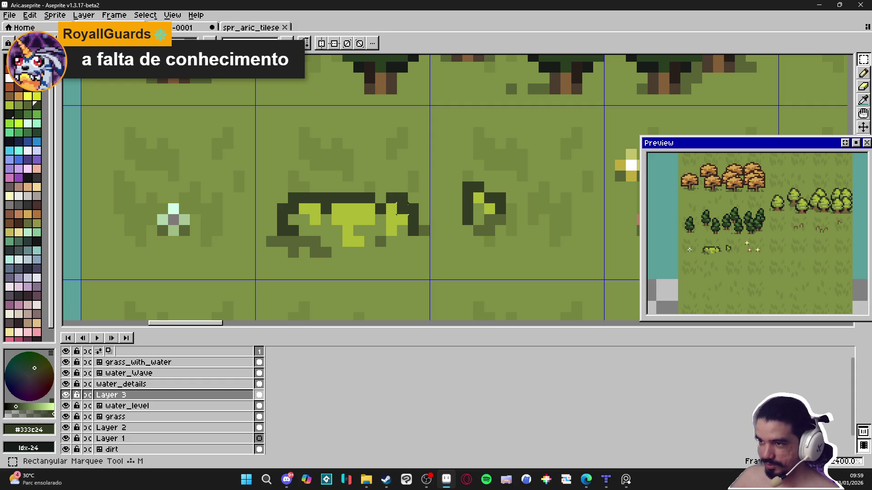
mouse_move(427, 195)
left_mouse_down()
mouse_move(395, 236)
mouse_move(345, 250)
left_mouse_up()
key("ctrl+d")
mouse_move(424, 195)
left_mouse_down()
mouse_move(425, 212)
mouse_move(401, 232)
left_mouse_up()
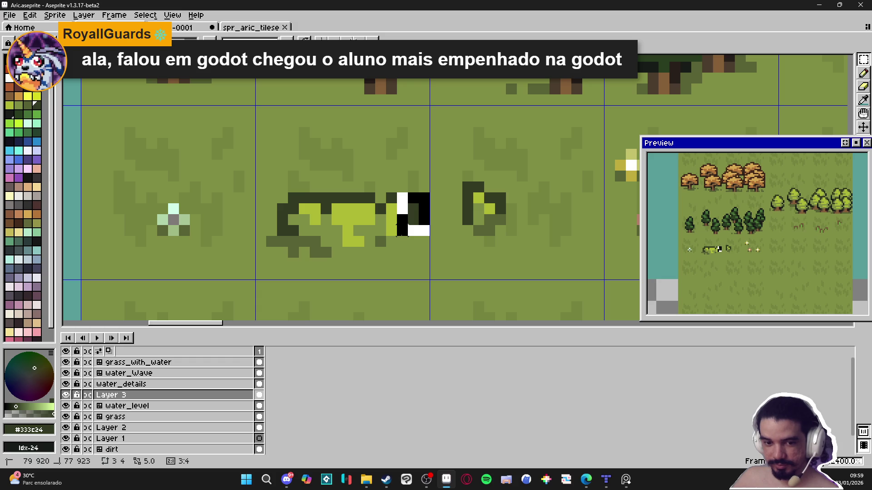
mouse_move(399, 234)
left_mouse_down()
mouse_move(333, 241)
mouse_move(384, 252)
left_mouse_up()
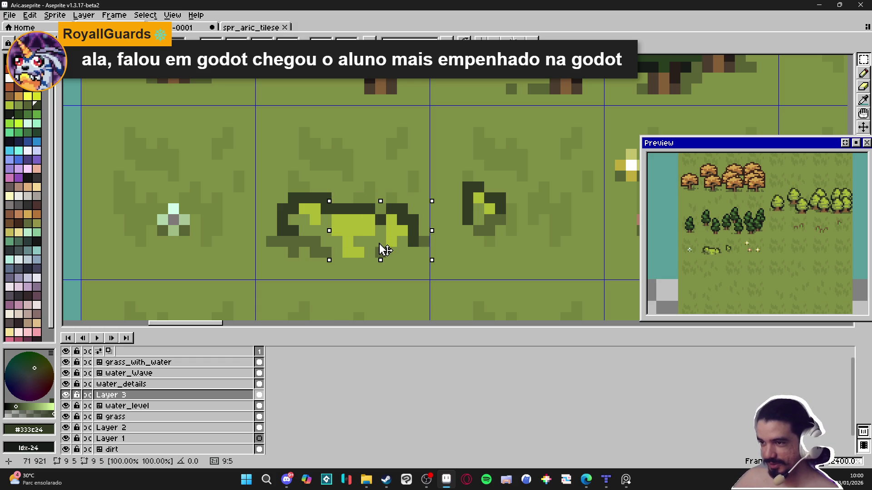
key("ctrl+d")
key("b")
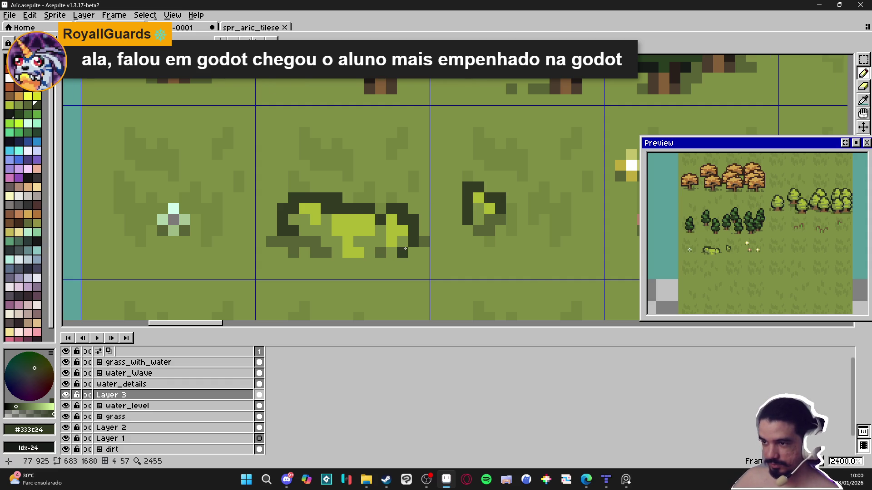
scroll(422, 272, "down", 4)
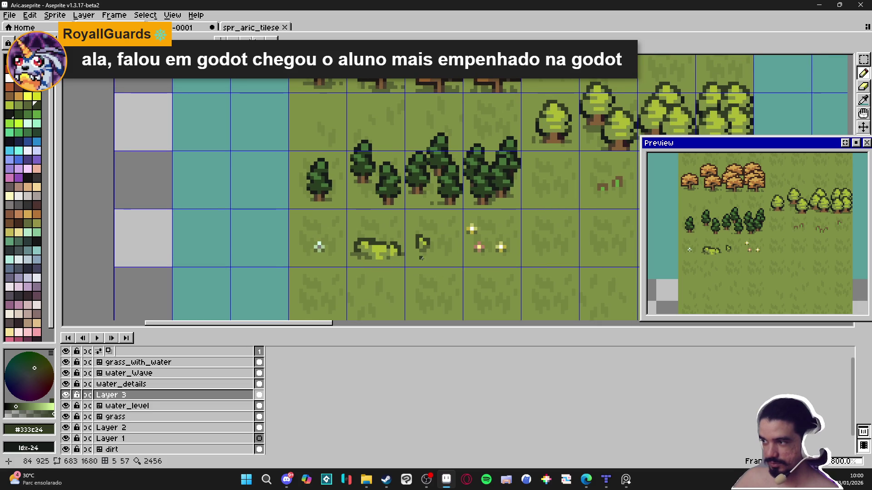
scroll(401, 259, "up", 4)
Add a light-green block and pixel above the bush
left_click(365, 230, "alt")
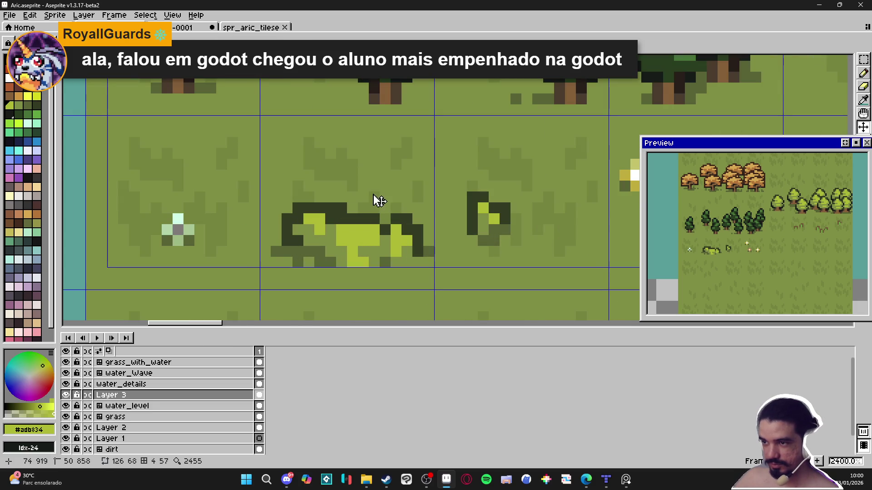
left_click(374, 194)
left_click(352, 197)
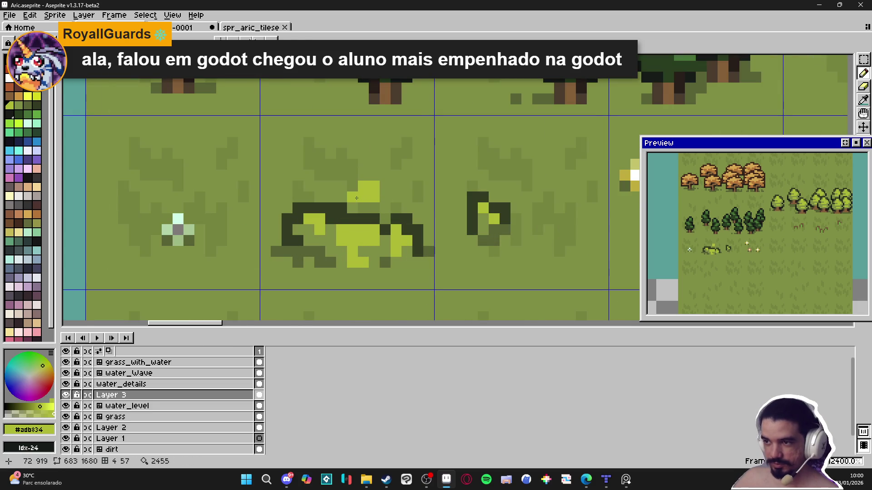
Outline the new block and the bush's edges with dark #333c24 pixels
left_click(345, 203, "alt")
left_click(352, 186)
left_click(363, 175)
left_click(374, 175)
left_click(385, 186)
left_click(385, 197)
left_click(385, 176)
left_click(341, 197)
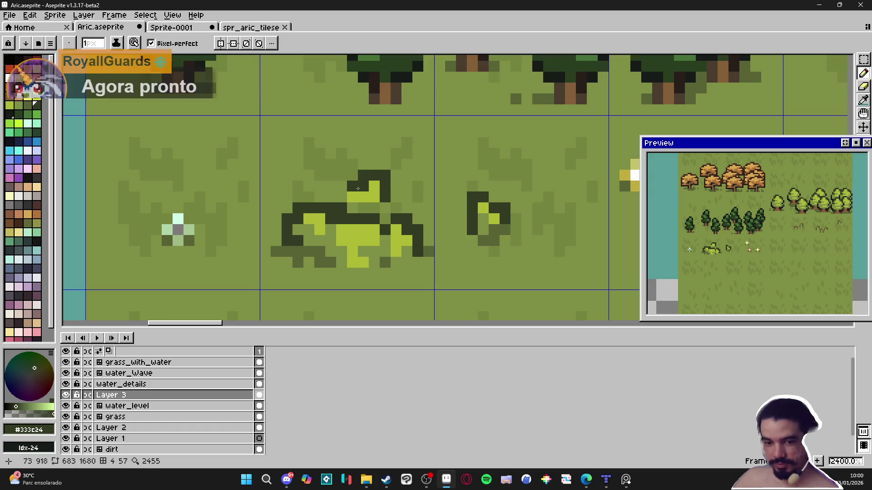
left_click(342, 186)
left_click(364, 197)
Paint over four stray bush pixels with the grass green
left_click(375, 208, "alt")
left_click(374, 197)
left_click(363, 197)
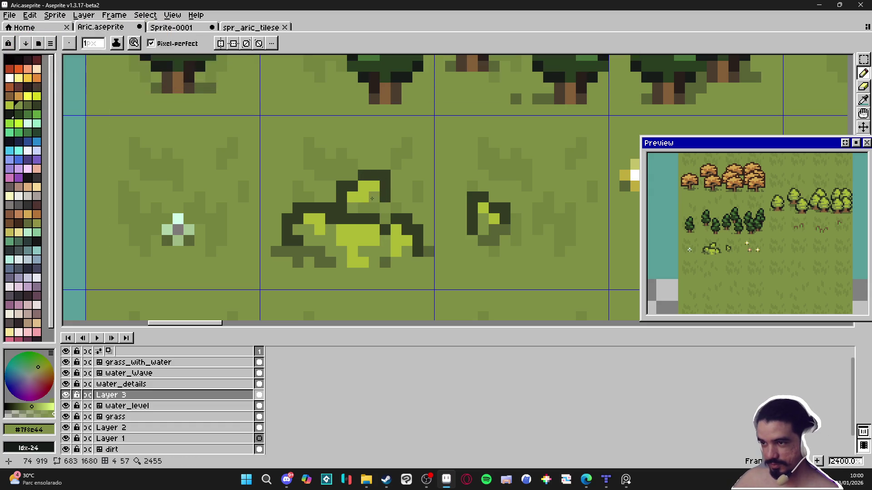
left_click(363, 186)
left_click(374, 186)
scroll(389, 226, "down", 3)
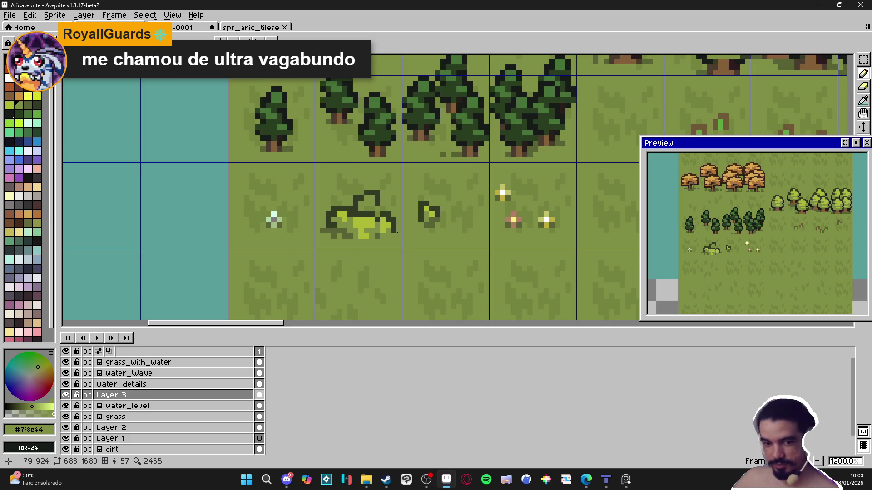
scroll(383, 228, "up", 1)
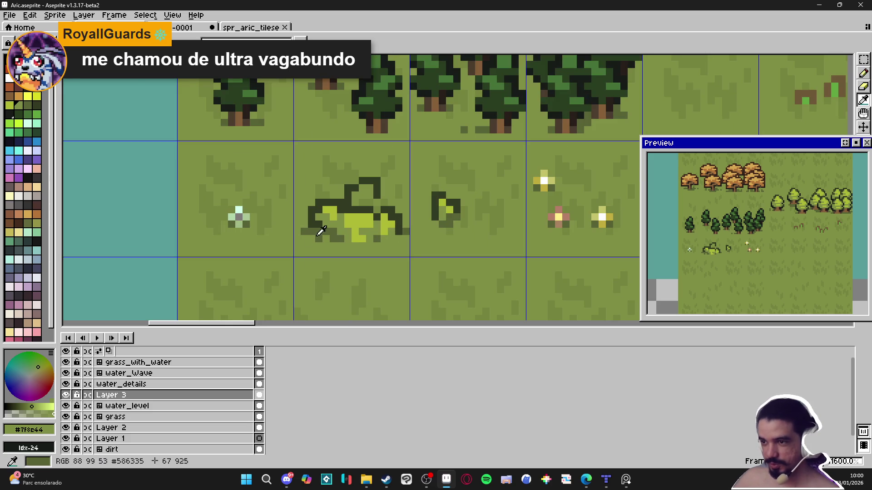
Add mid-green #586335 shade pixels under and inside the bush
left_click(378, 202, "alt")
left_click(378, 202)
left_click_drag(378, 202, 381, 201)
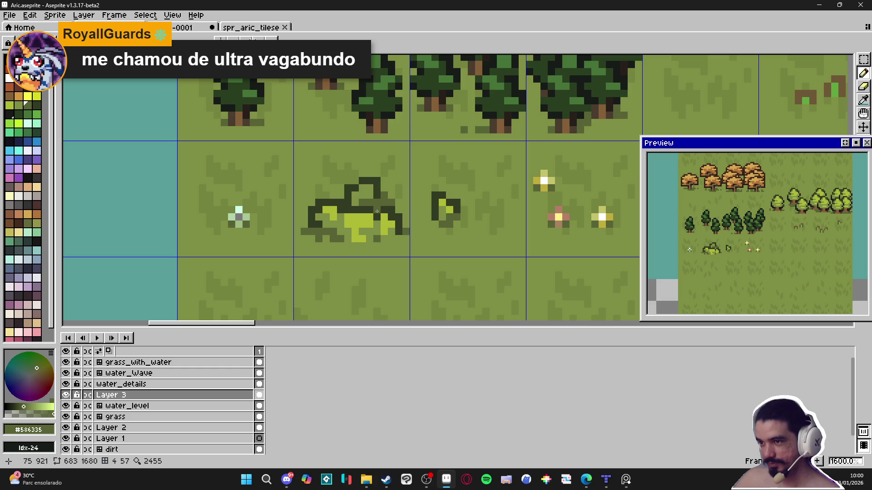
scroll(382, 210, "up", 1)
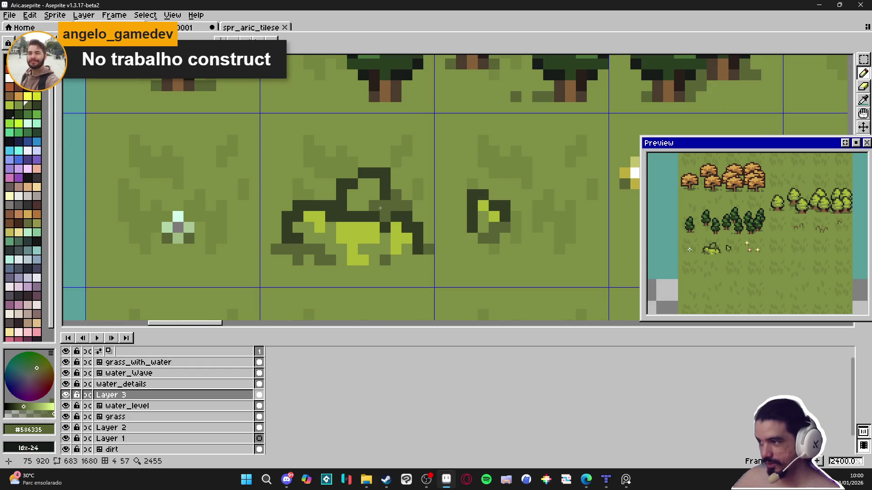
scroll(399, 212, "up", 1)
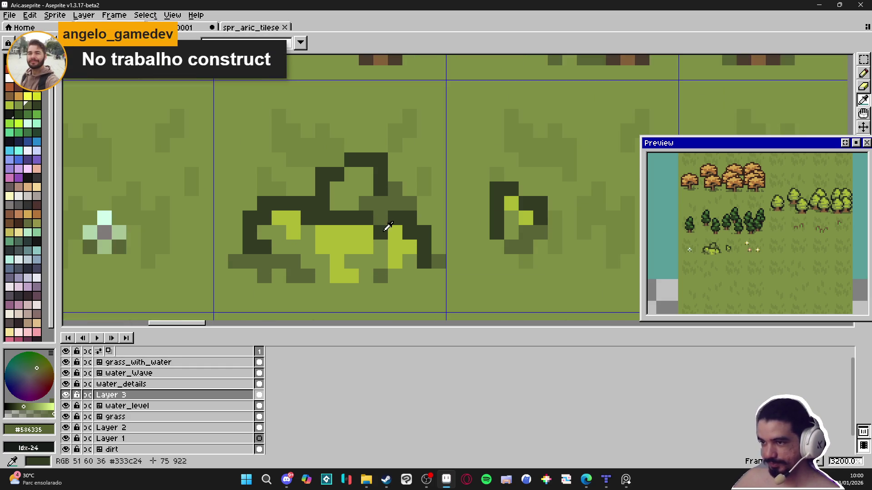
left_click(376, 229)
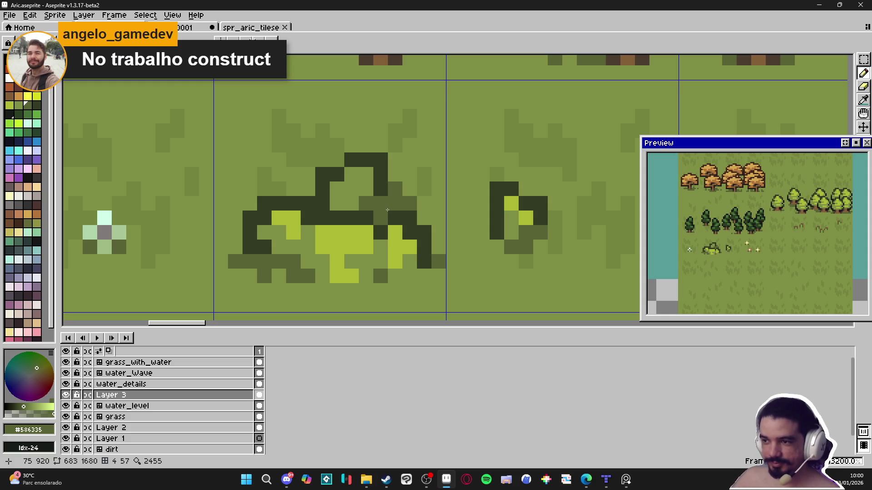
Erase the mid-green pixels at the bush top and repaint nearby bush pixels grass green
key("e")
left_click(395, 188)
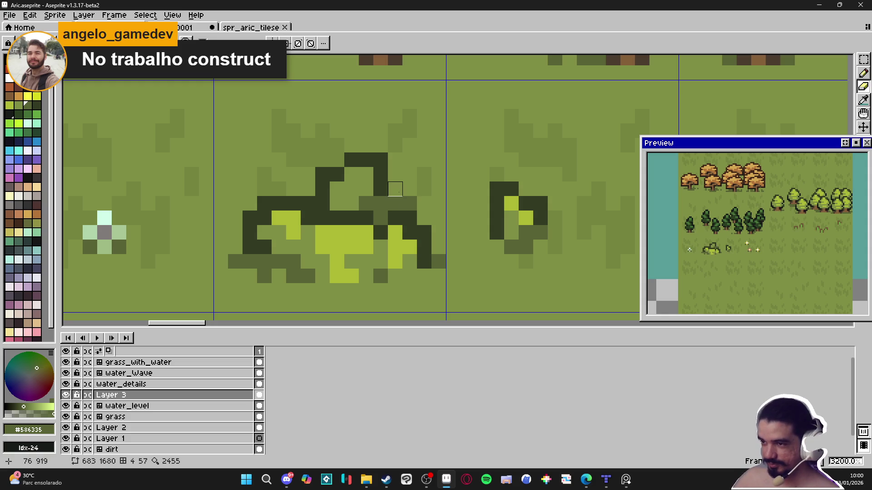
key("b")
key("e")
left_click_drag(408, 202, 395, 203)
key("b")
left_click(351, 203, "alt")
left_click(380, 203)
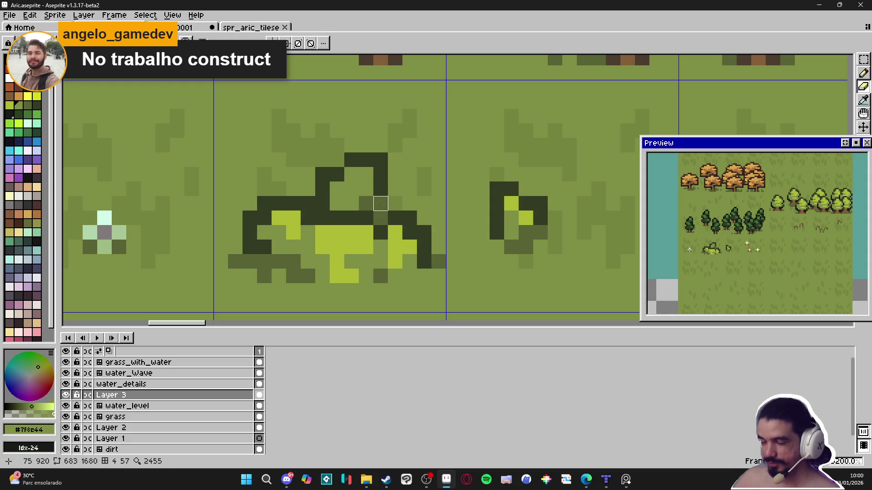
left_click(381, 218)
left_click(382, 205)
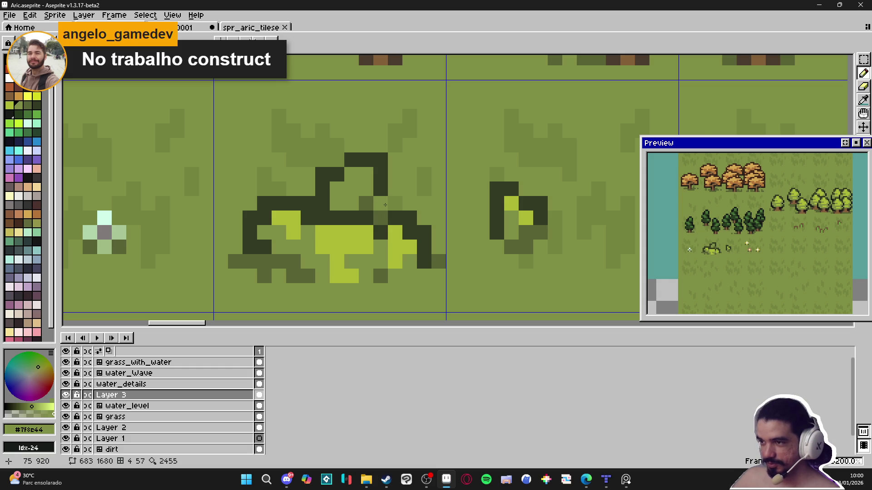
Paint bright green #adb834 highlights across the top of the bush
scroll(385, 205, "down", 3)
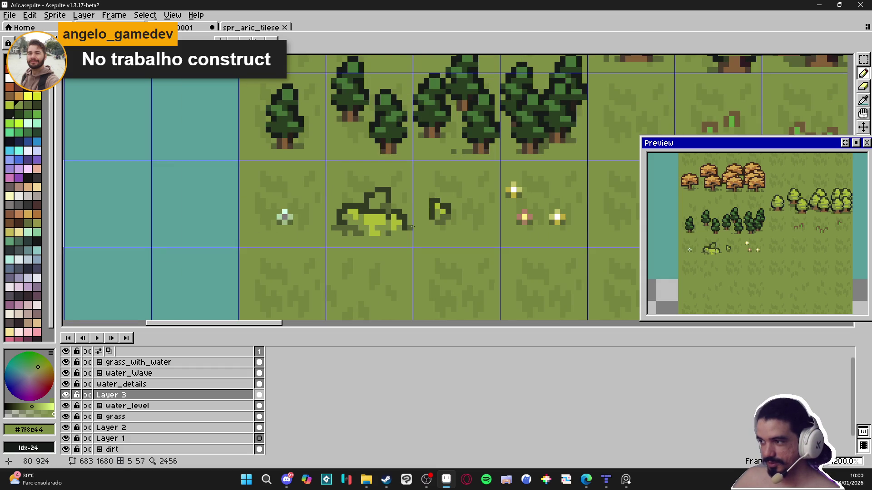
scroll(383, 218, "up", 3)
left_click(363, 223, "alt")
left_click(369, 173)
left_click(376, 174)
left_click(369, 184)
left_click(358, 184)
left_click(380, 195)
Add two mid-green shading pixels inside the bush
scroll(402, 211, "down", 5)
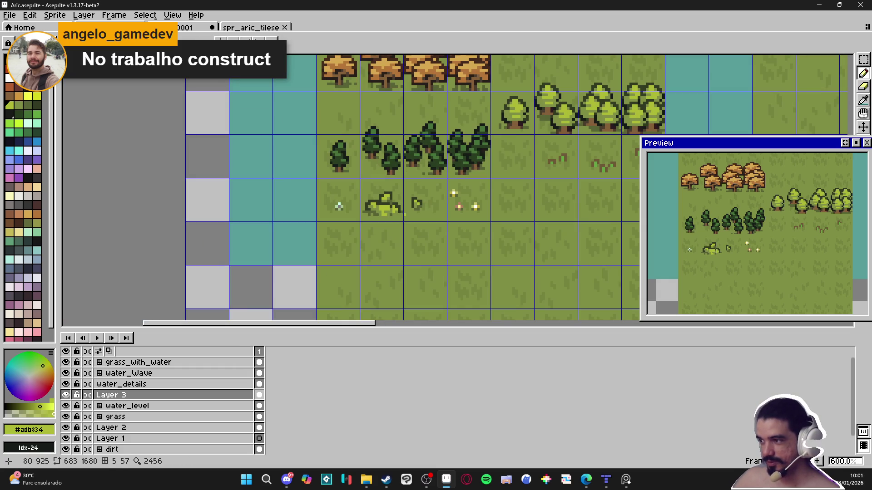
scroll(387, 204, "up", 5)
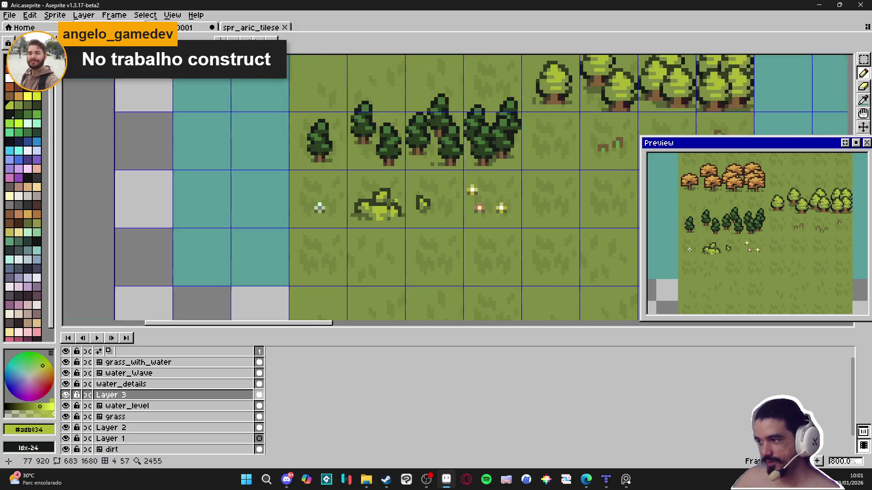
left_click(366, 208, "alt")
left_click(372, 205)
left_click(384, 205)
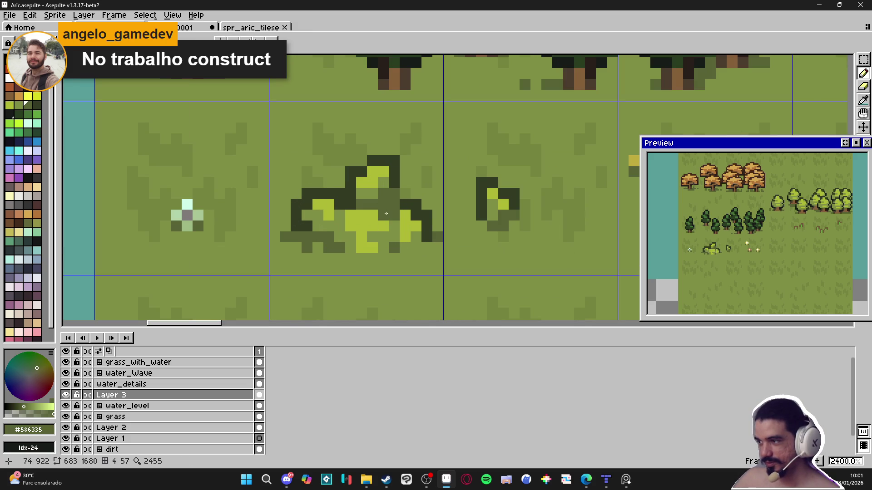
scroll(386, 214, "down", 4)
Wipe out the whole large bush with an enlarged eraser
key("e")
scroll(386, 222, "up", 5)
key("plus")
key("plus")
key("plus")
left_click_drag(404, 221, 370, 214)
Reshape the small bush with light-green pixels, a dark left column and a grass-green touch-up
key("b")
left_click(481, 212, "alt")
left_click(482, 207)
left_click(480, 197, "alt")
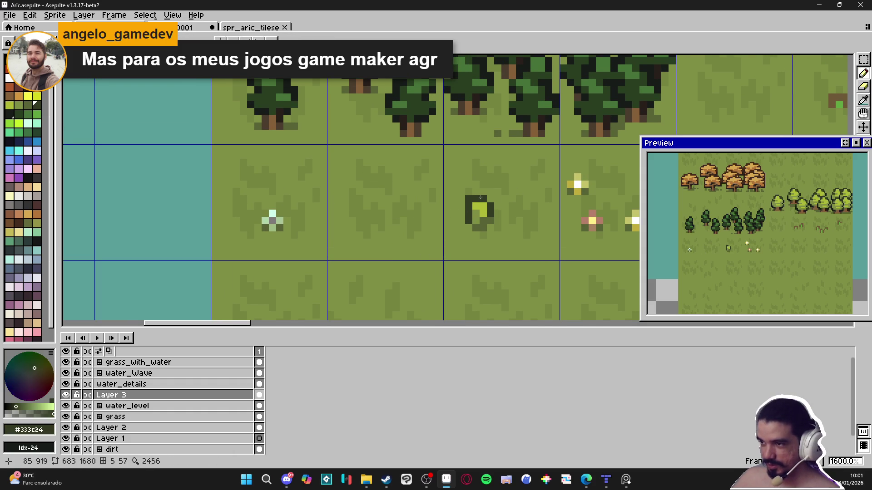
left_click(474, 209)
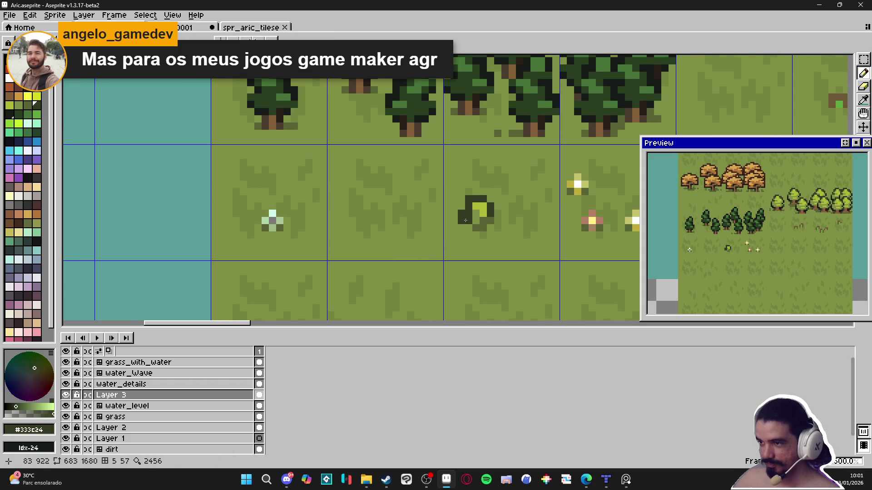
left_click(464, 215, "alt")
left_click(469, 220)
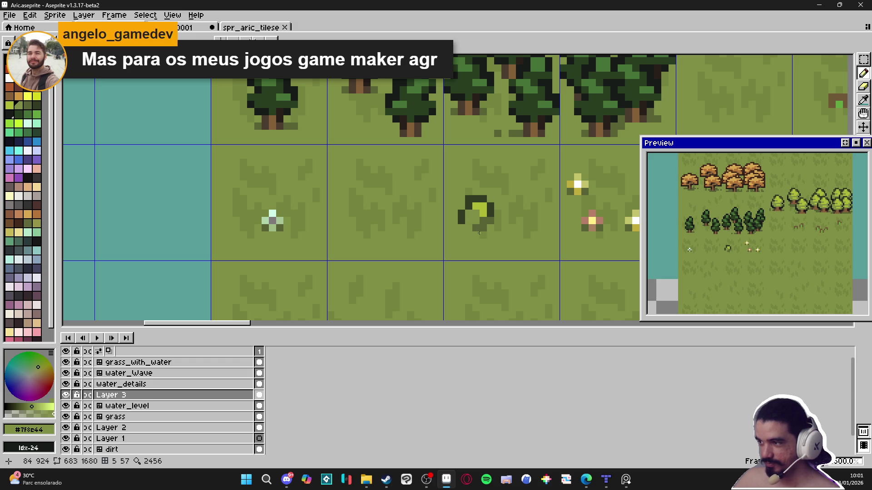
Add dark outline pixels to the right of the small bush
key("e")
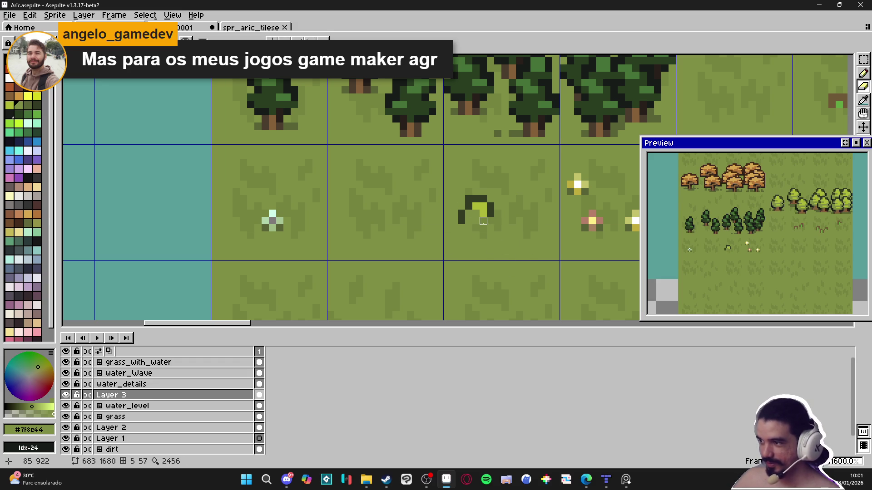
key("b")
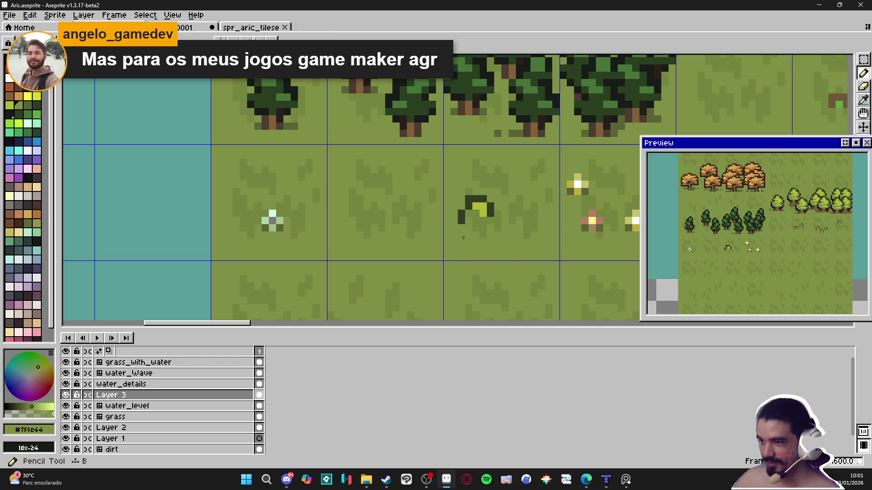
key("alt")
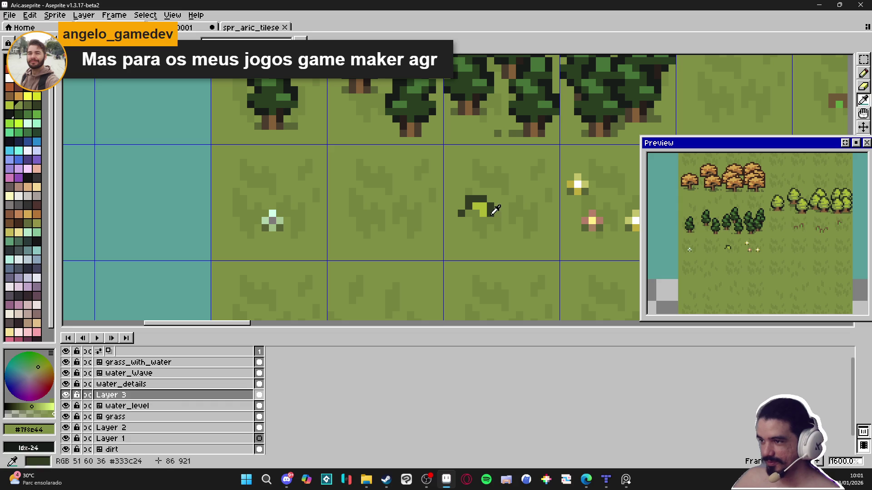
left_click(492, 212, "alt")
left_click(497, 214)
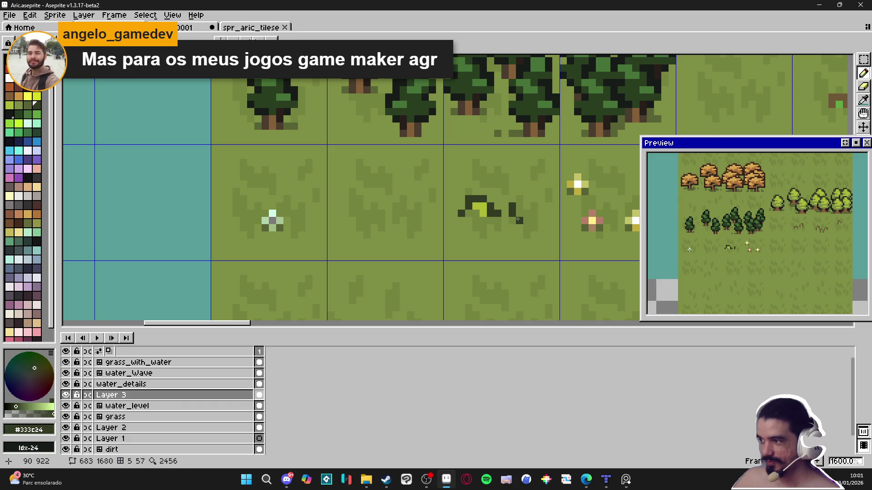
scroll(519, 221, "down", 3)
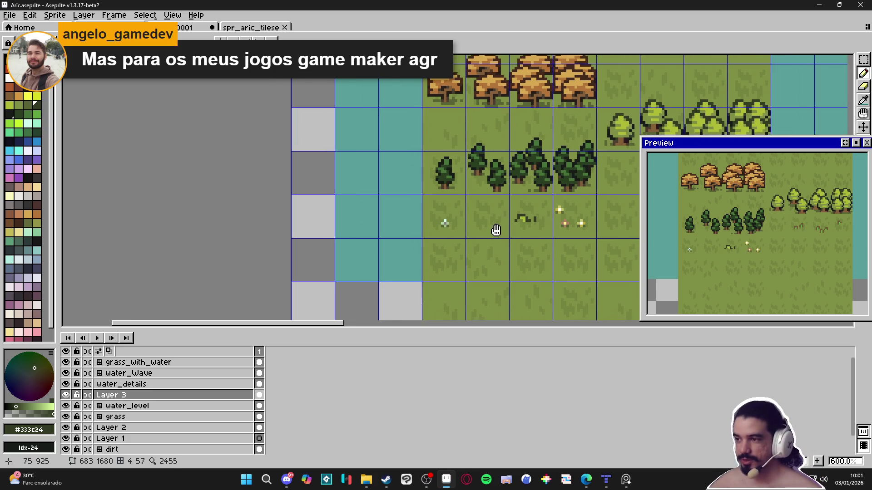
scroll(499, 223, "up", 5)
Paint a new light-green #adb834 bush body where the old bush was
left_click(565, 207, "alt")
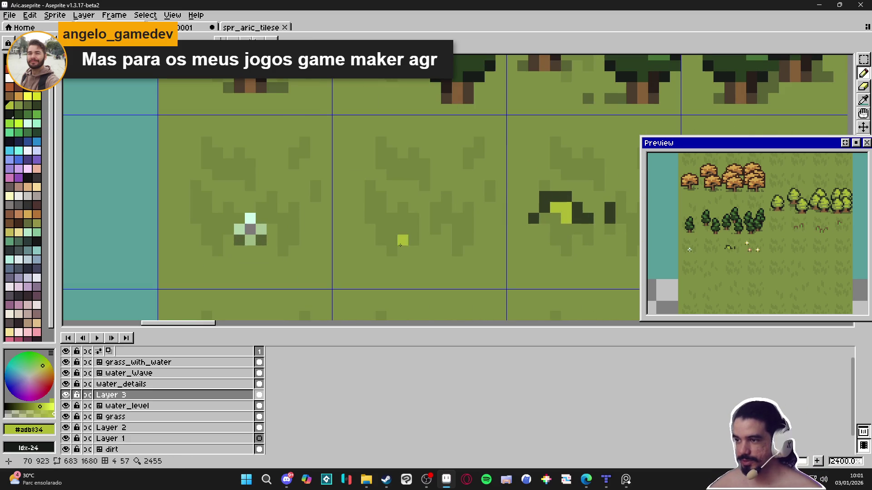
left_click_drag(401, 239, 422, 228)
left_click(430, 202)
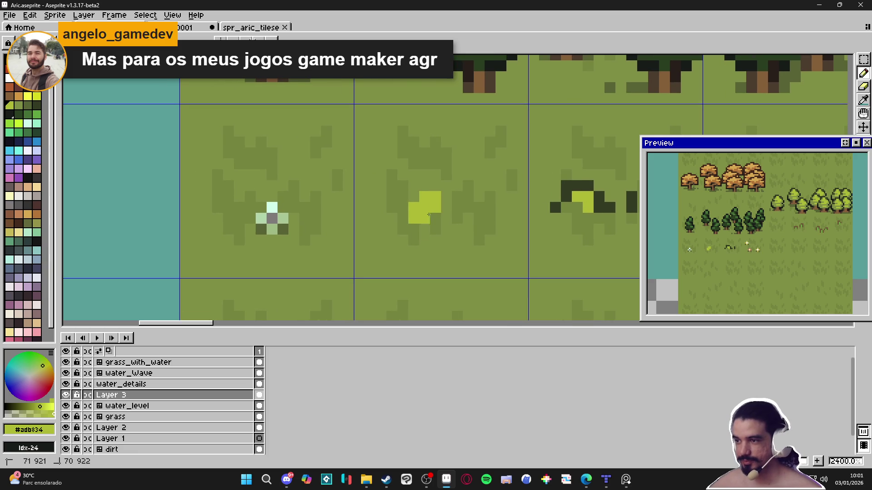
left_click(436, 229)
left_click(447, 229)
left_click(446, 218)
left_click(420, 231)
left_click(420, 221)
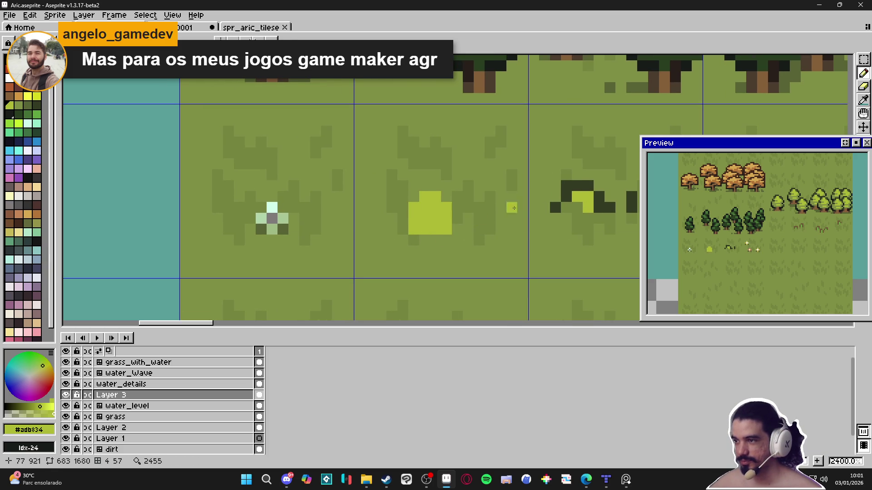
Outline the new bush's top and right side in dark #333c24
left_click(565, 190, "alt")
left_click(453, 198)
left_click(446, 196)
left_click(457, 207)
left_click_drag(457, 212, 457, 229)
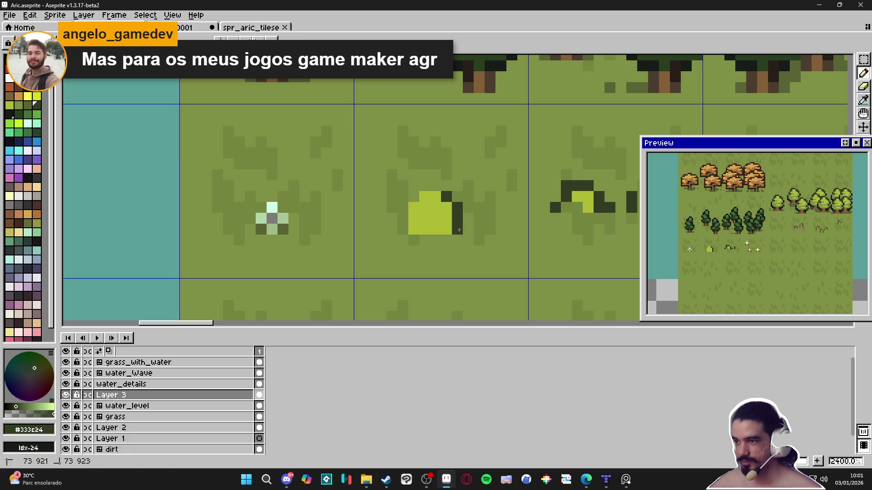